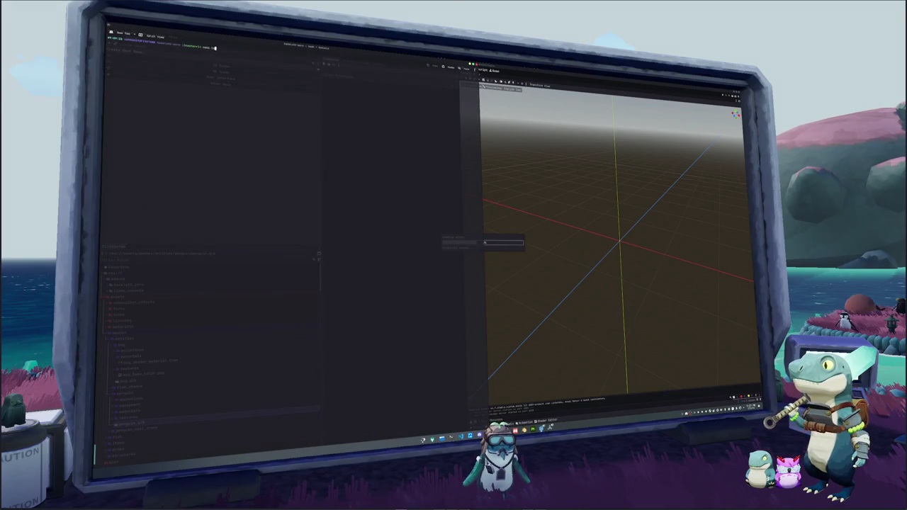
Open the to-do list in nano, enlarge the terminal text, and read down to the beetle-unlocking sub-item.
key("Return")
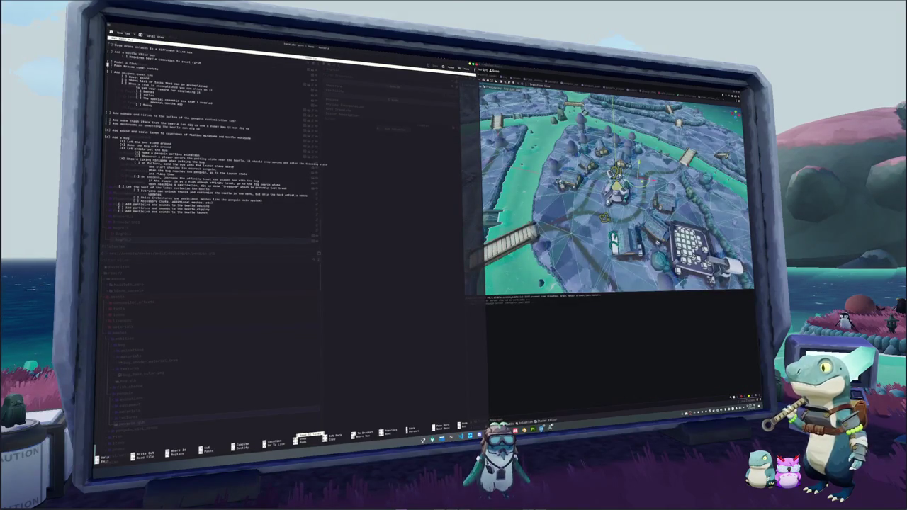
key("ctrl+plus")
key("ctrl+plus")
key("ctrl+plus")
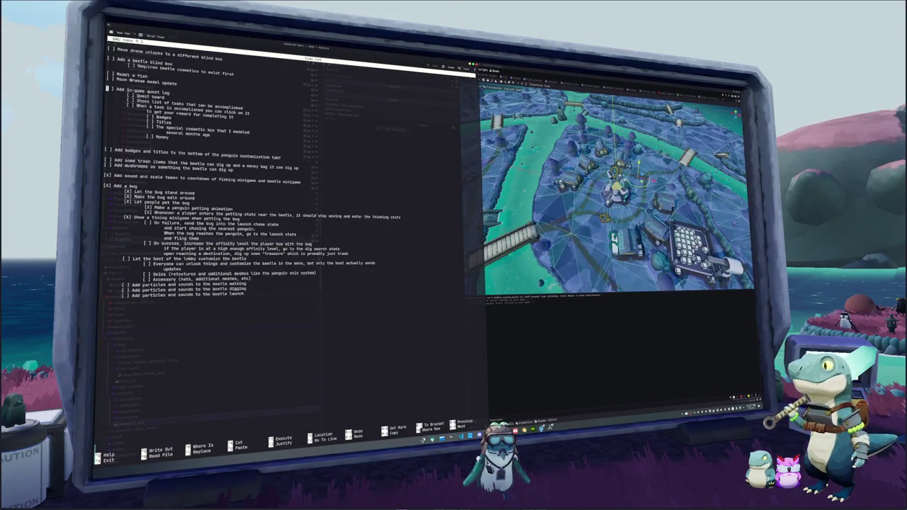
key("Down")
key("Down")
key("Down")
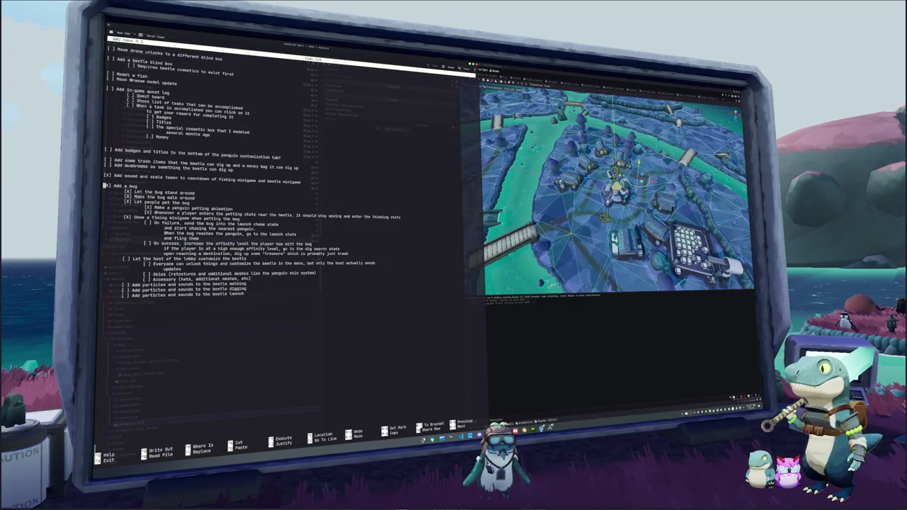
key("Down")
key("Down")
key("Down")
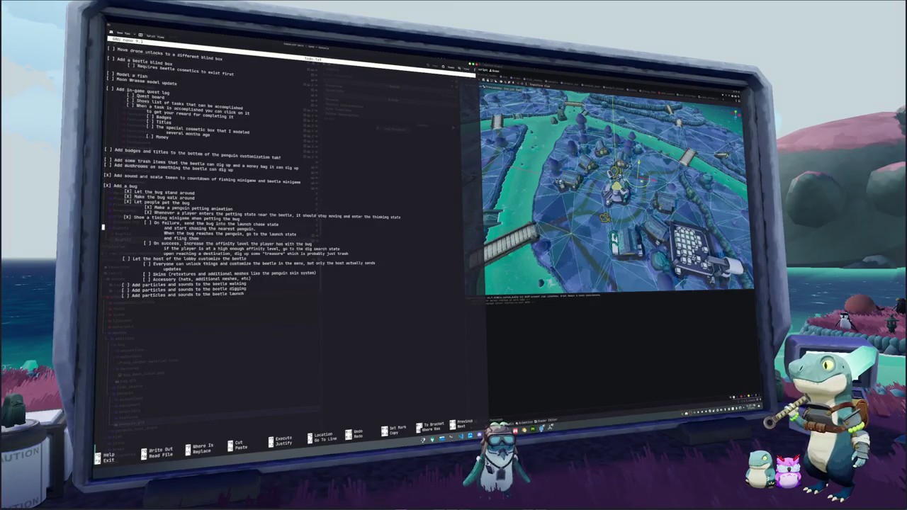
key("Down")
key("Down")
key("Down")
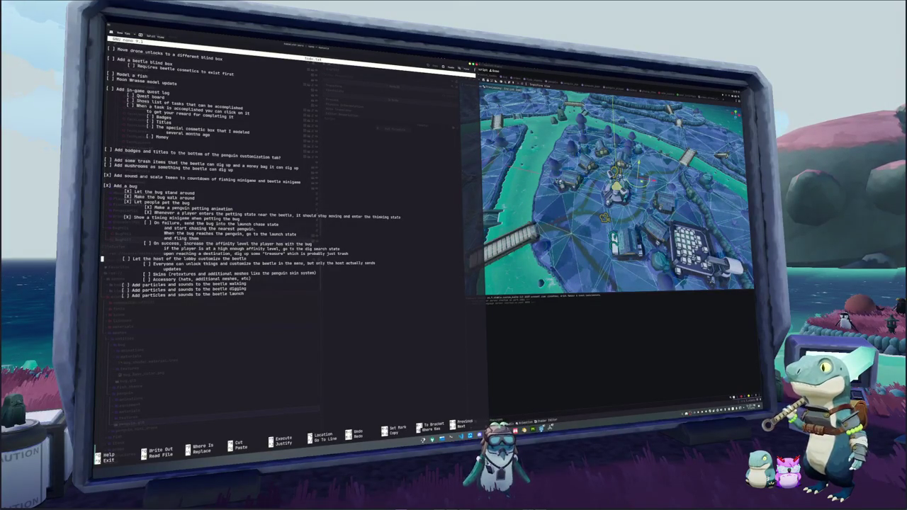
key("Down")
key("Down")
key("Down")
key("Down")
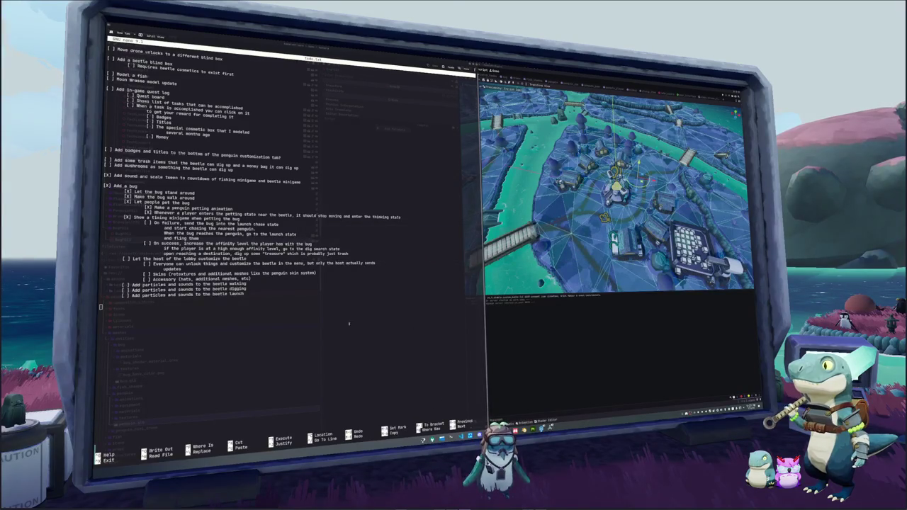
Add unchecked 'Add particles and sounds to the beetle' tasks for bad, good and neutral.
key("Tab")
type("[ ] A")
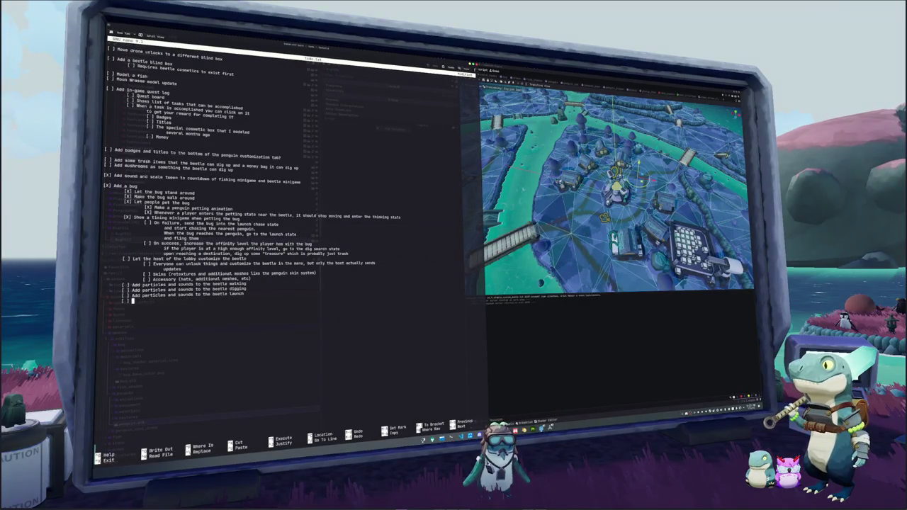
type("dd particles and soun")
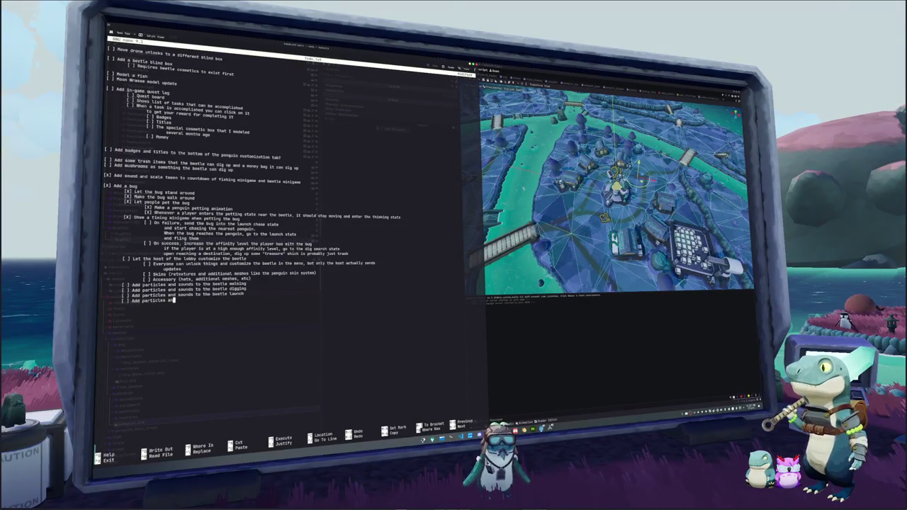
type("ds to the b")
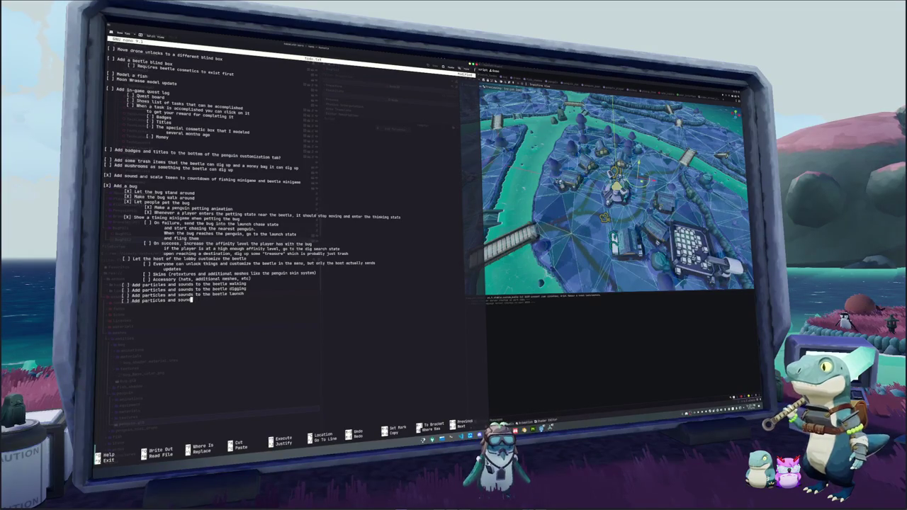
type("eetle be")
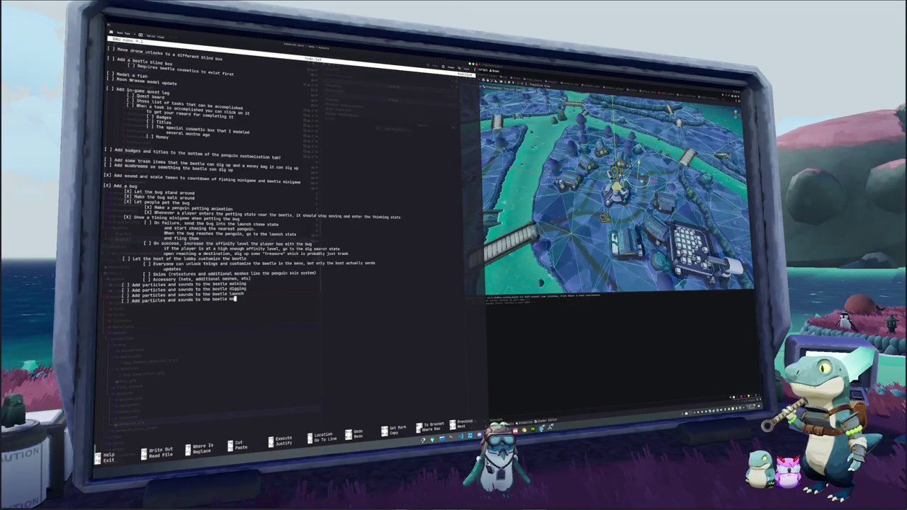
type("d")
key("Return")
type("[ ] Add particles and sounds to the be")
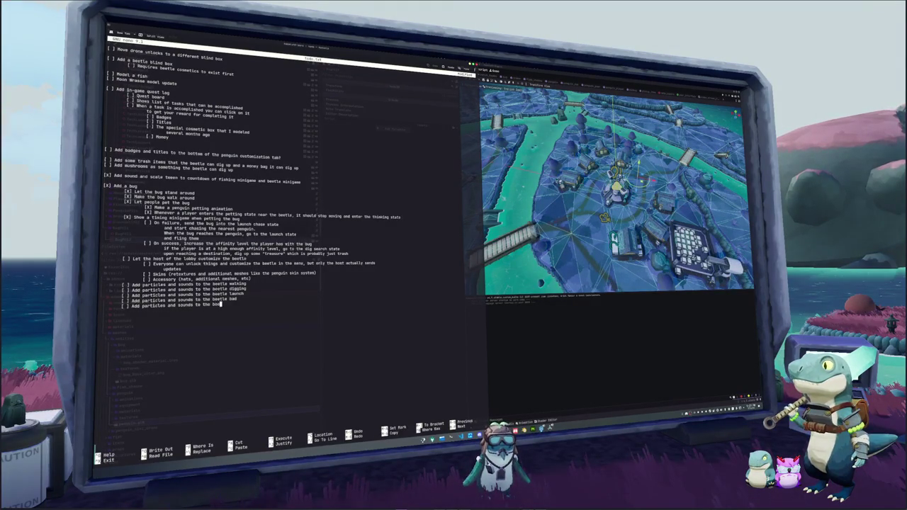
type("etle good")
key("Return")
key("Tab")
type("[ ] ")
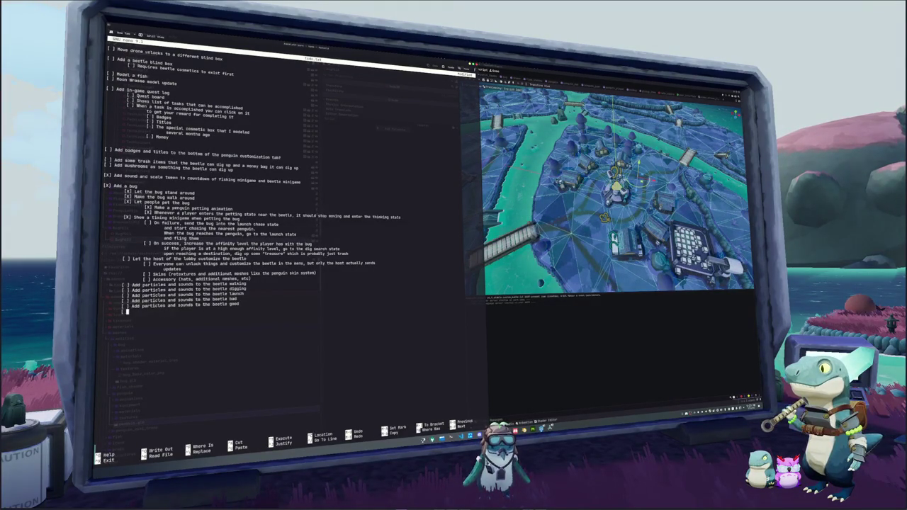
type("Add particles and ")
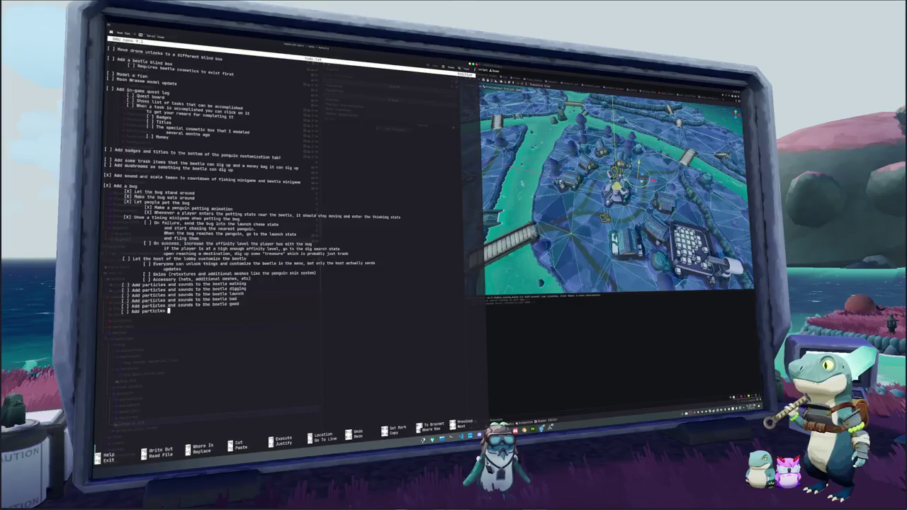
type("sounds to the beetl")
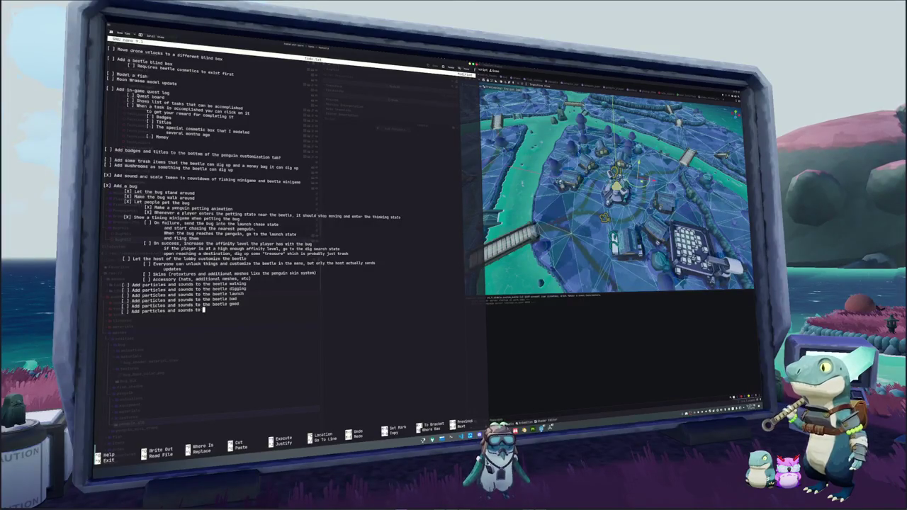
type("e neu")
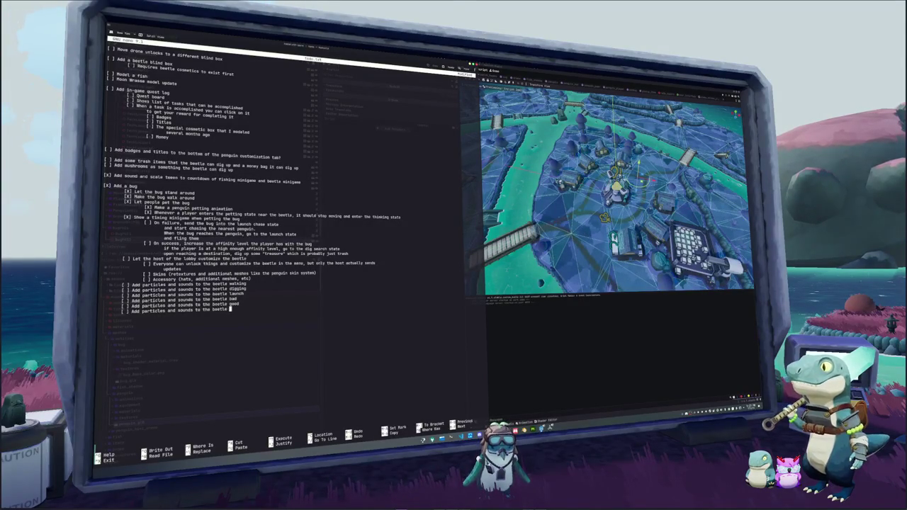
type("tral")
key("Return")
Review the digging and timing-minigame tasks, ending on the trash items task line.
key("Up")
key("Up")
key("Up")
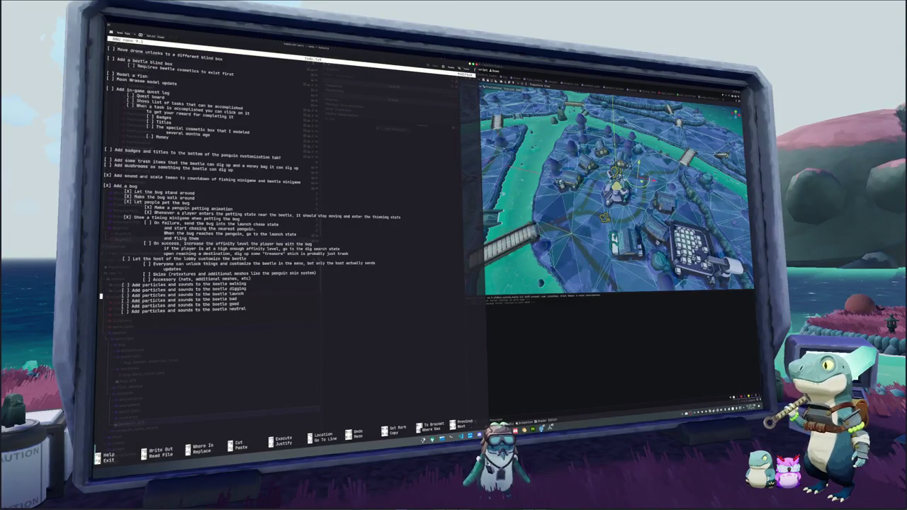
key("Down")
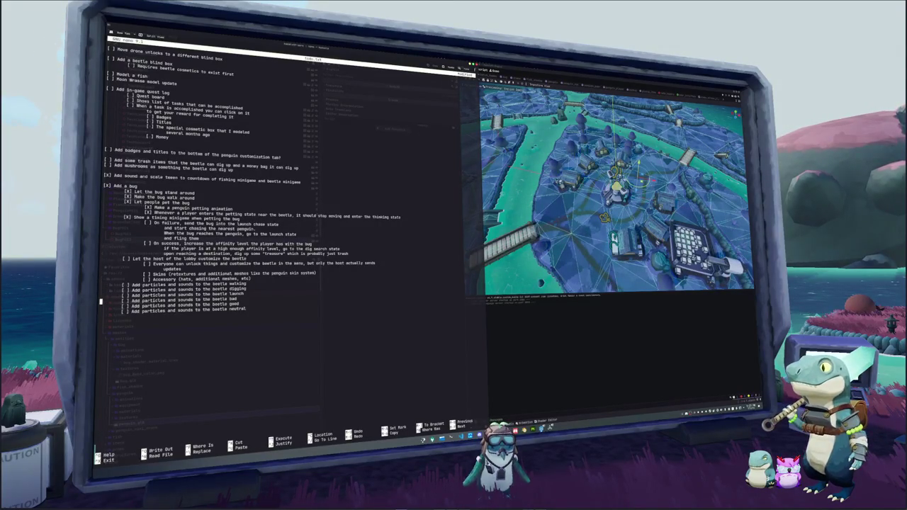
key("Up")
key("Up")
key("Up")
key("Up")
key("Up")
key("Up")
key("Up")
key("Up")
key("Up")
key("Up")
key("Up")
key("Up")
key("Up")
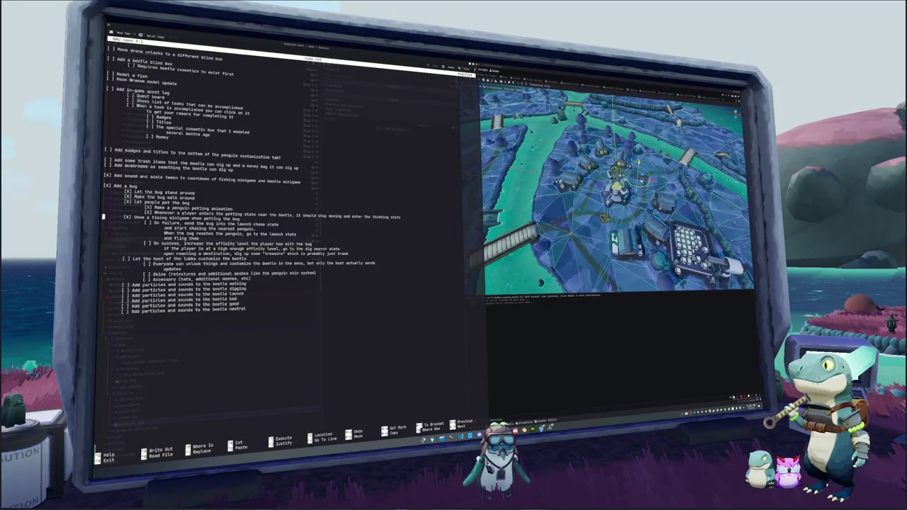
key("Down")
key("Down")
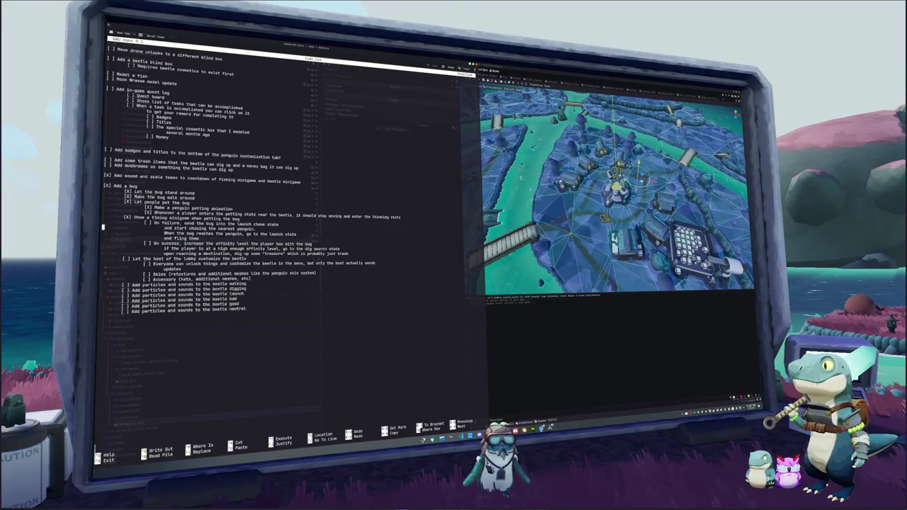
key("Up")
key("Up")
key("Up")
key("Up")
key("Up")
key("Up")
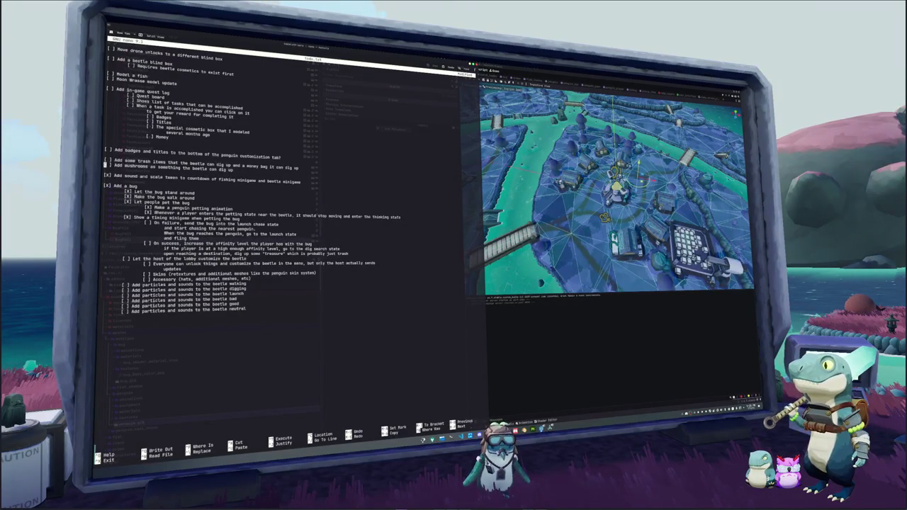
key("End")
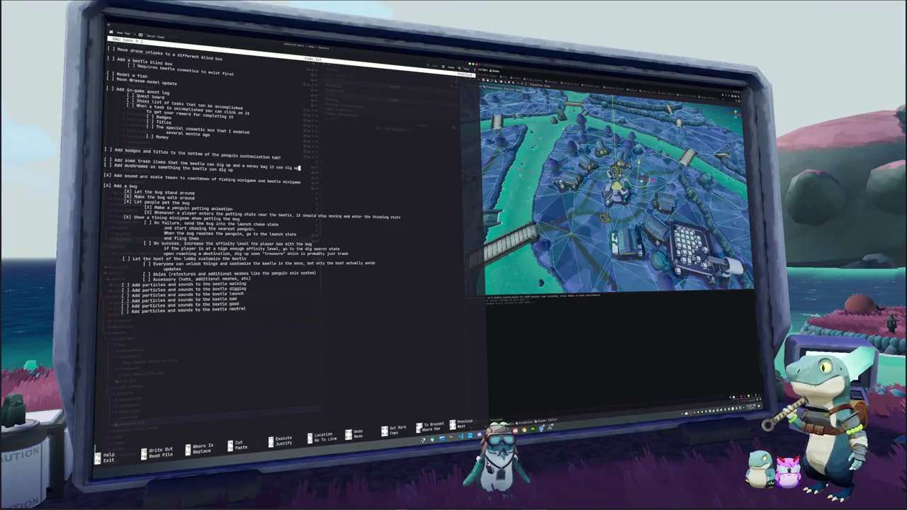
Try adding a '[ ] Boot' sub-item under the trash items task, then delete it.
key("Up")
key("Return")
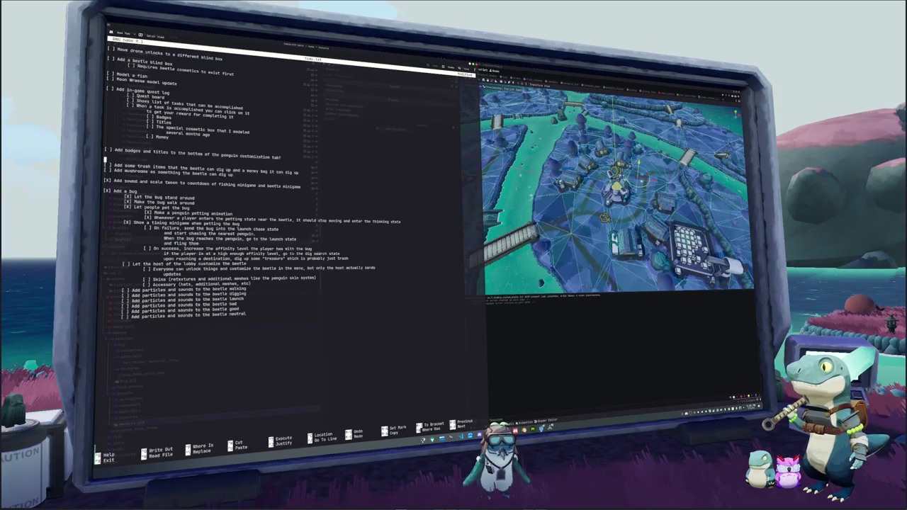
key("Delete")
key("End")
key("Return")
key("Tab")
type("[ ]")
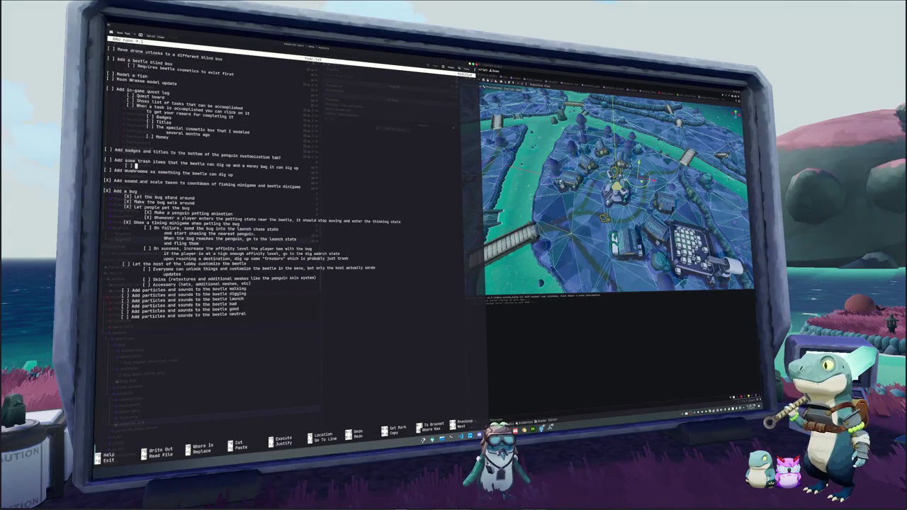
type(" Boot")
key("Return")
type("[ ]")
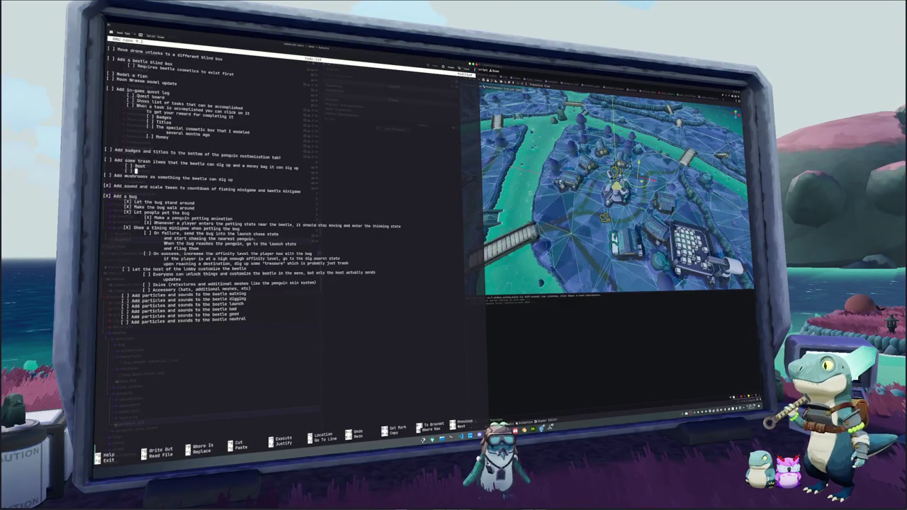
key("BackSpace")
key("BackSpace")
key("BackSpace")
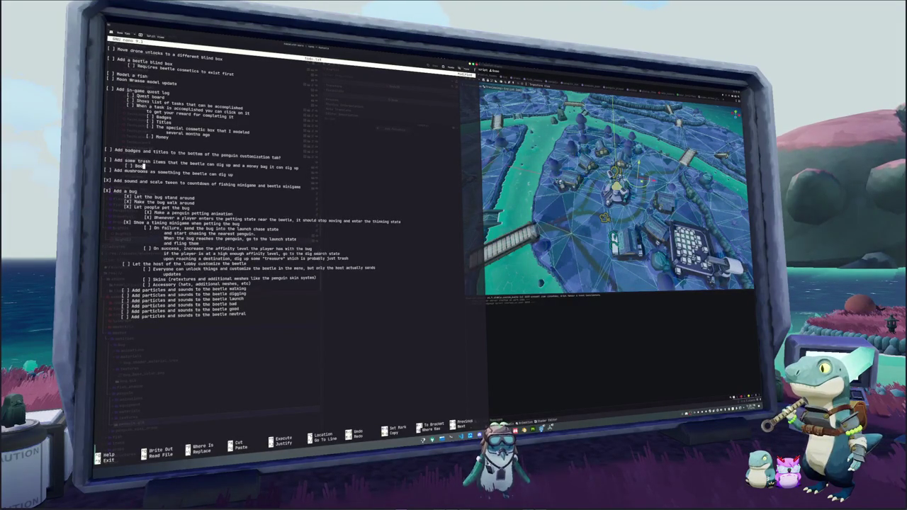
key("BackSpace")
key("BackSpace")
key("BackSpace")
Add indented '[ ] Soda can', '[ ] Bottle' and '[ ] Boot' sub-items plus an empty checkbox.
key("Home")
key("End")
key("Return")
key("Tab")
type("[ ] Soda can")
key("Return")
key("Tab")
type("[")
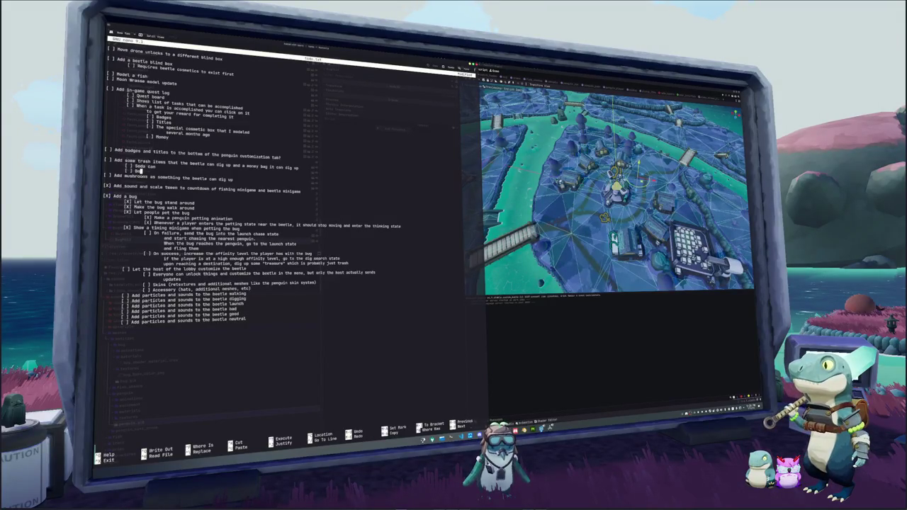
key("Return")
key("Tab")
type("[ ] ")
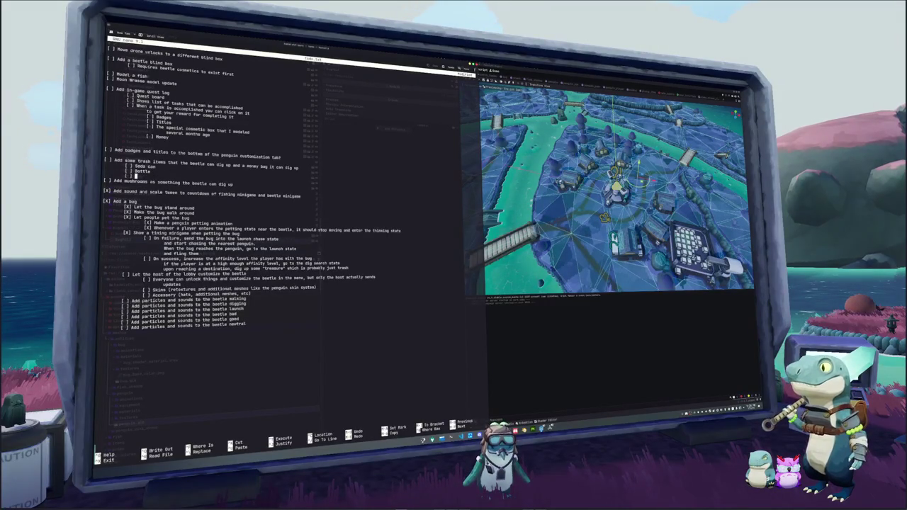
type("Boot")
key("Return")
key("Tab")
type("[ ]")
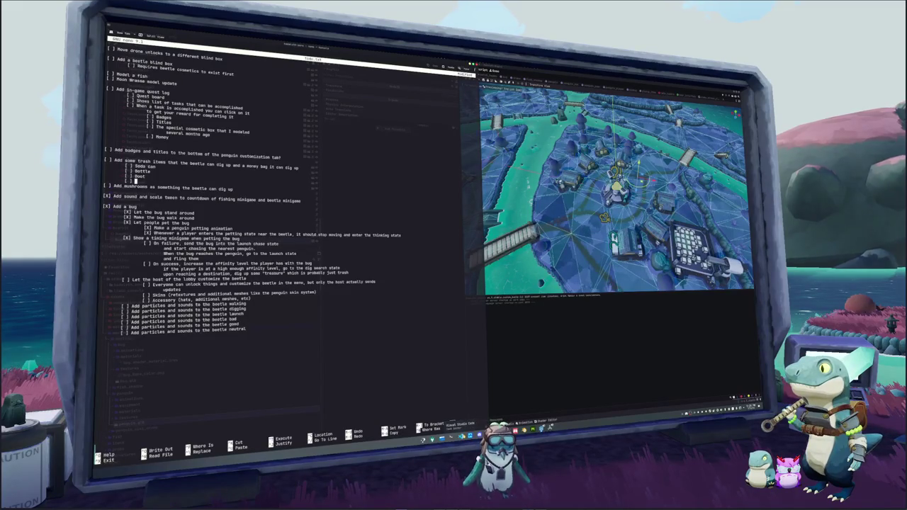
Open Dolphin and browse through the project and assets folders into the animations folder.
left_click(434, 437)
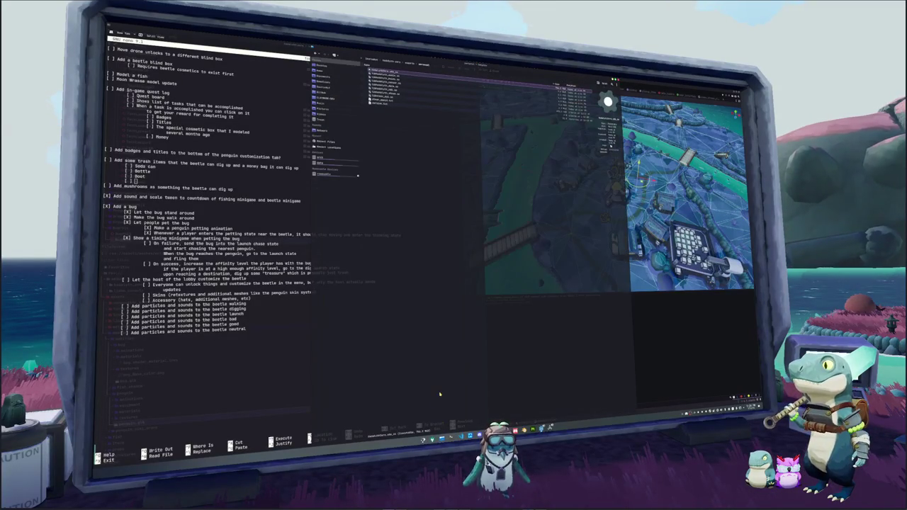
double_click(372, 78)
double_click(389, 90)
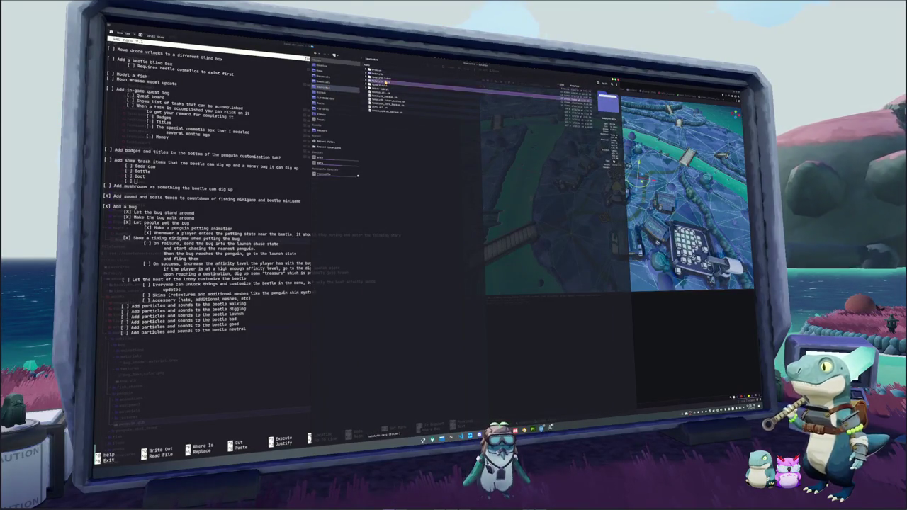
double_click(378, 90)
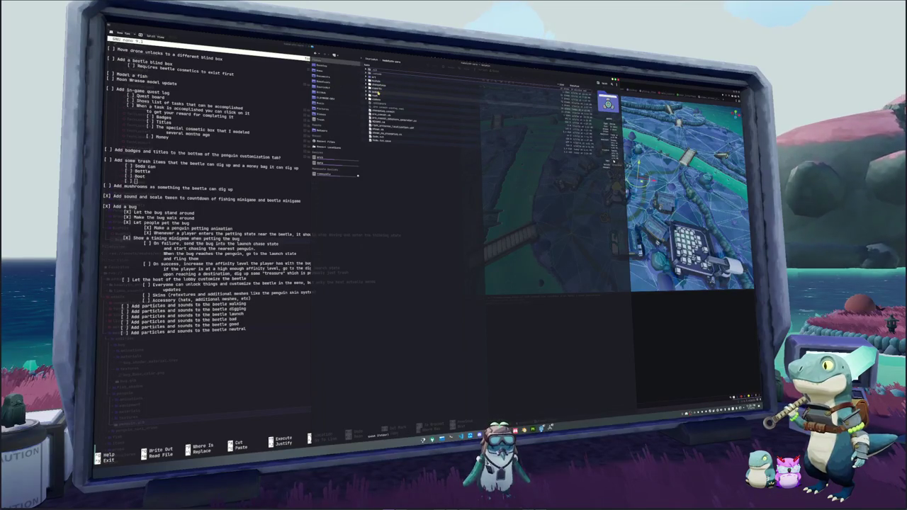
double_click(379, 90)
double_click(383, 82)
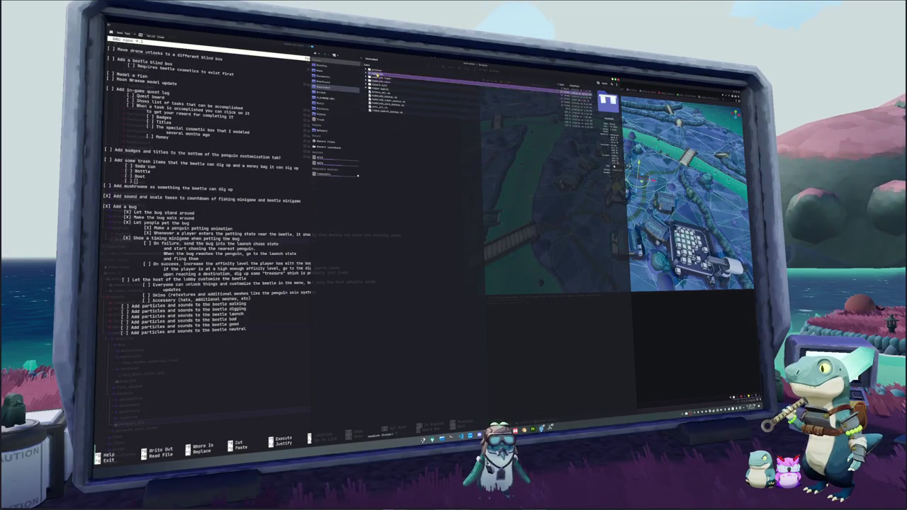
double_click(388, 101)
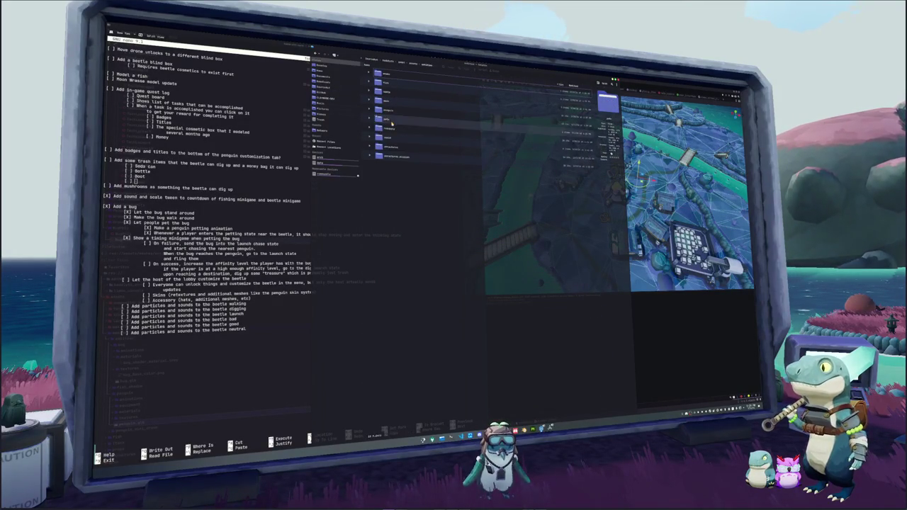
double_click(396, 149)
double_click(396, 147)
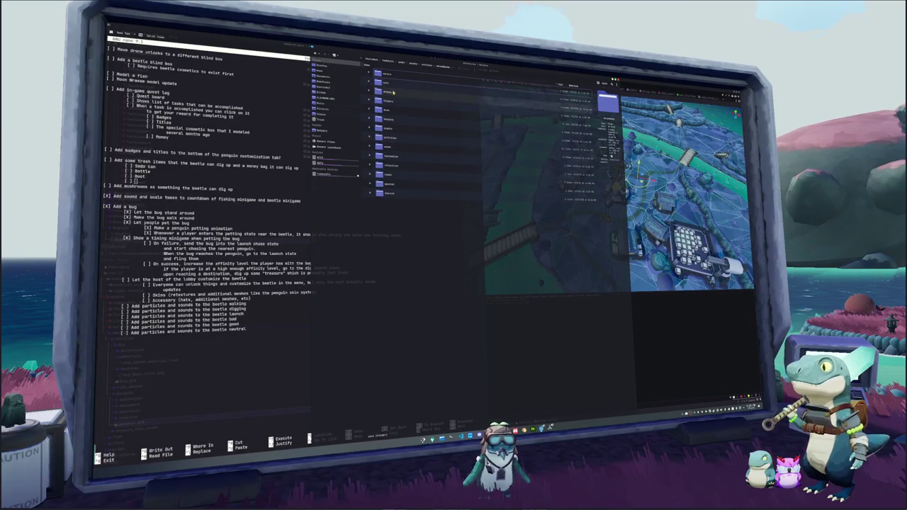
double_click(396, 140)
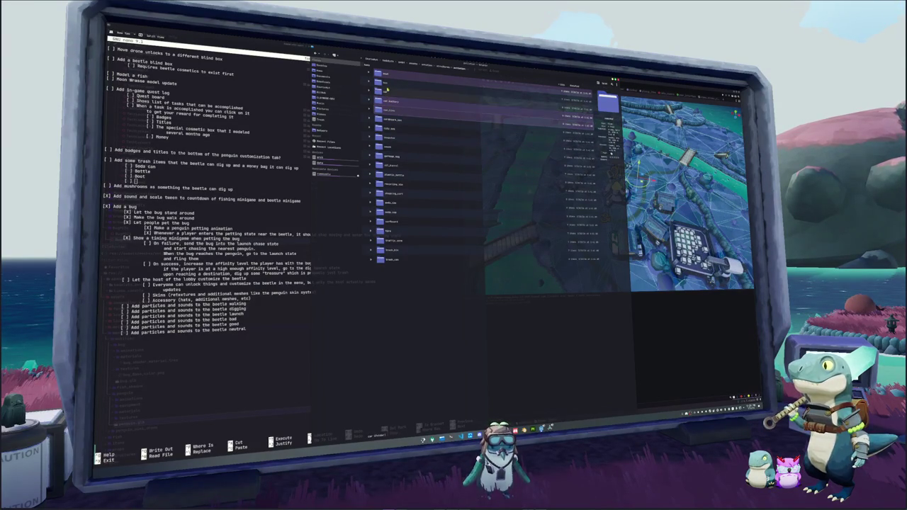
Multi-select shader_outlines, node_cup, sunflowers, node_cap and several other animation folders.
left_click(395, 111, "ctrl")
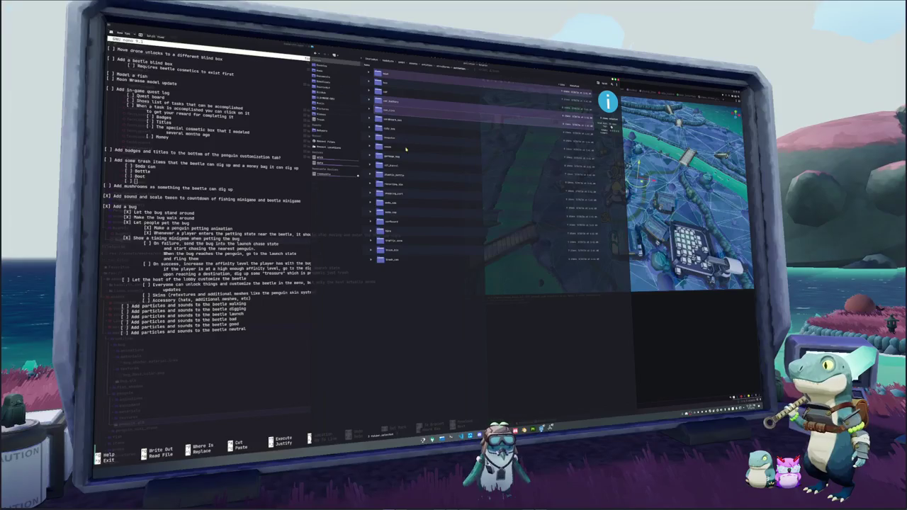
left_click(405, 175, "ctrl")
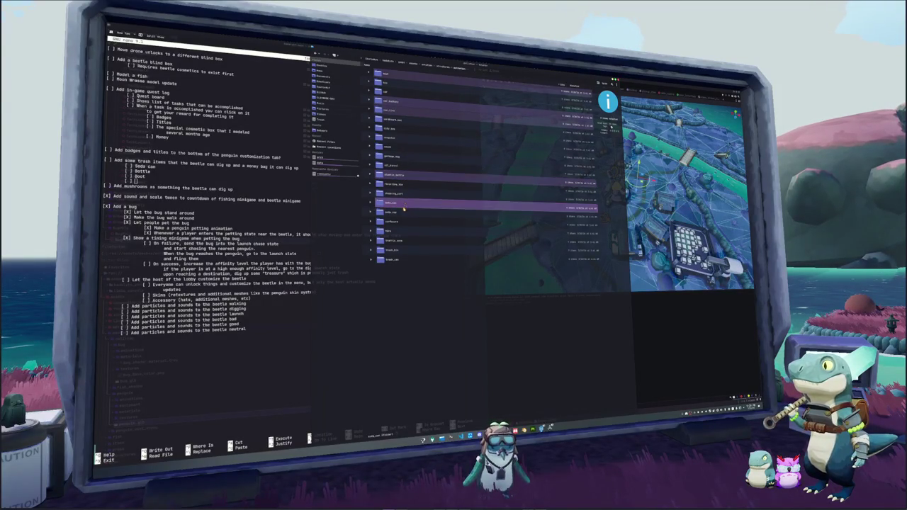
left_click(405, 204)
left_click(400, 212, "ctrl")
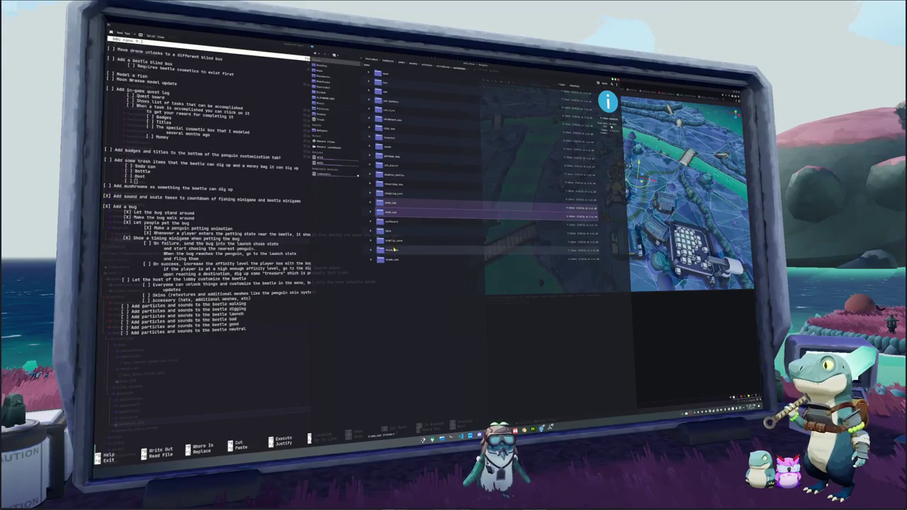
left_click(396, 242, "ctrl")
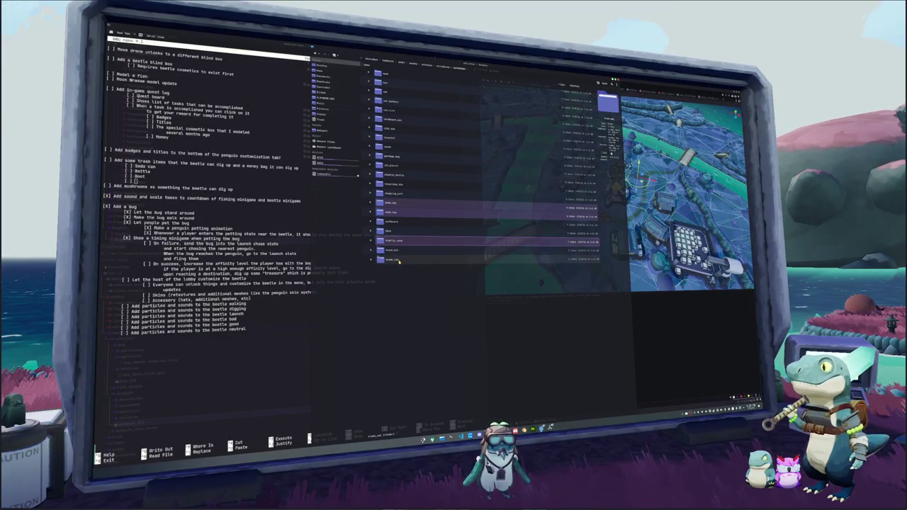
left_click(395, 223, "ctrl")
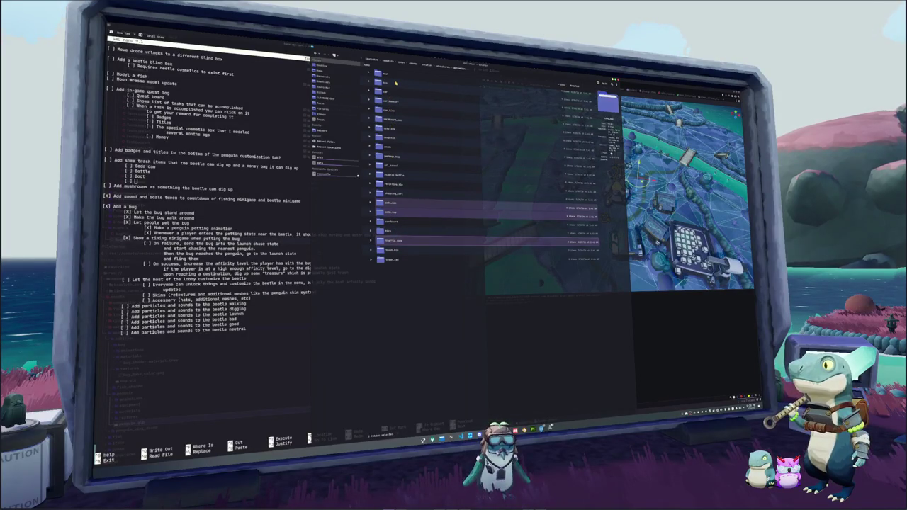
left_click(392, 212, "ctrl")
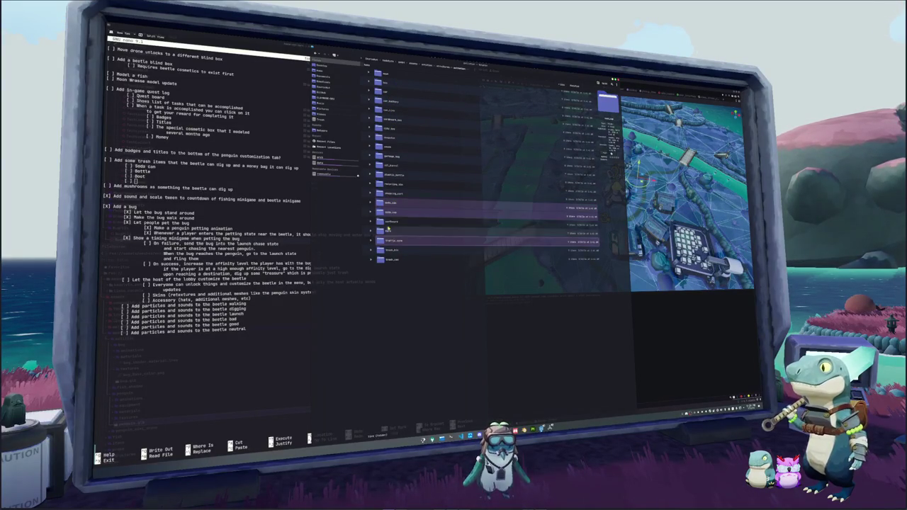
left_click(398, 176, "ctrl")
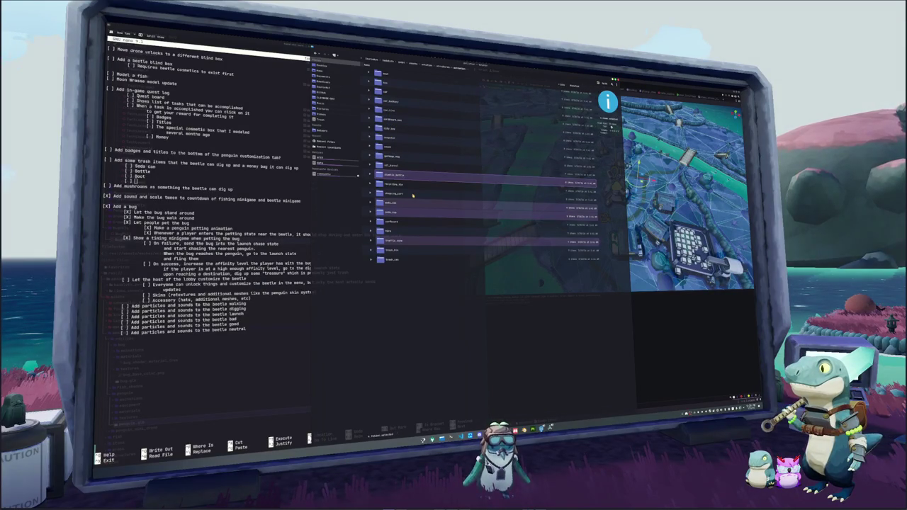
Go up to the project root and into the godot project's item folders.
key("alt+Up")
key("alt+Up")
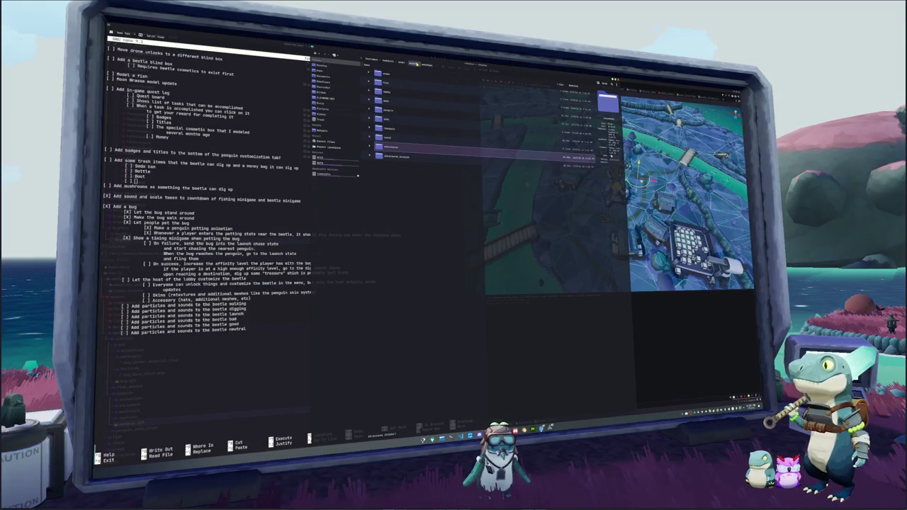
key("alt+Up")
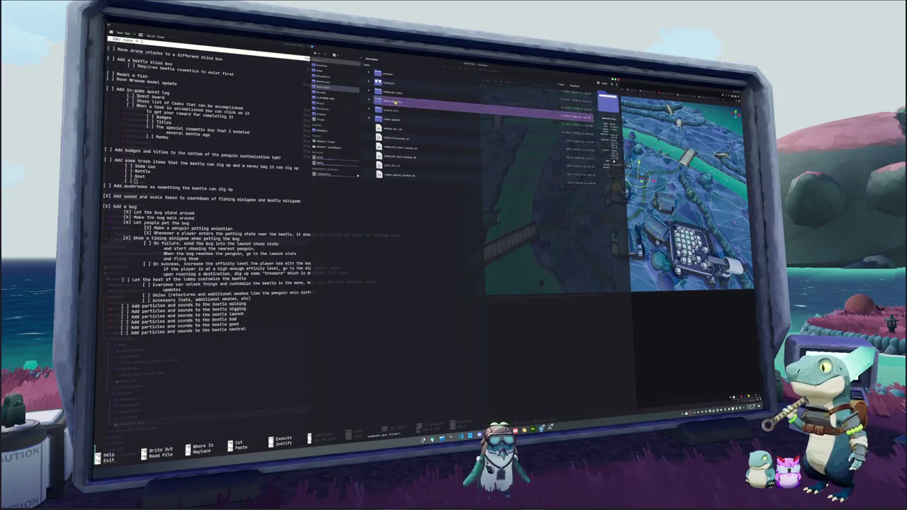
key("Down")
key("Down")
key("Down")
key("Return")
double_click(392, 100)
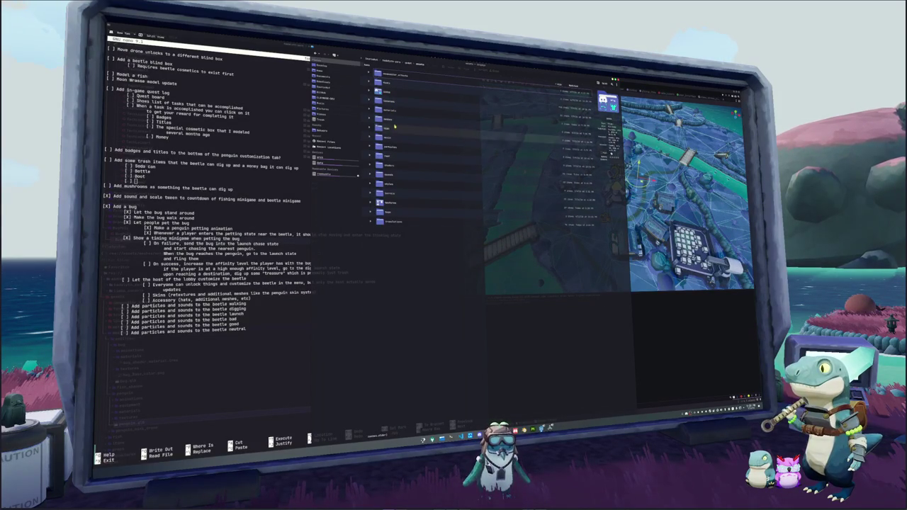
double_click(394, 121)
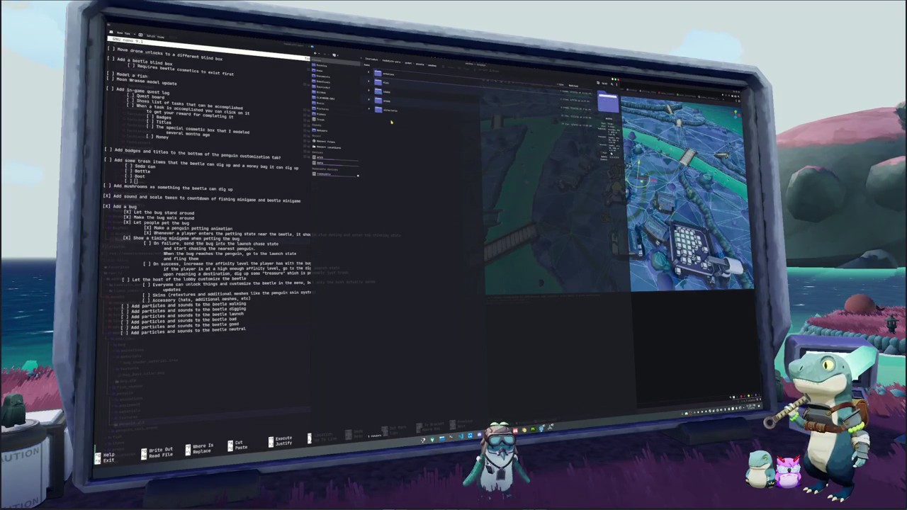
double_click(391, 93)
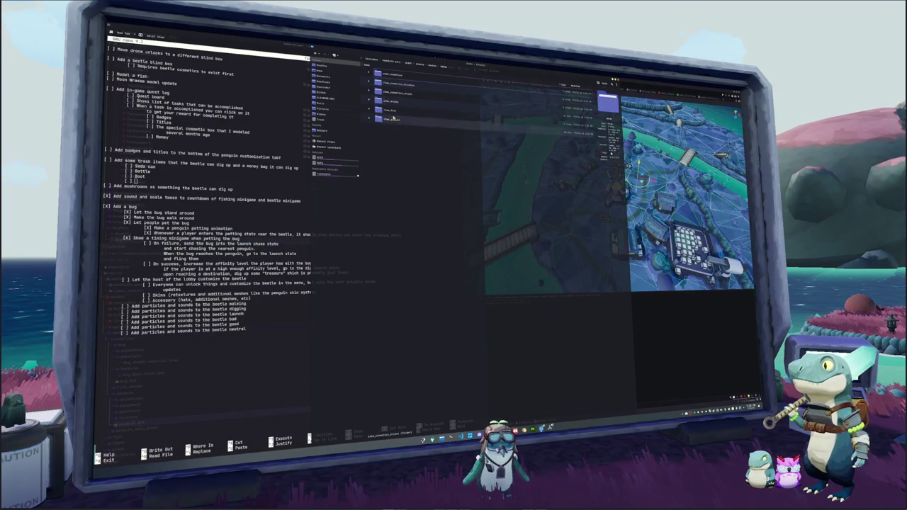
Create a new item folder and paste the four copied subfolders into it.
right_click(410, 163)
mouse_move(454, 169)
left_click(490, 170)
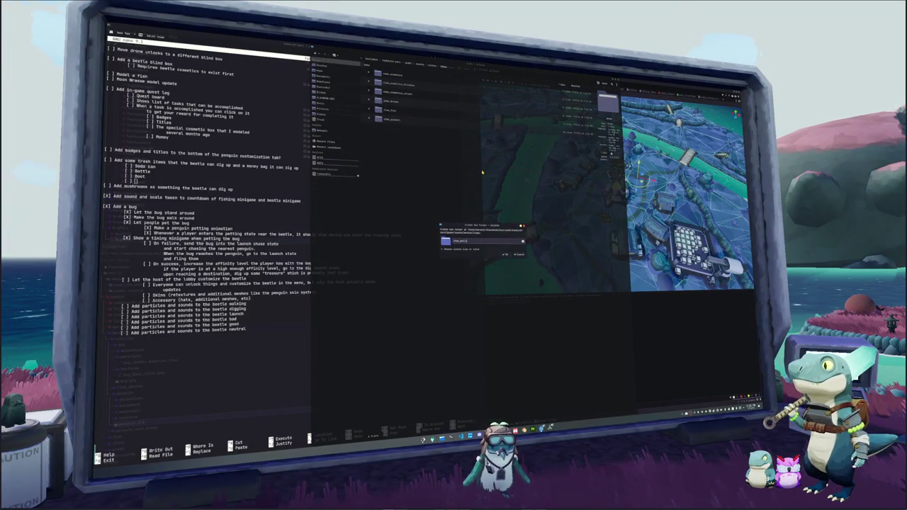
key("Return")
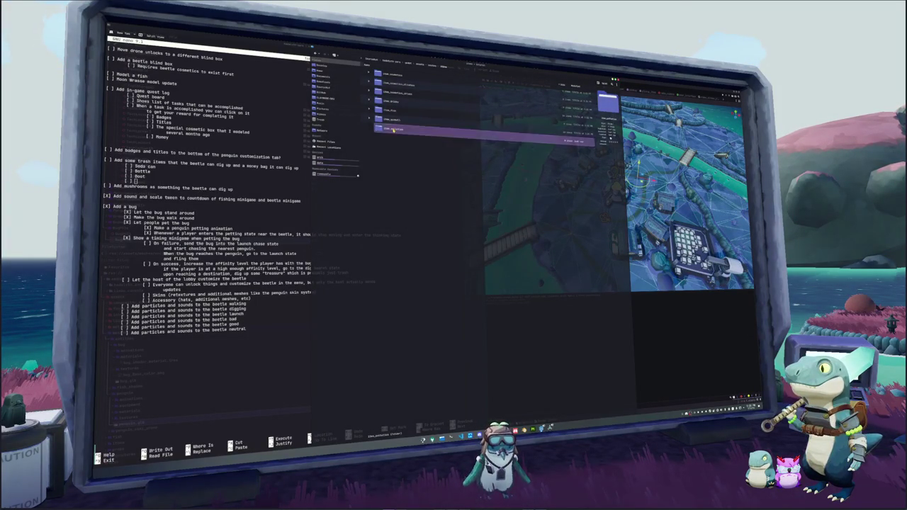
double_click(415, 128)
key("ctrl+v")
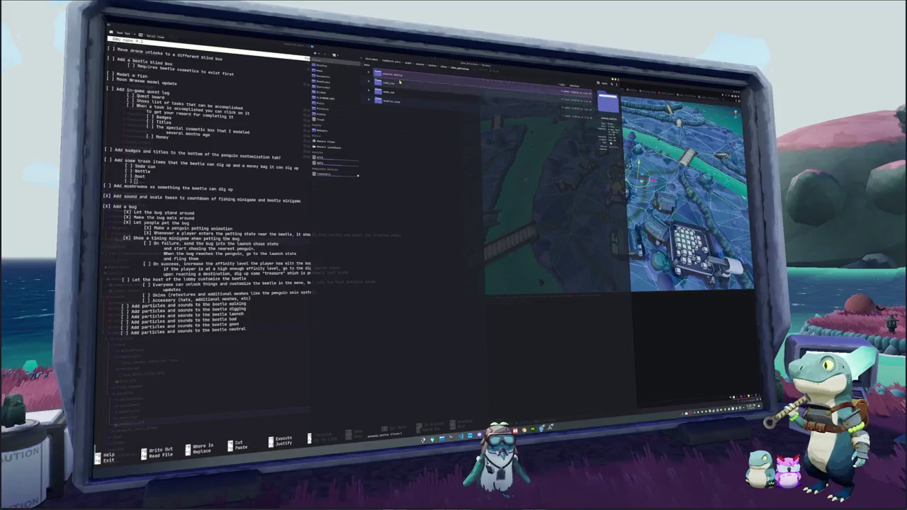
Inspect item_cosmetics_unlock, item_fish, item_drones and other item folders' contents.
double_click(421, 82)
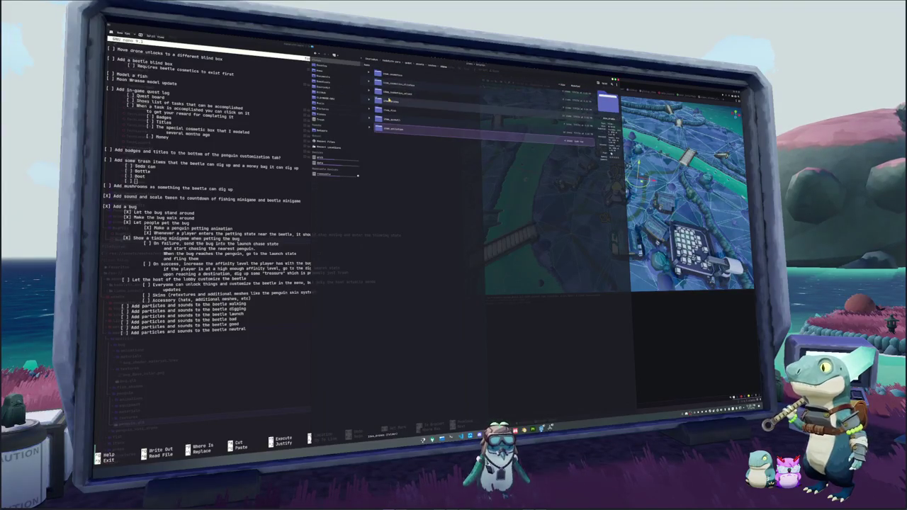
double_click(429, 93)
key("alt+Left")
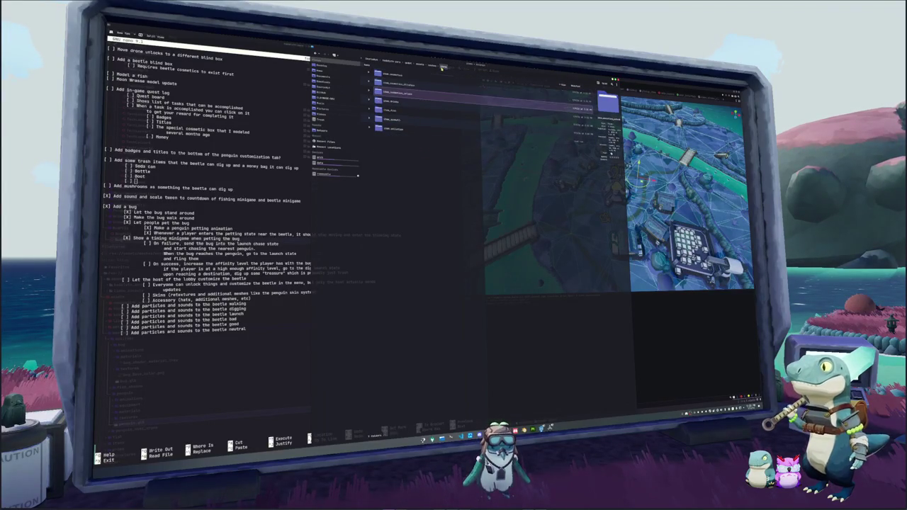
left_click(369, 110)
left_click(370, 110)
left_click(370, 103)
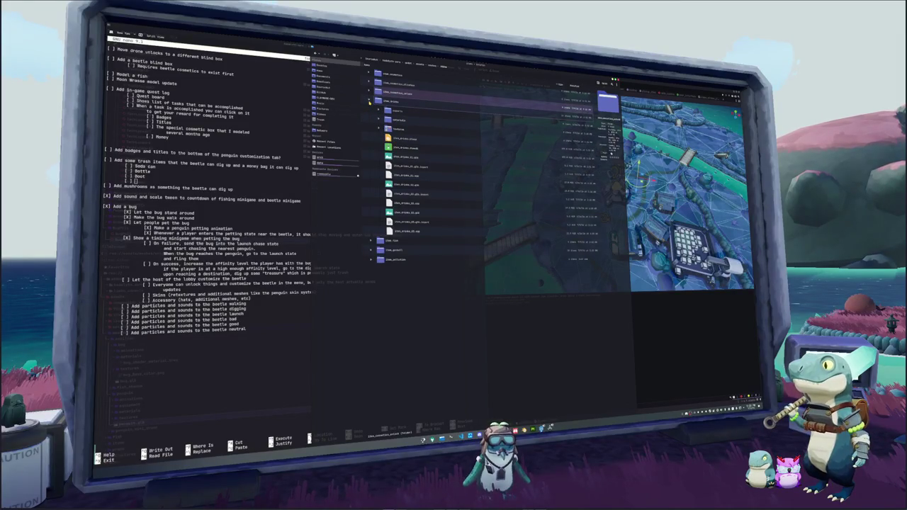
left_click(369, 103)
left_click(370, 92)
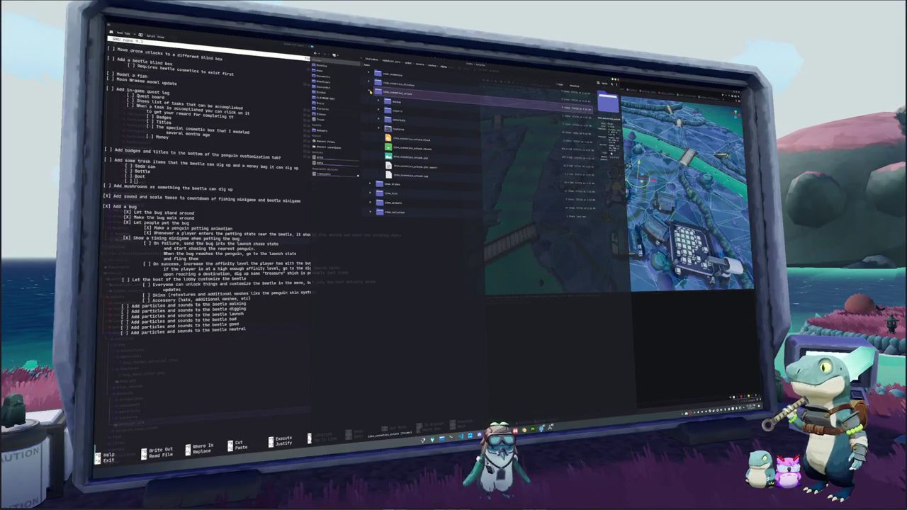
left_click(370, 92)
left_click(370, 83)
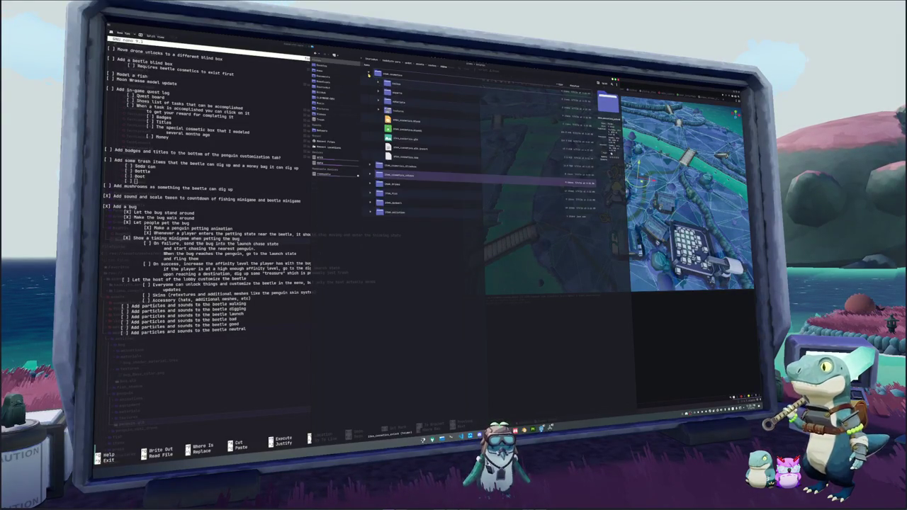
left_click(369, 83)
Expand plushie_beetle, trophy_case, scale_cup and soda_can subfolders to view their material and blender files.
left_click(368, 129)
left_click(380, 138)
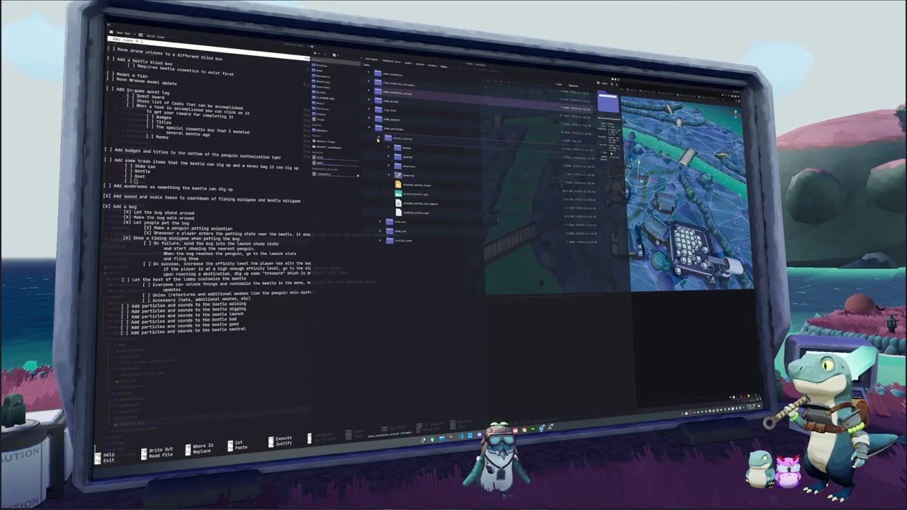
left_click(381, 222)
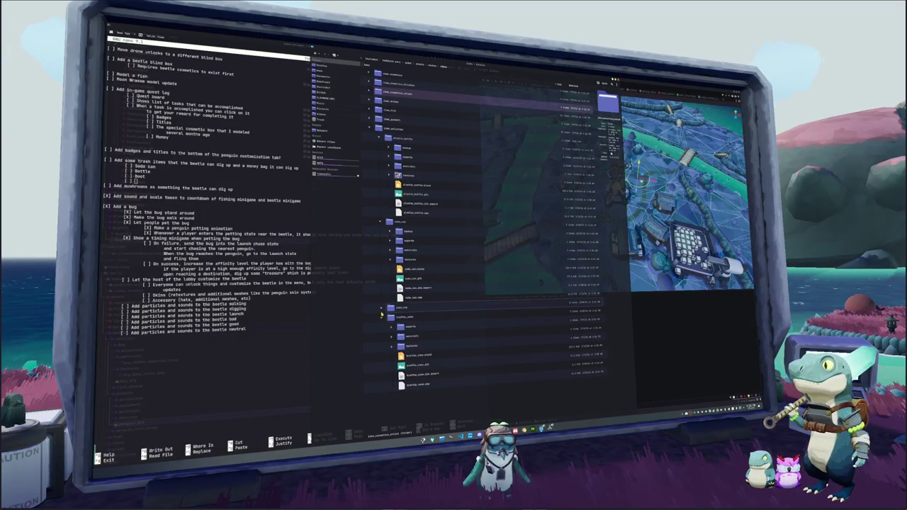
left_click(381, 317)
left_click(381, 272)
left_click(392, 376)
scroll(418, 376, "down", 1)
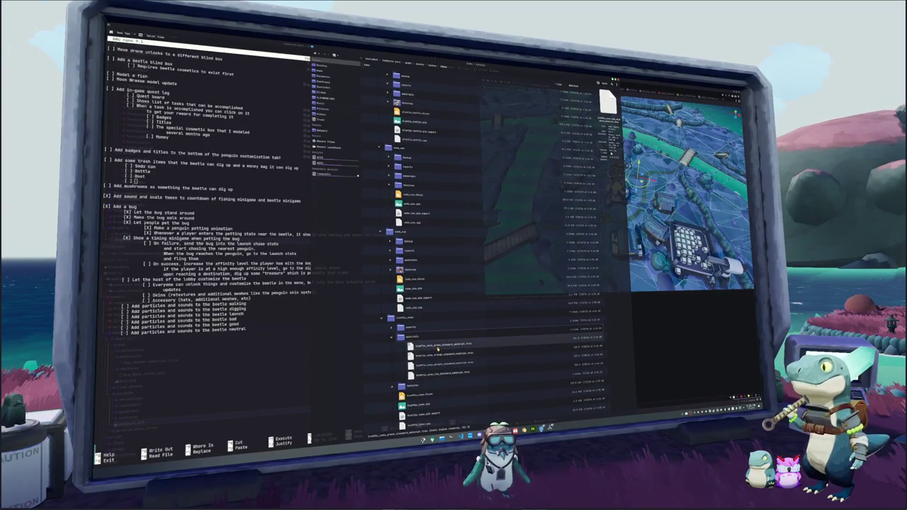
scroll(401, 326, "up", 1)
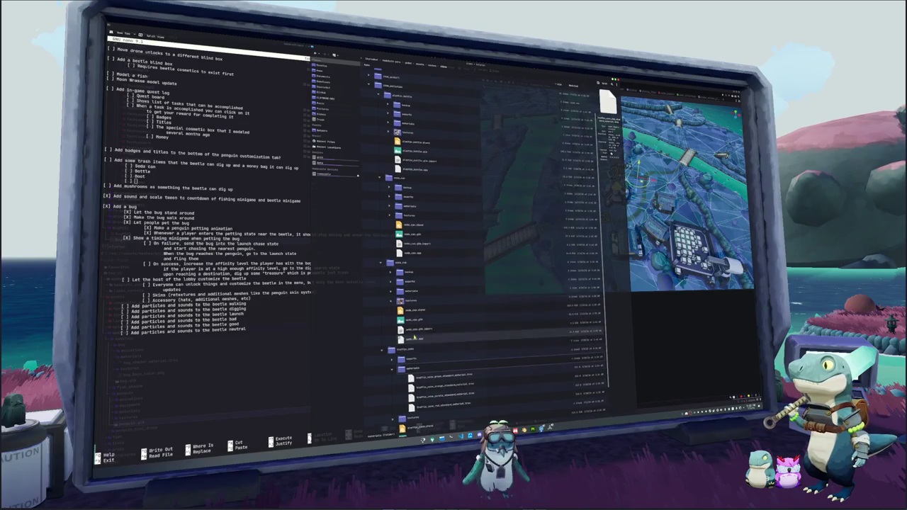
left_click(391, 298)
scroll(391, 284, "up", 1)
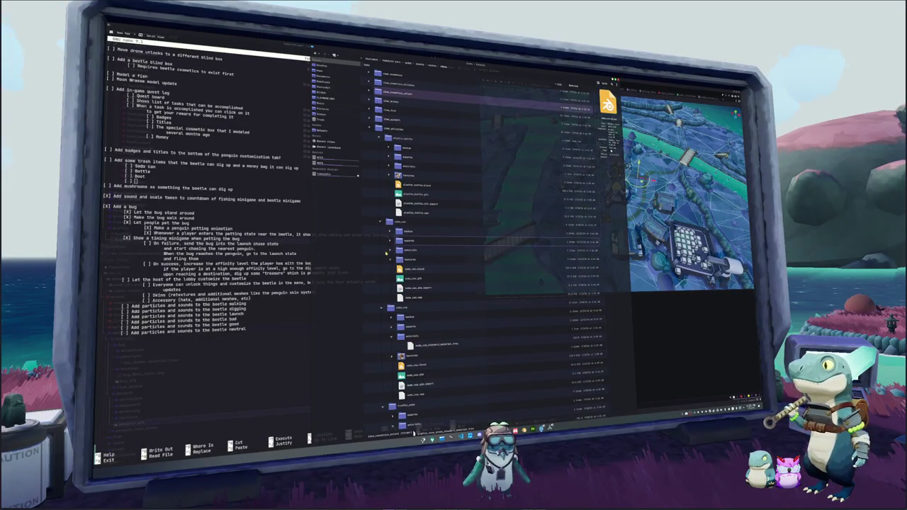
left_click(391, 231)
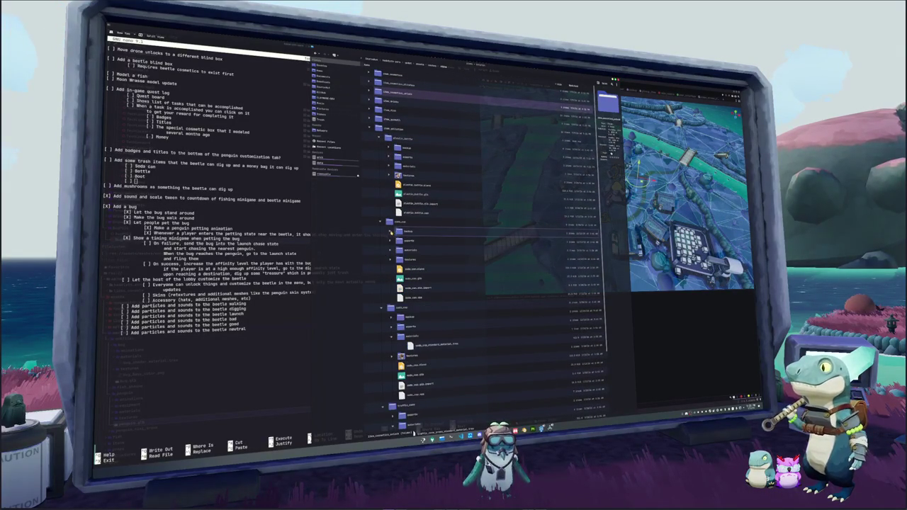
left_click(419, 432)
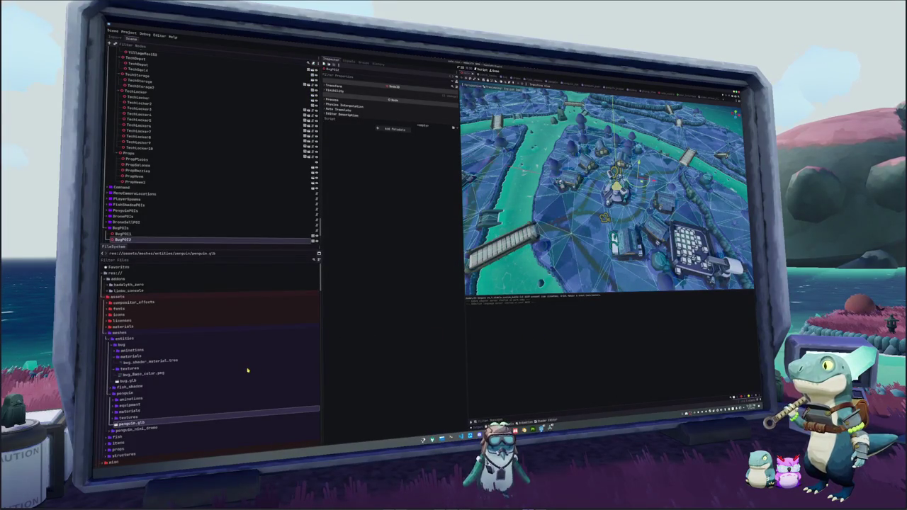
Collapse the bug materials, textures and cosmetics_data folders, then open item_data_consumable_drinks.
double_click(132, 357)
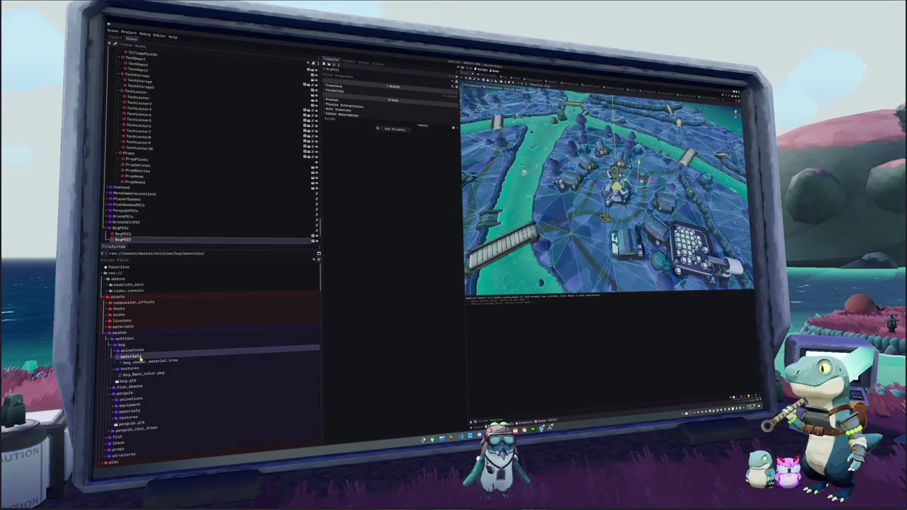
double_click(137, 363)
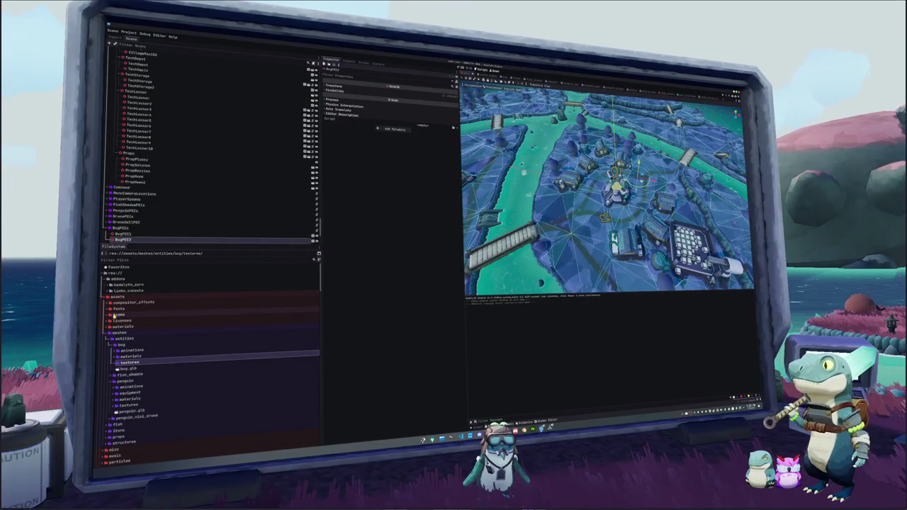
scroll(128, 333, "down", 10)
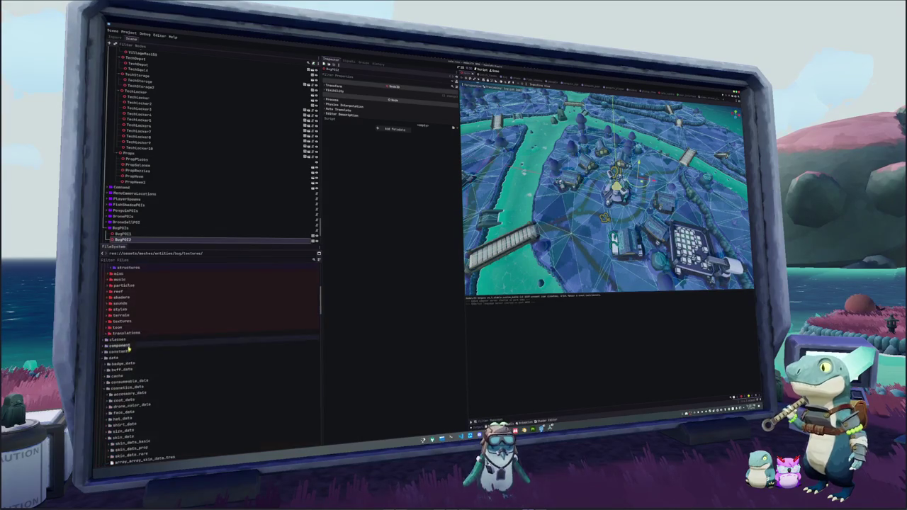
scroll(132, 351, "up", 3)
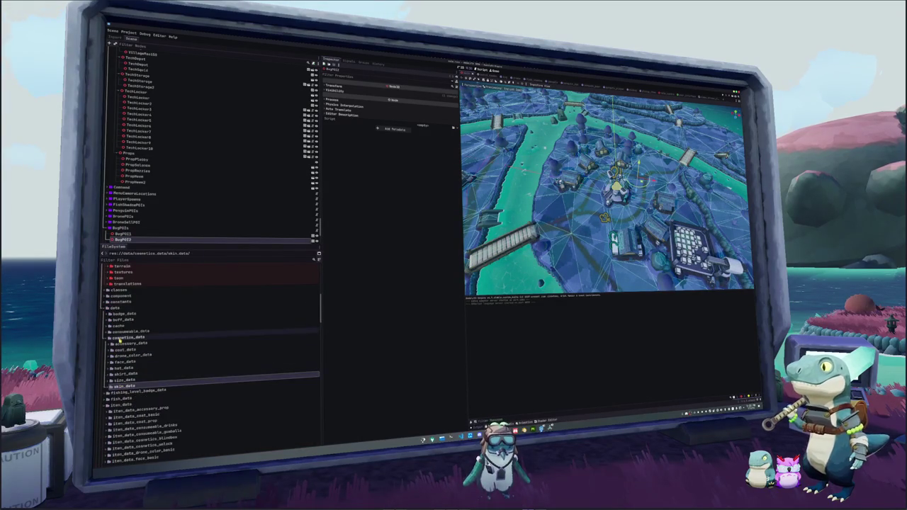
left_click(119, 339)
double_click(119, 339)
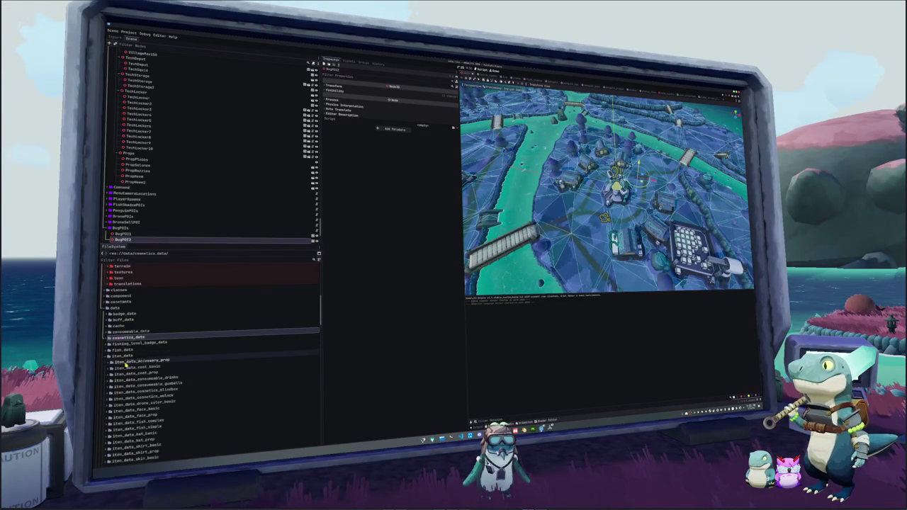
left_click(131, 382)
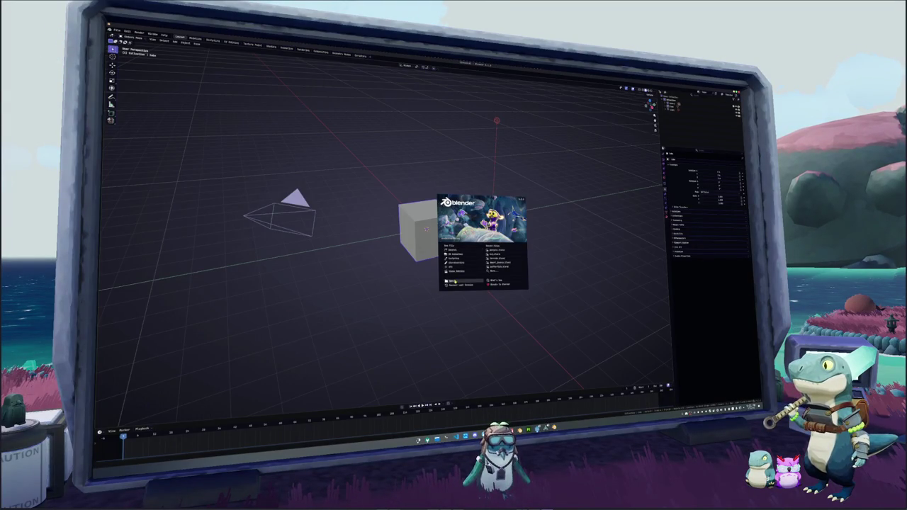
Browse up to assets, into the items and bottle folders, and open the bottle's .blend file.
left_click(450, 281)
left_click(182, 44)
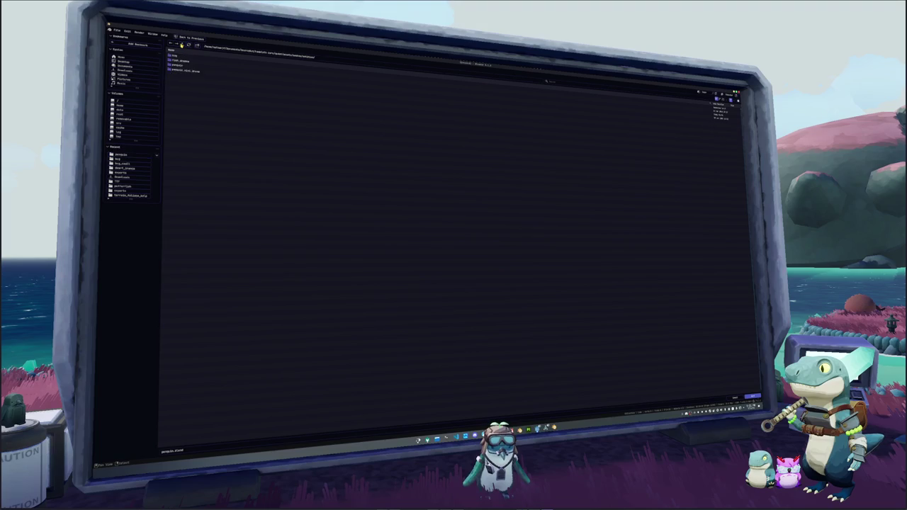
left_click(182, 44)
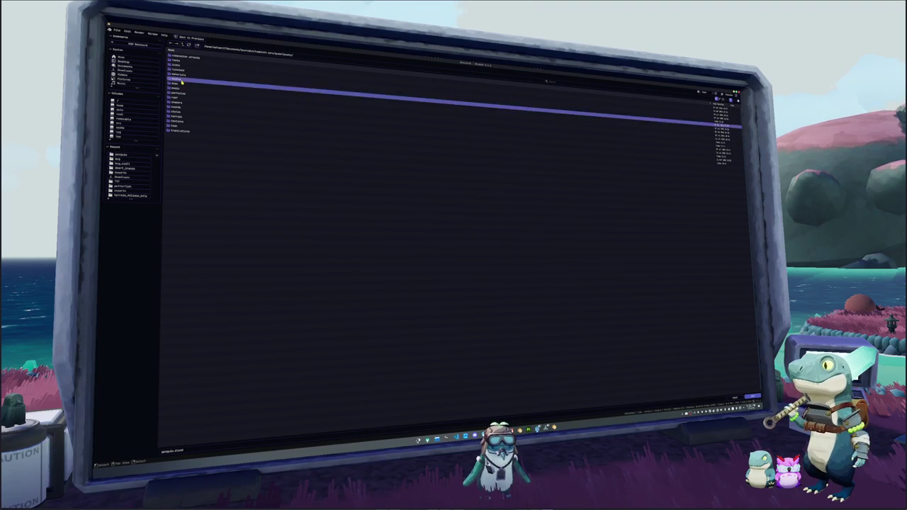
left_click(181, 82)
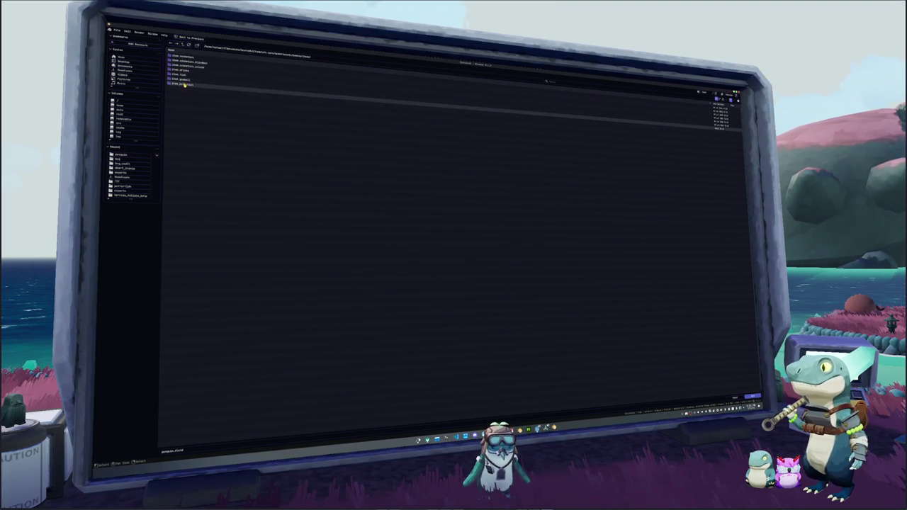
left_click(185, 84)
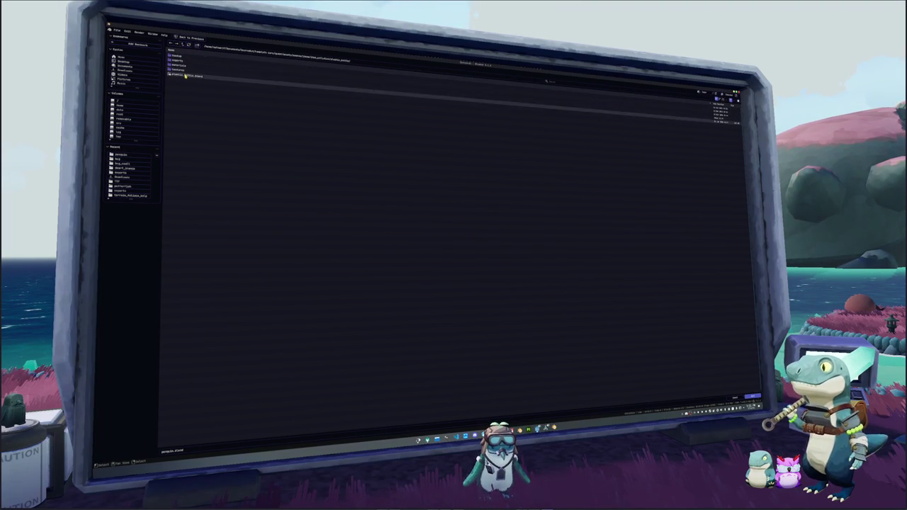
double_click(185, 75)
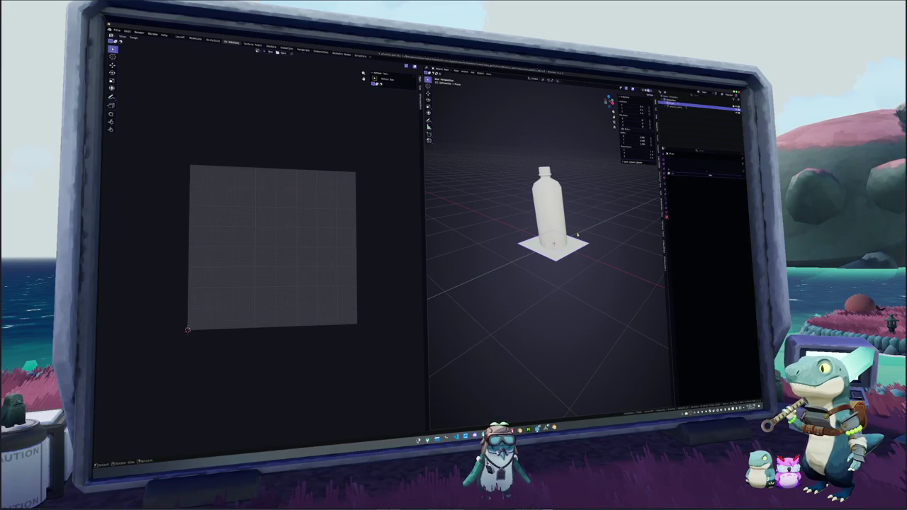
In Shading, replace Principled BSDF with an Image Texture using plastic_bottle_base_color.png.
left_click(271, 46)
key("x")
left_click(546, 307)
key("ctrl+t")
left_click(508, 342)
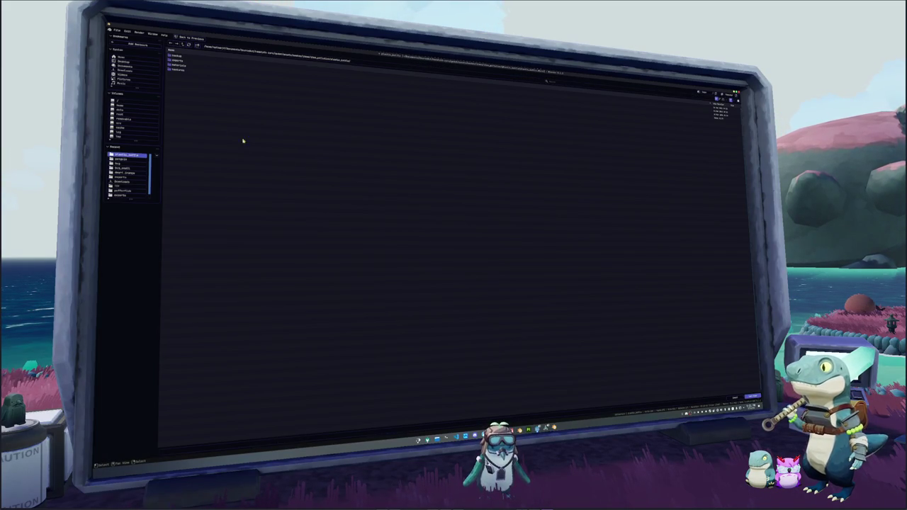
left_click(190, 59)
double_click(190, 58)
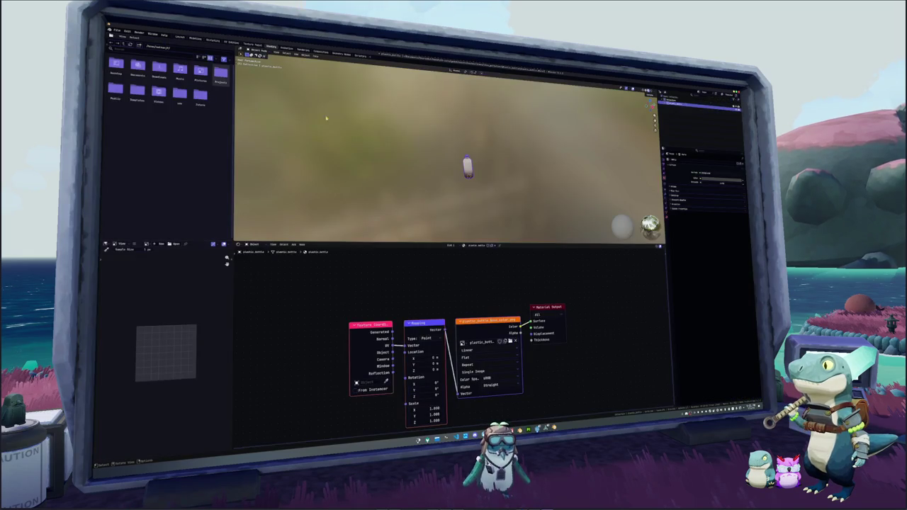
scroll(461, 163, "up", 5)
left_click_drag(454, 170, 482, 167)
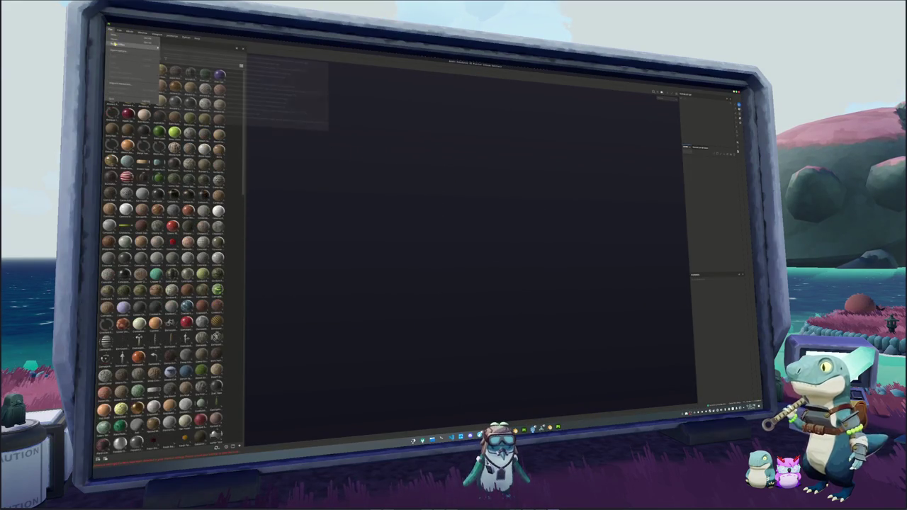
Browse up and into the bottle's project folders and open the plastic bottle project file.
left_click(112, 32)
left_click(117, 41)
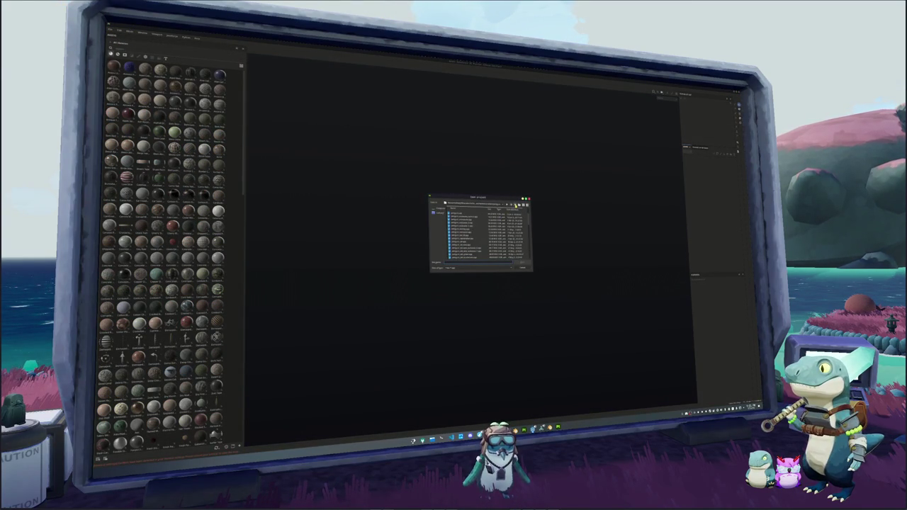
left_click(515, 205)
left_click(515, 205)
double_click(457, 220)
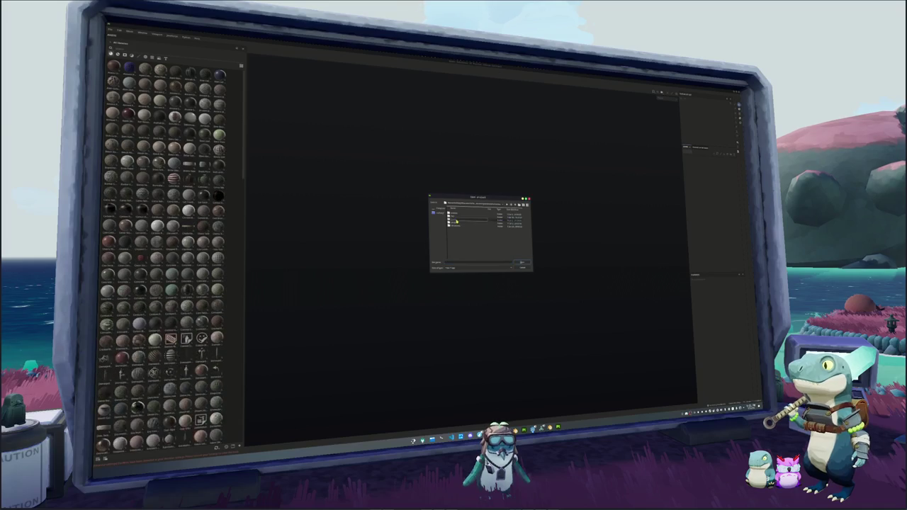
double_click(457, 233)
double_click(458, 214)
double_click(457, 227)
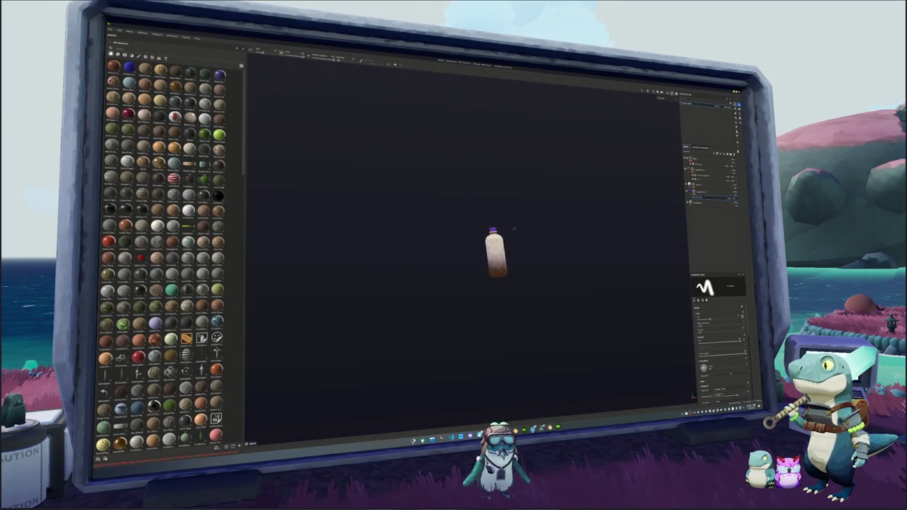
Switch the bottle's viewport display to smoother shading and select another layer in the stack.
left_click_drag(507, 238, 491, 239)
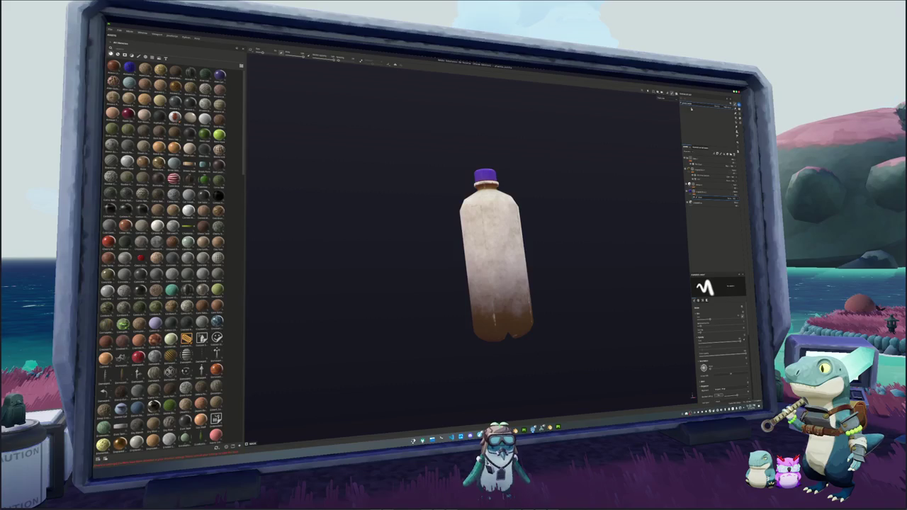
left_click(716, 106)
left_click(720, 118)
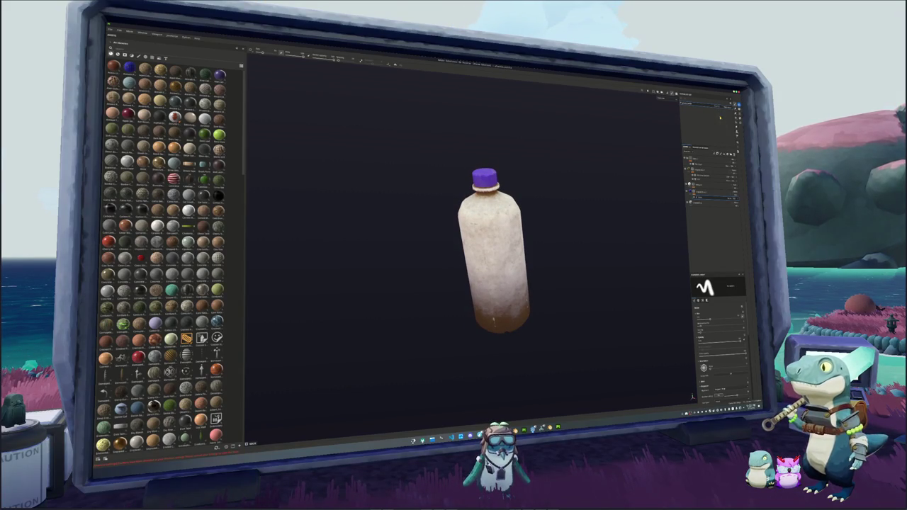
left_click(709, 171)
left_click(720, 112)
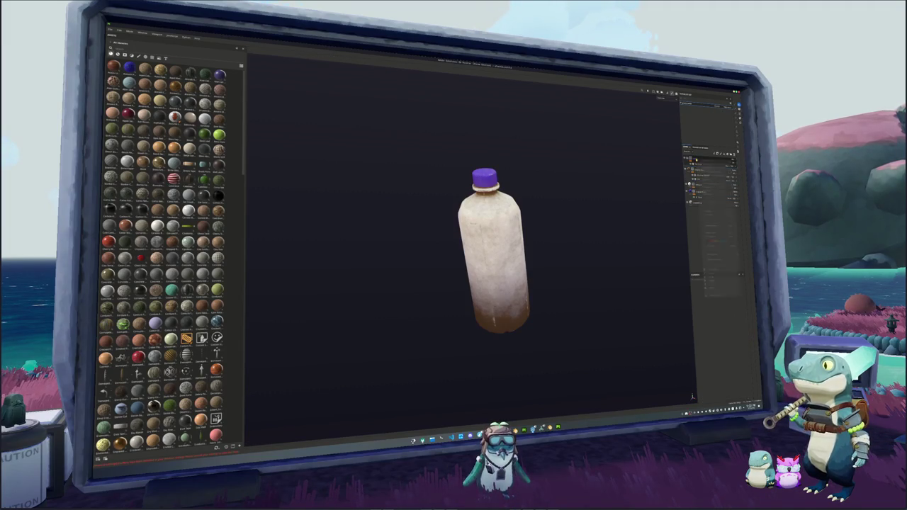
Add a new layer to the bottle's layer stack and inspect the bottle from several angles.
right_click(701, 161)
left_click(709, 163)
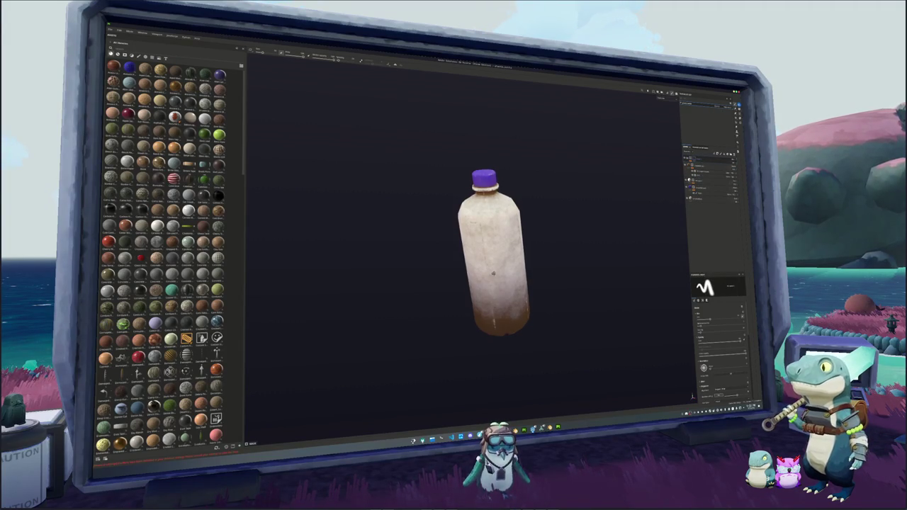
scroll(497, 269, "up", 2)
scroll(711, 358, "down", 2)
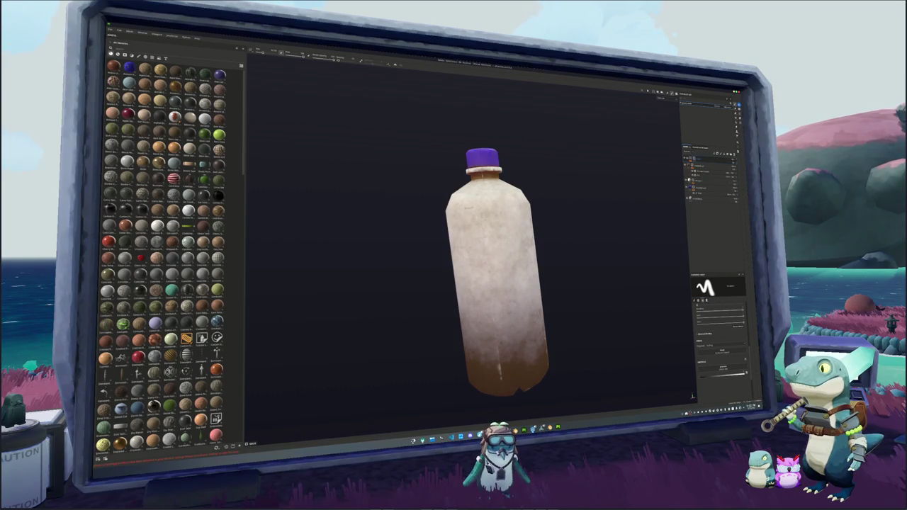
mouse_move(454, 284)
left_mouse_down()
mouse_move(444, 272)
mouse_move(461, 280)
mouse_move(436, 275)
left_mouse_up()
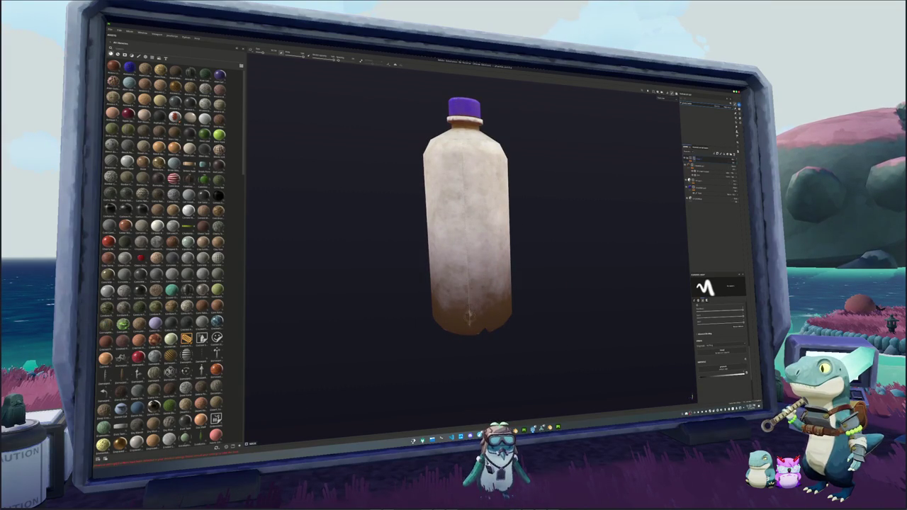
mouse_move(436, 275)
left_mouse_down()
mouse_move(447, 270)
mouse_move(441, 284)
left_mouse_up()
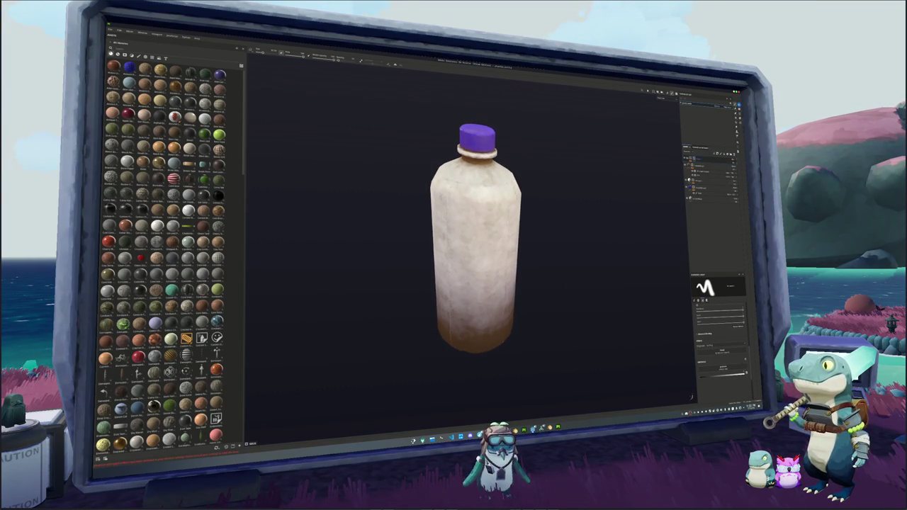
left_click_drag(418, 187, 422, 170)
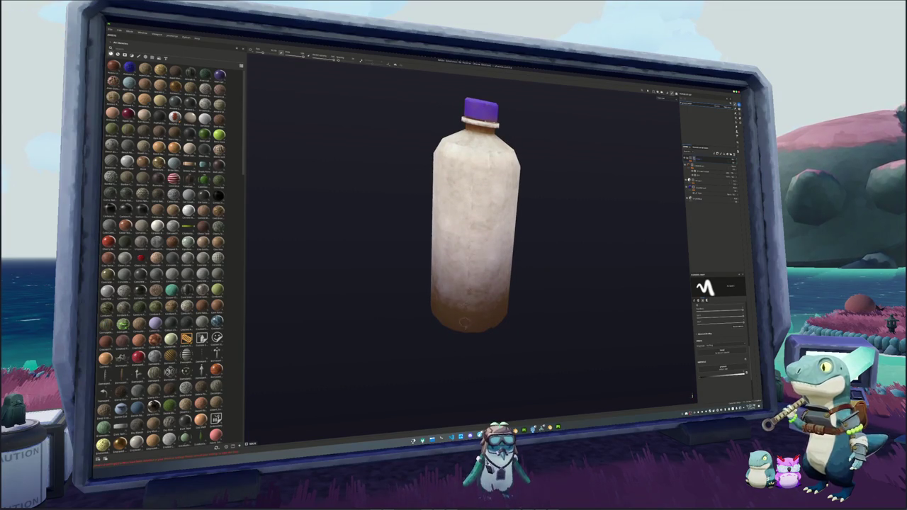
left_click_drag(404, 295, 443, 266)
scroll(490, 224, "down", 3)
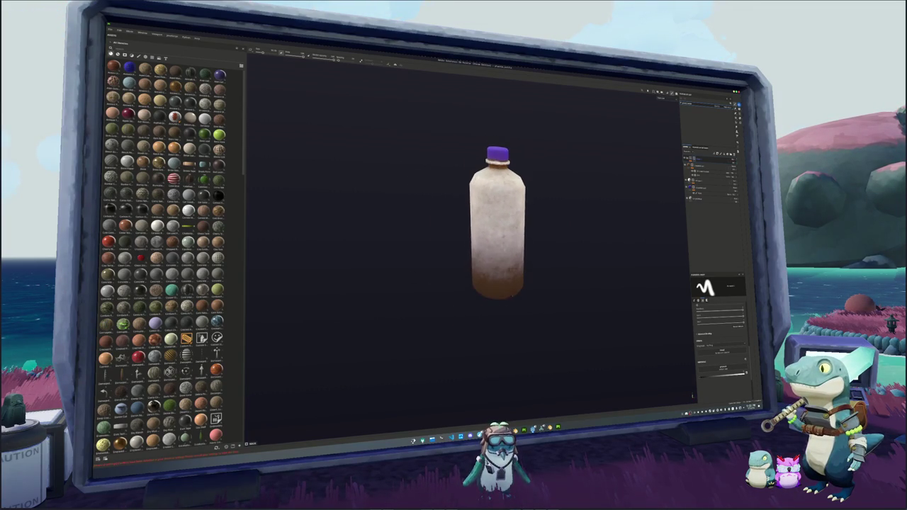
mouse_move(496, 270)
left_mouse_down("alt")
mouse_move(421, 269)
mouse_move(500, 263)
mouse_move(478, 259)
mouse_move(469, 274)
mouse_move(403, 269)
left_mouse_up("alt")
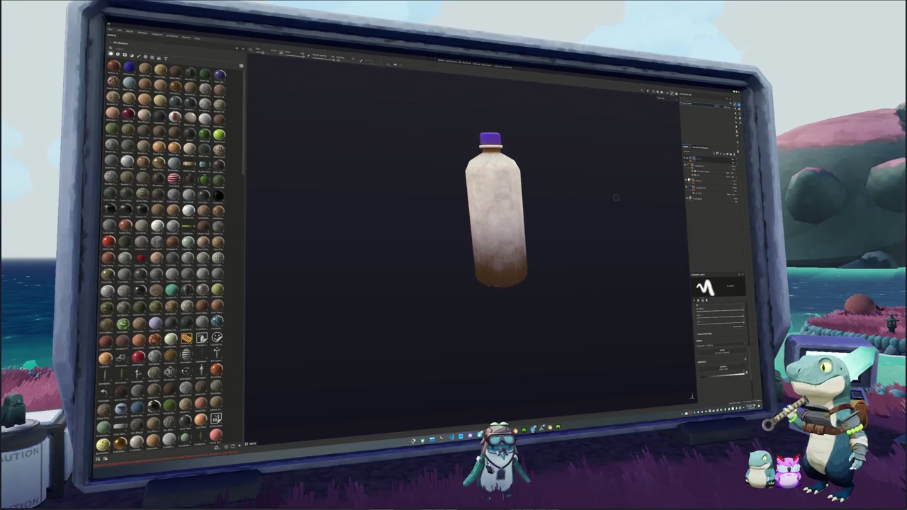
Select a layer inside the expanded layer group and bring up mesh map baking.
left_click(702, 182)
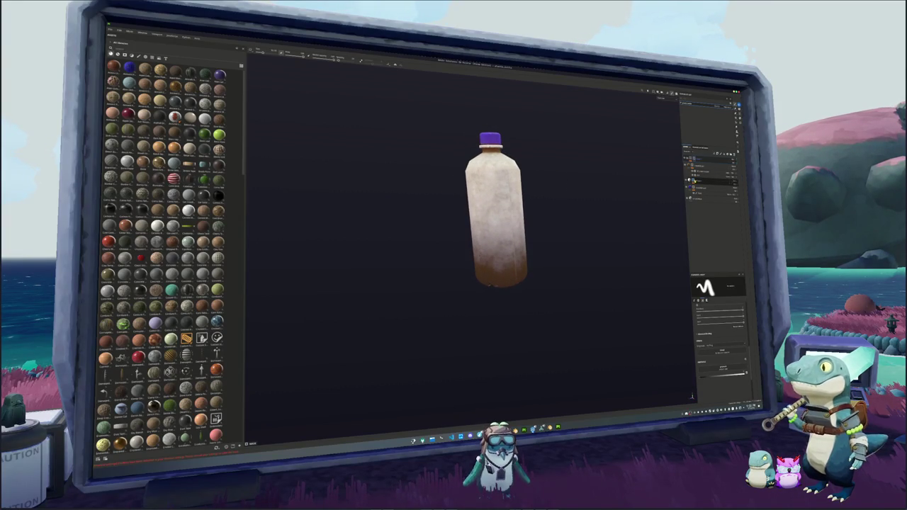
left_click(690, 182)
left_click(702, 185)
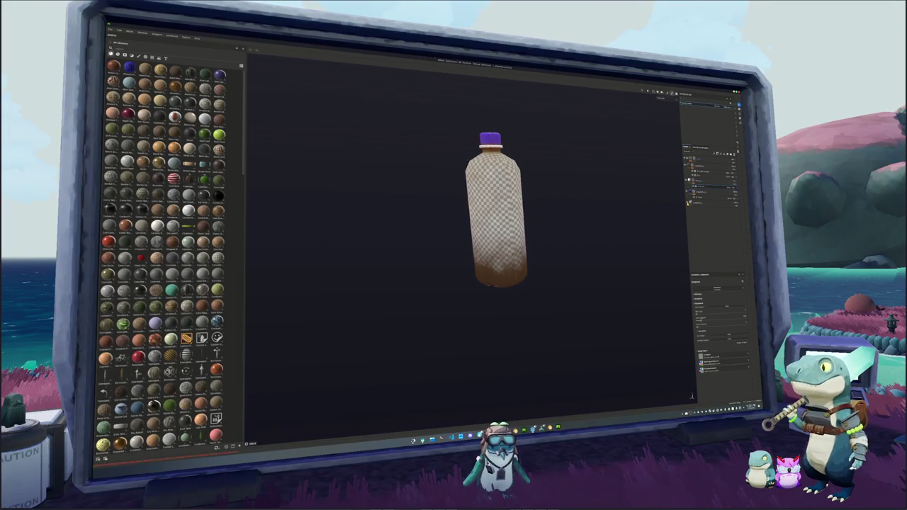
key("ctrl+b")
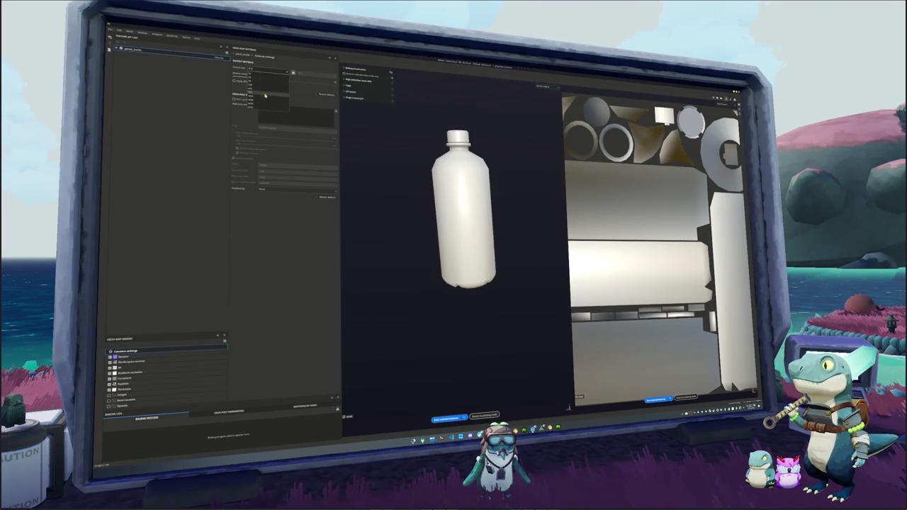
Bake the bottle's mesh maps, then show Blender's UV Editing workspace with the texture.
left_click(447, 418)
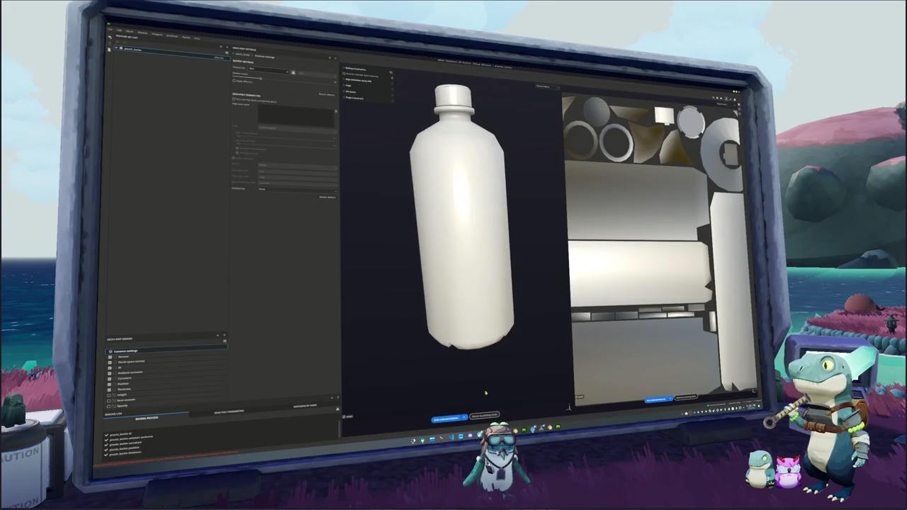
left_click(485, 416)
mouse_move(504, 325)
left_mouse_down()
mouse_move(465, 178)
mouse_move(468, 207)
mouse_move(614, 130)
left_mouse_up()
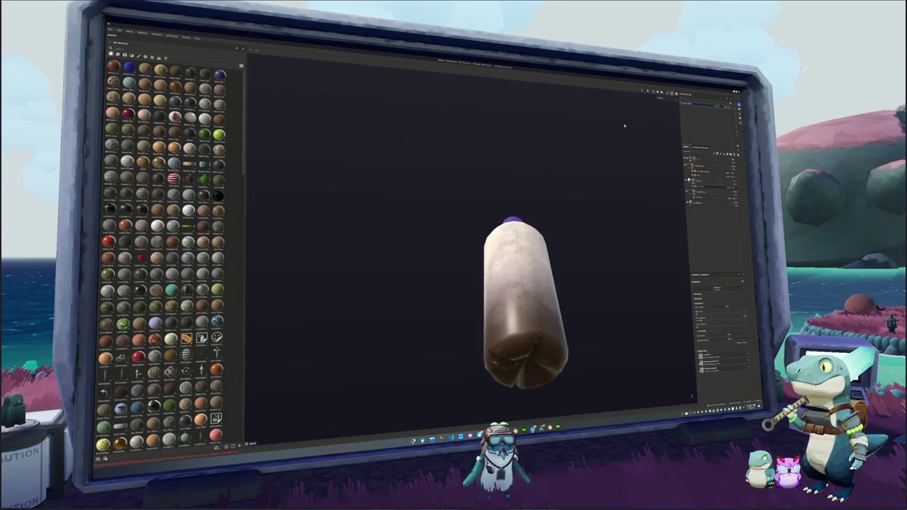
mouse_move(662, 107)
left_mouse_down()
mouse_move(534, 160)
mouse_move(534, 172)
left_mouse_up()
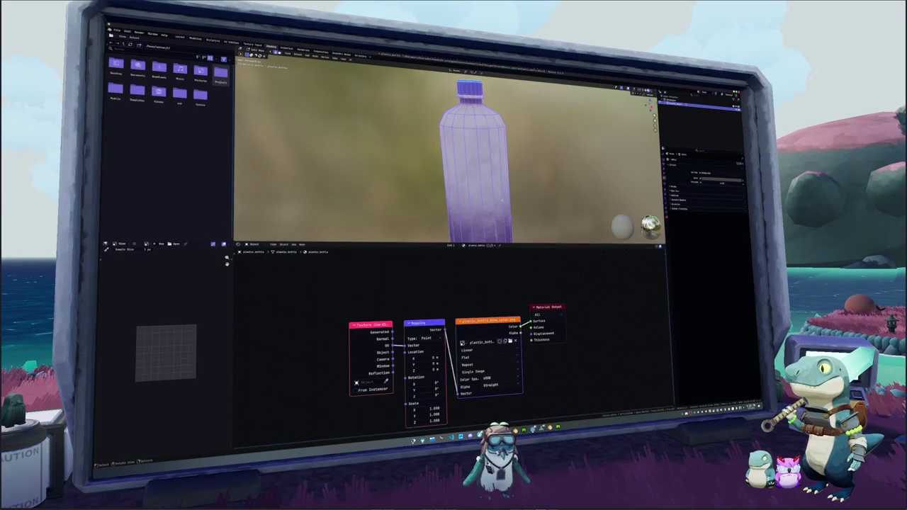
mouse_move(550, 208)
left_mouse_down()
mouse_move(524, 179)
mouse_move(509, 181)
left_mouse_up()
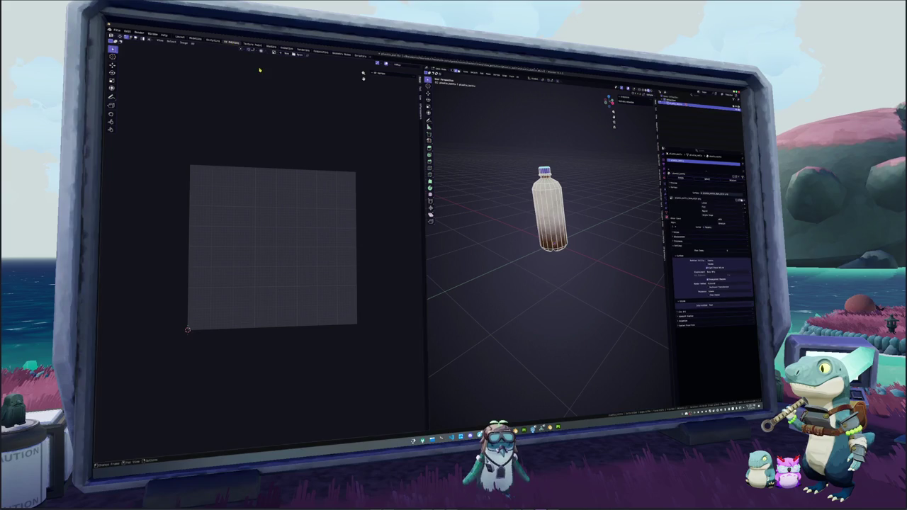
left_click(233, 45)
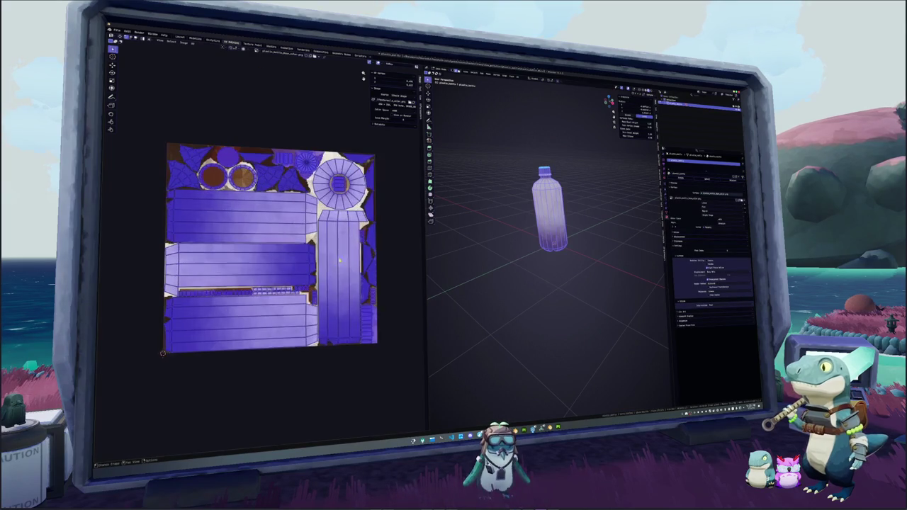
Run Pack Islands on the bottle's UVs twice, stop the search, and exit Edit Mode.
scroll(340, 261, "up", 1)
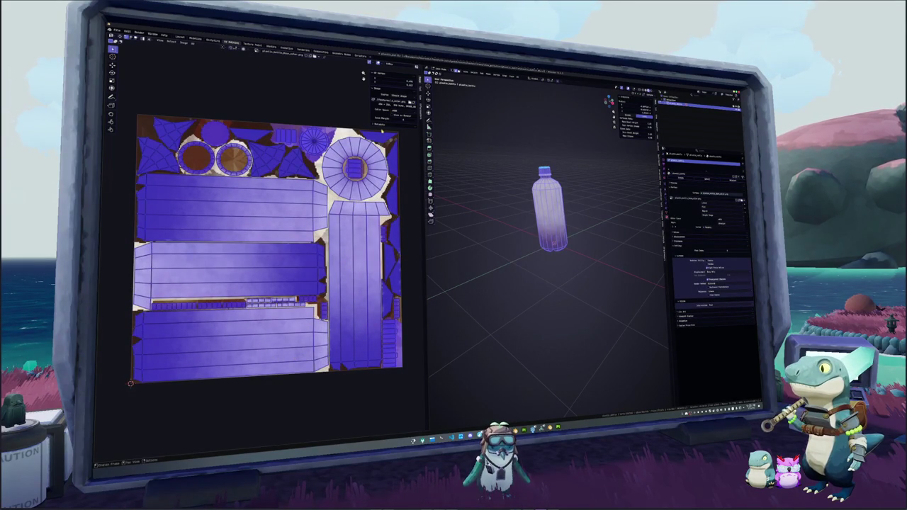
left_click(420, 107)
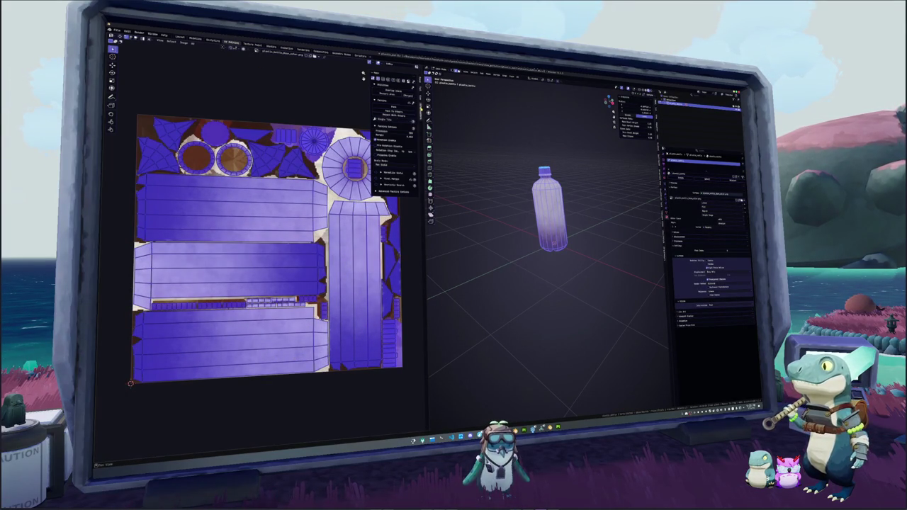
left_click(397, 112)
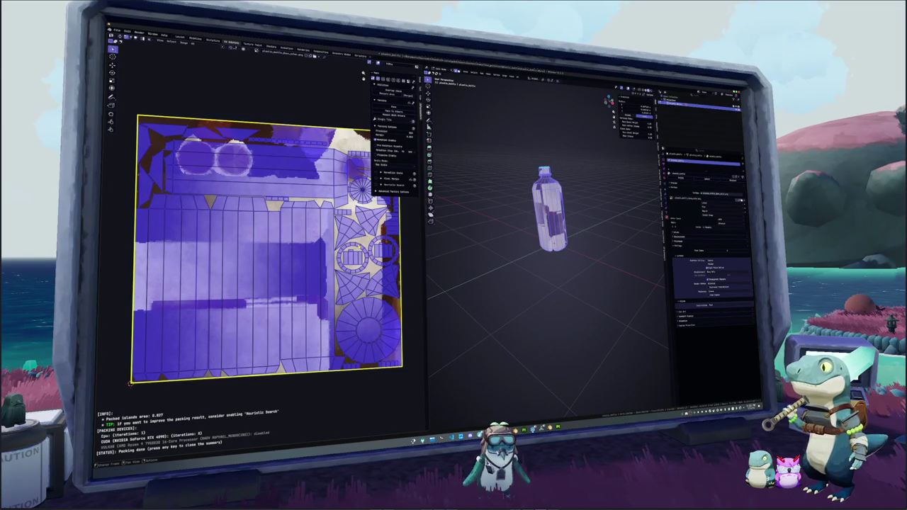
key("Escape")
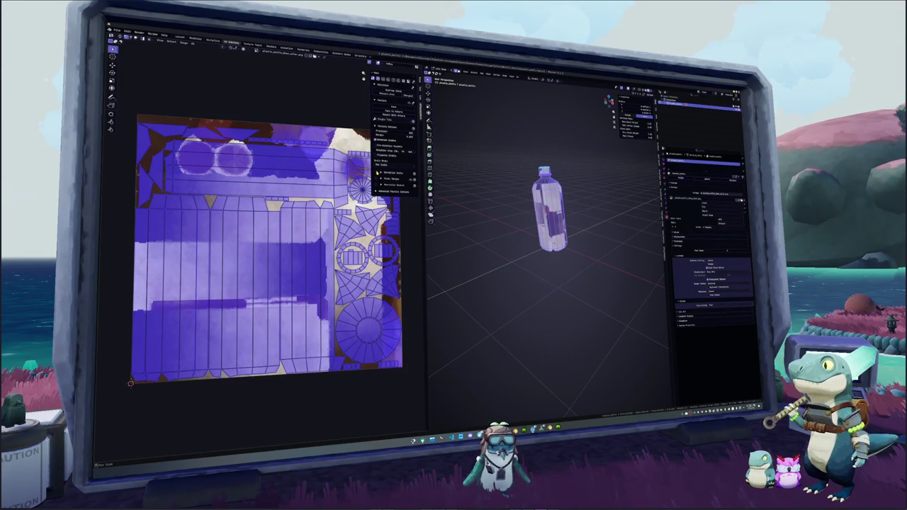
left_click(390, 109)
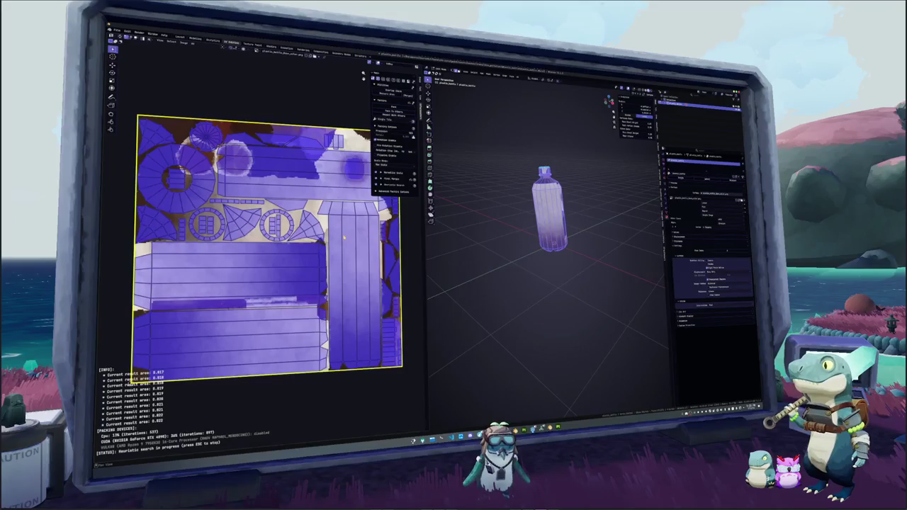
key("Escape")
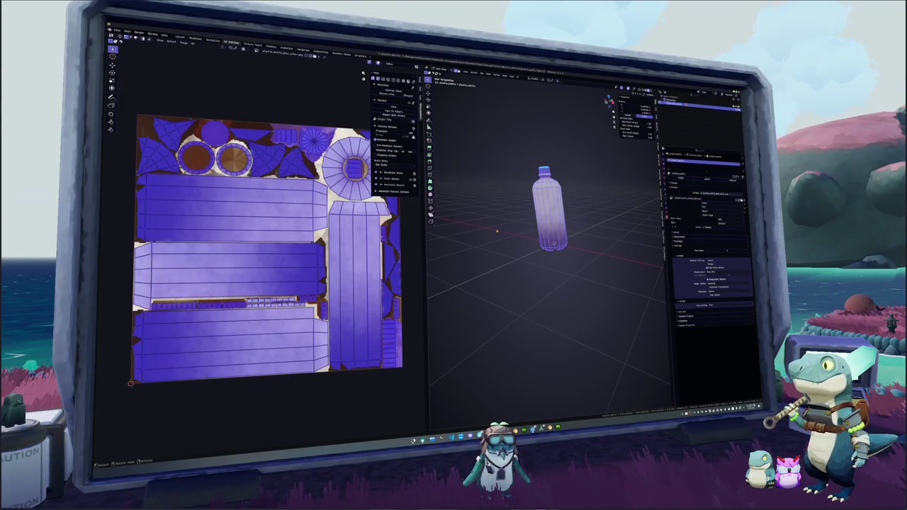
key("Tab")
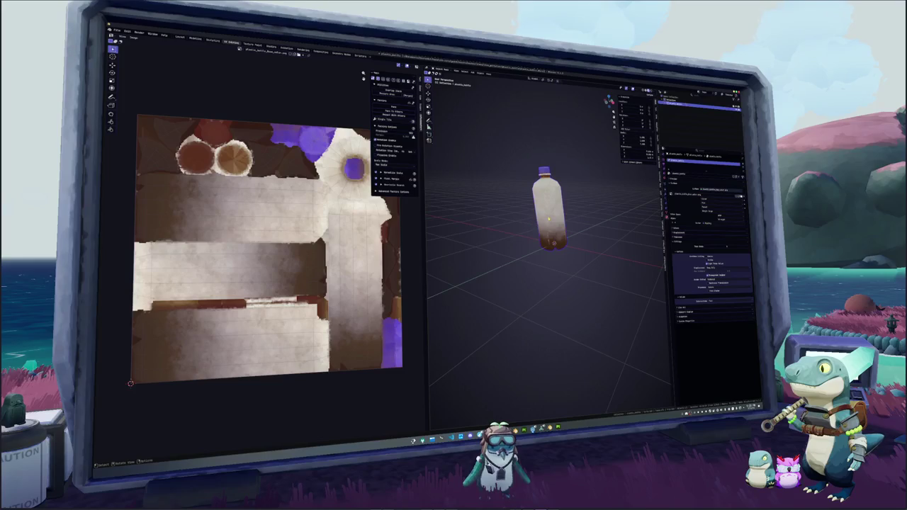
Frame the bottle in front view and scale it to a new size.
key("KP_Decimal")
key("KP_1")
key("s")
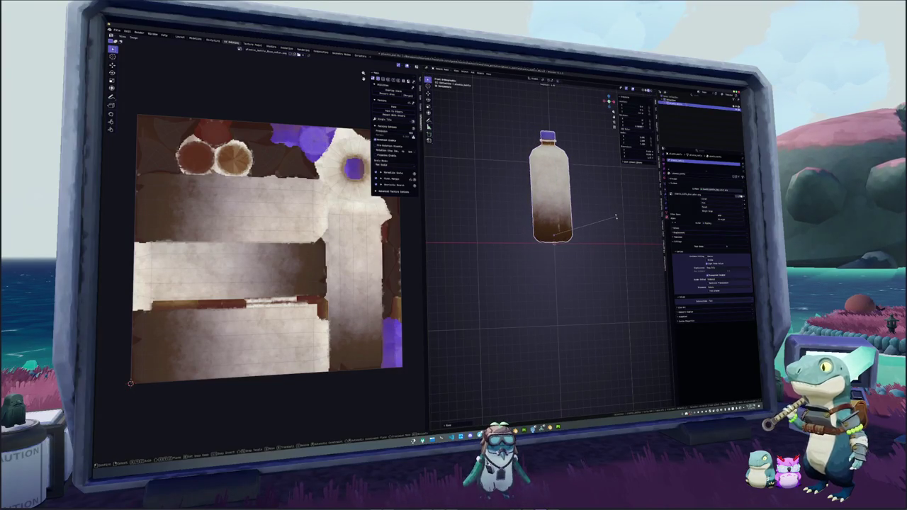
key("Escape")
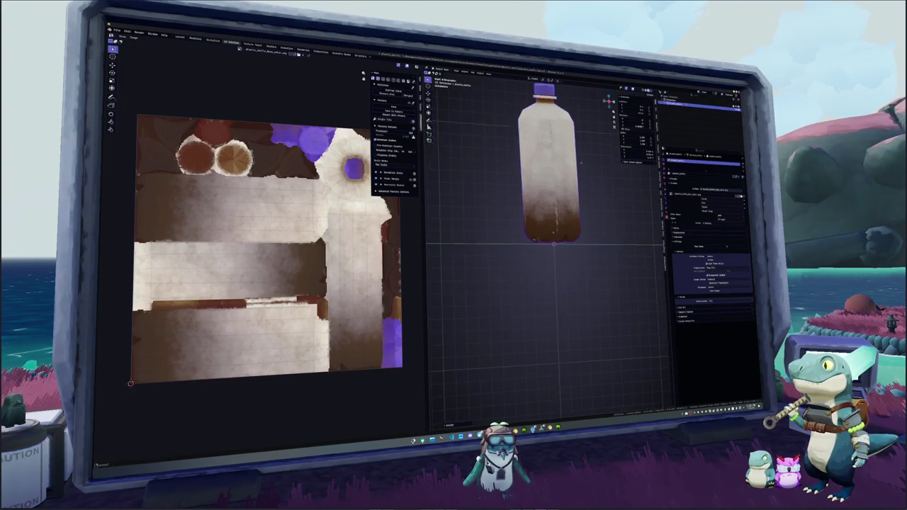
scroll(589, 206, "up", 2)
key("s")
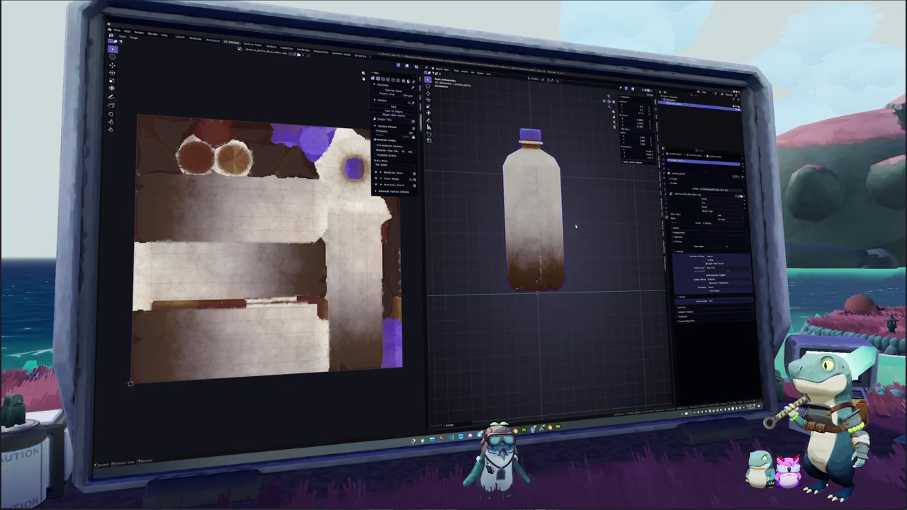
key("z")
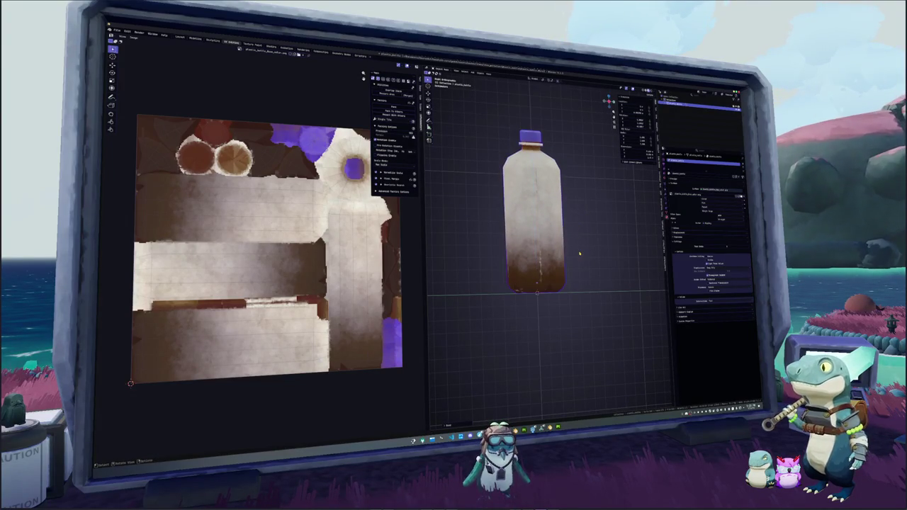
key("x")
key("s")
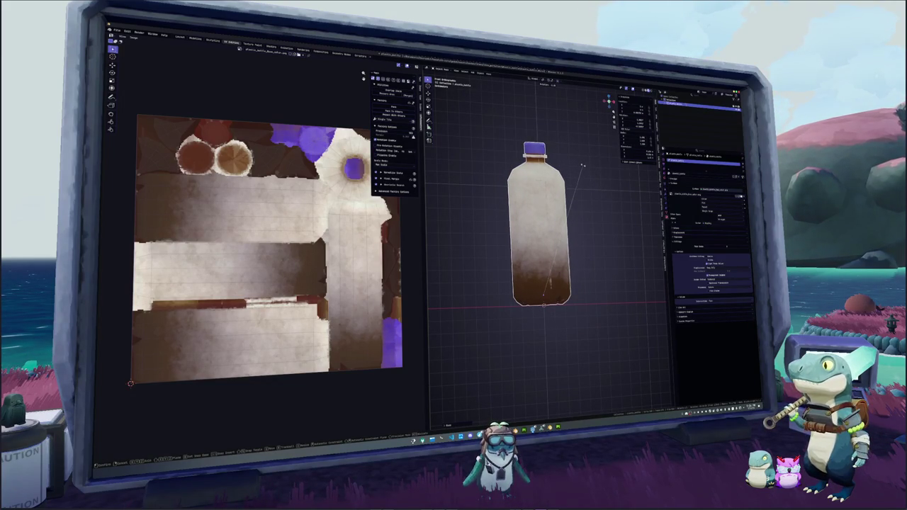
left_click(584, 171)
left_click_drag(584, 170, 580, 207)
Apply the bottle's scale, then rescale it once more and open its object menu.
key("ctrl+a")
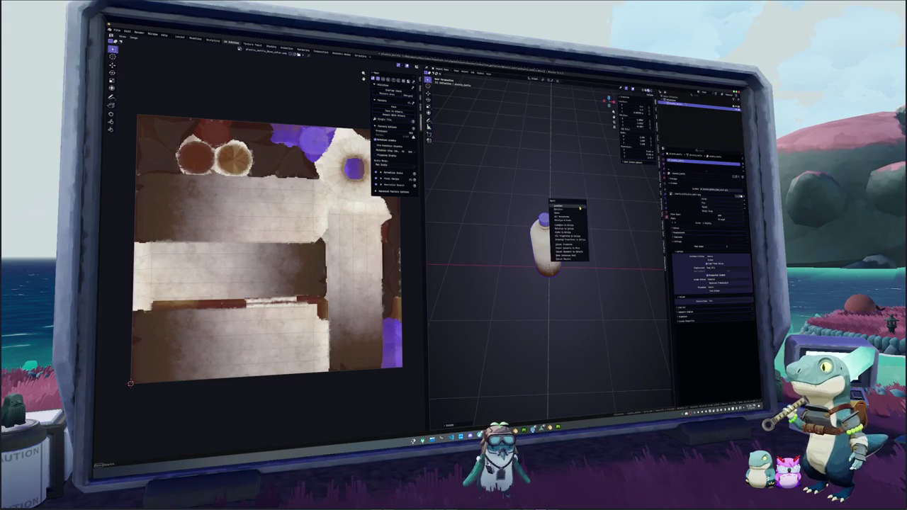
left_click(579, 215)
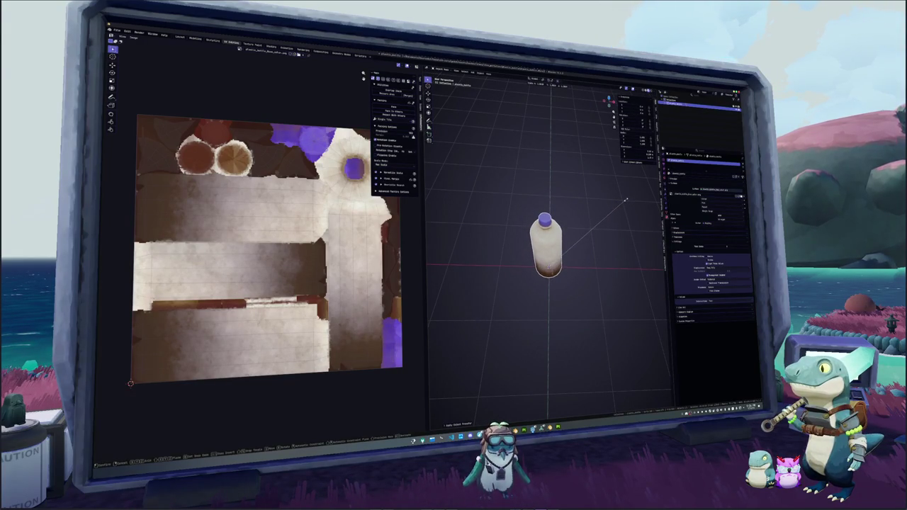
key("s")
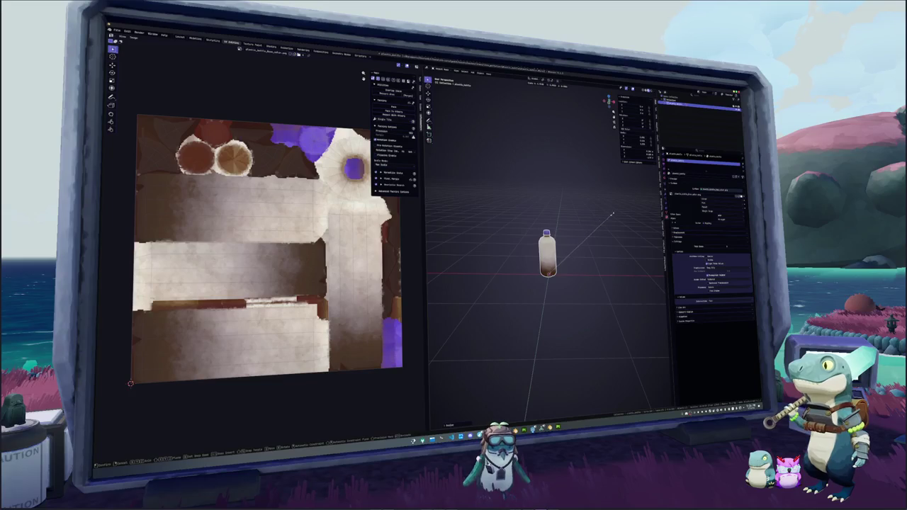
left_click(621, 207)
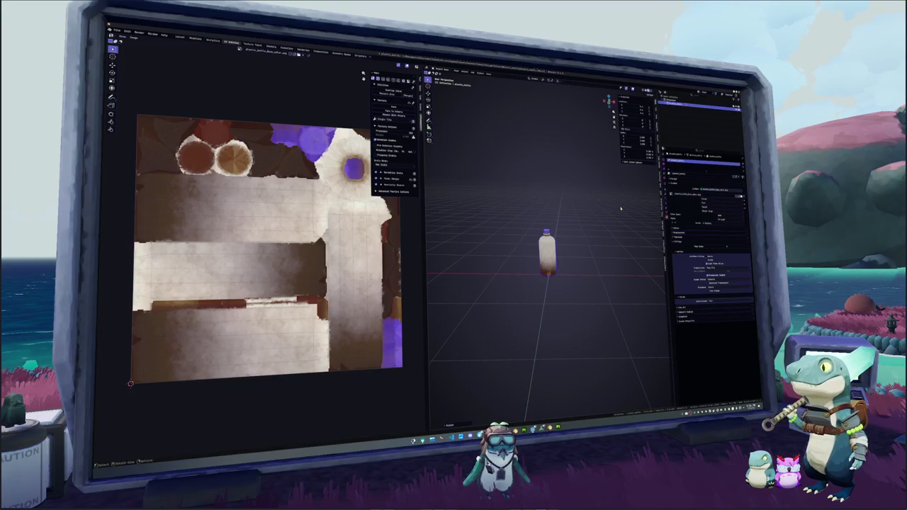
right_click(614, 212)
left_click(614, 211)
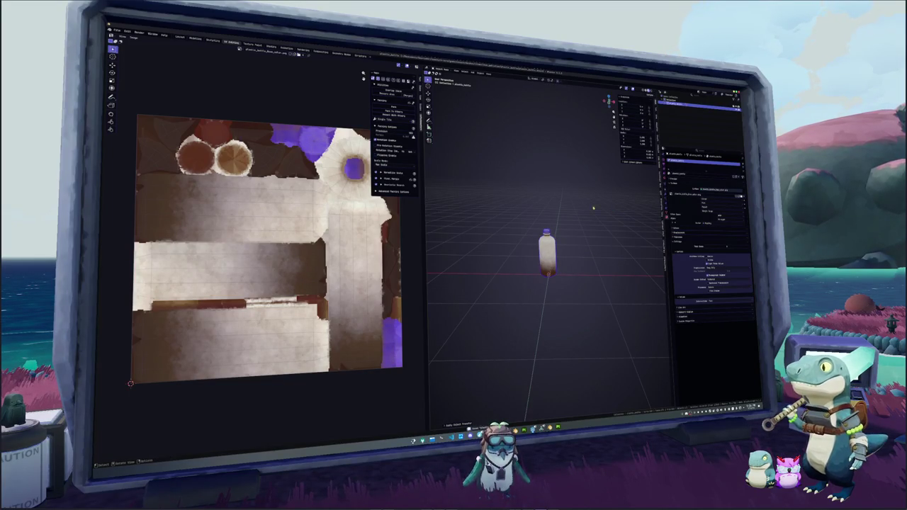
left_click(116, 31)
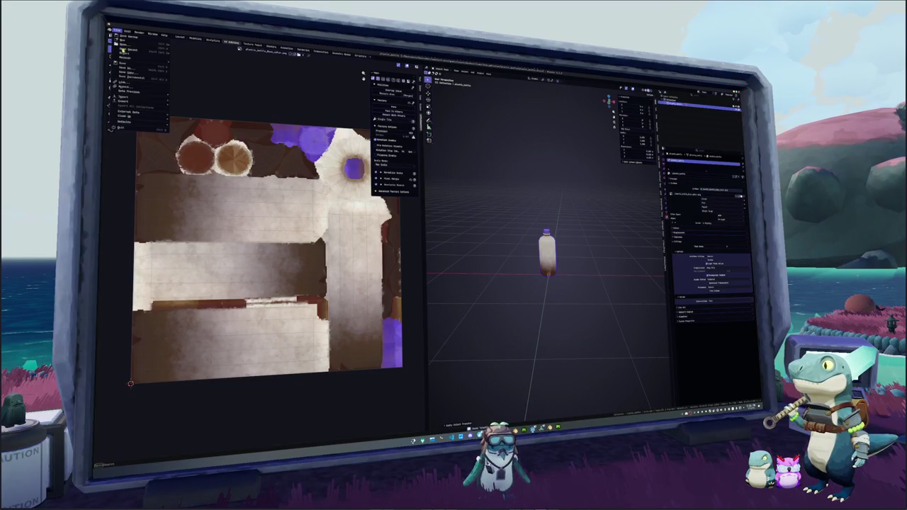
Export the bottle as glTF 2.0 plastic_bottle.glb, changing a setting in the export options.
mouse_move(127, 100)
left_click(191, 145)
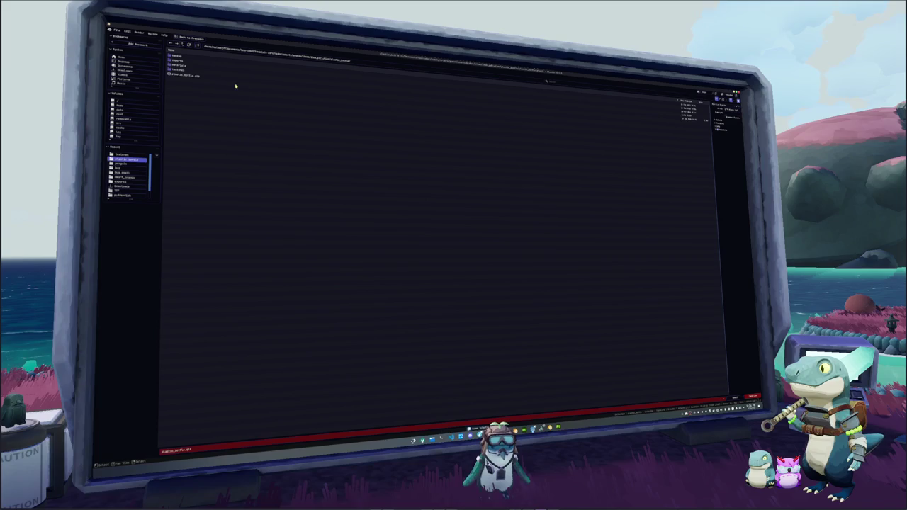
left_click(718, 121)
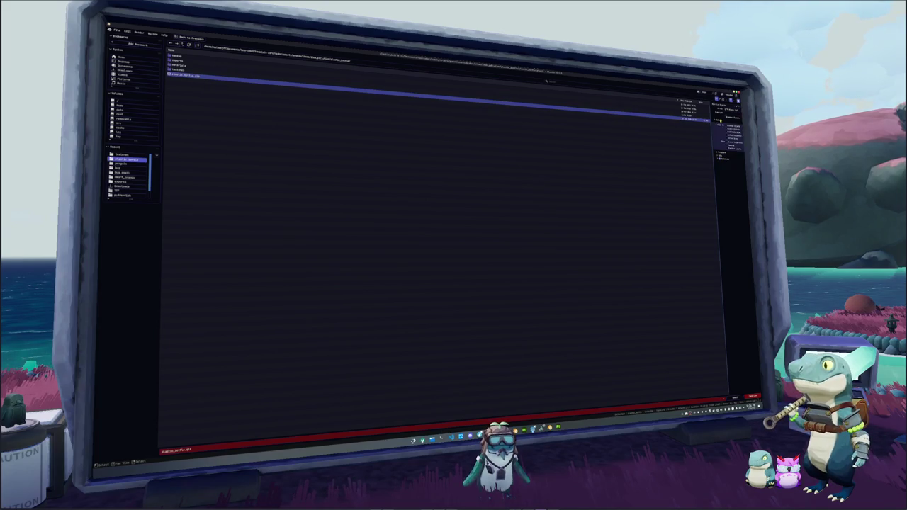
left_click(719, 157)
left_click(734, 175)
left_click(726, 189)
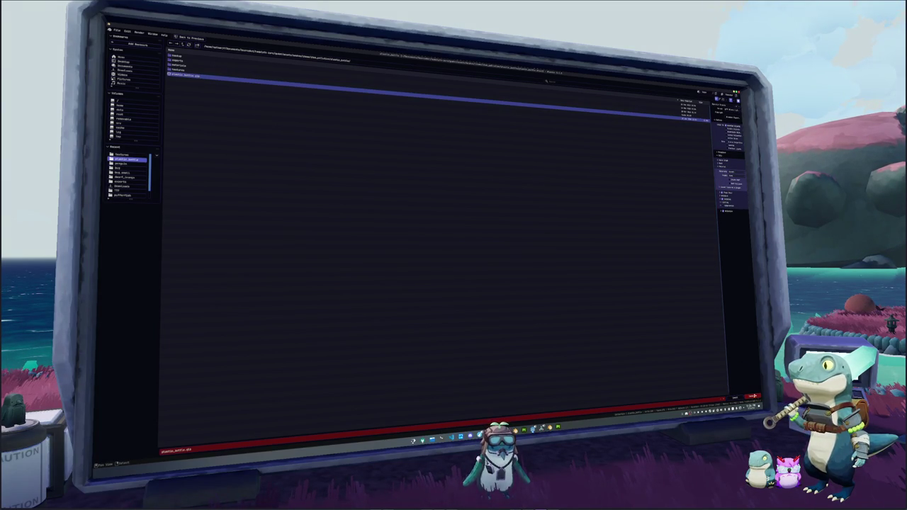
key("alt+Tab")
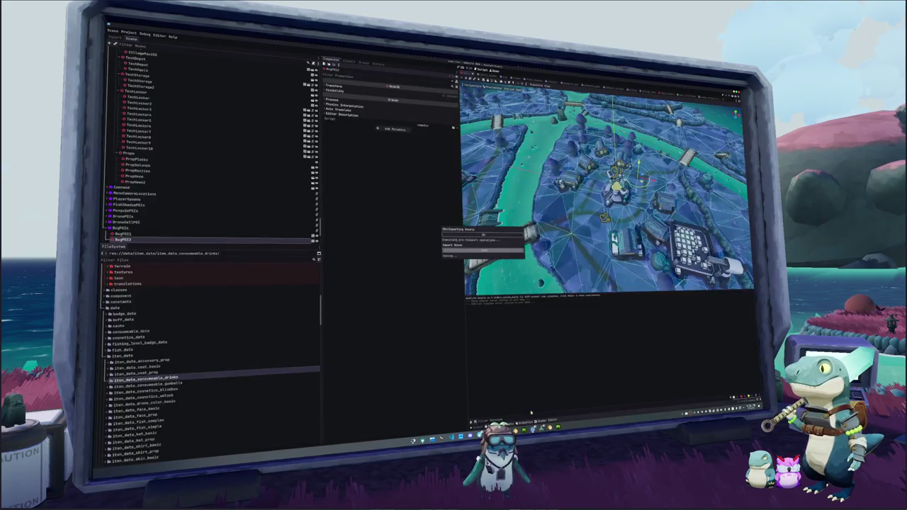
Create an item_pollution_plastic_bottle folder inside the scenes items folder.
scroll(141, 360, "down", 10)
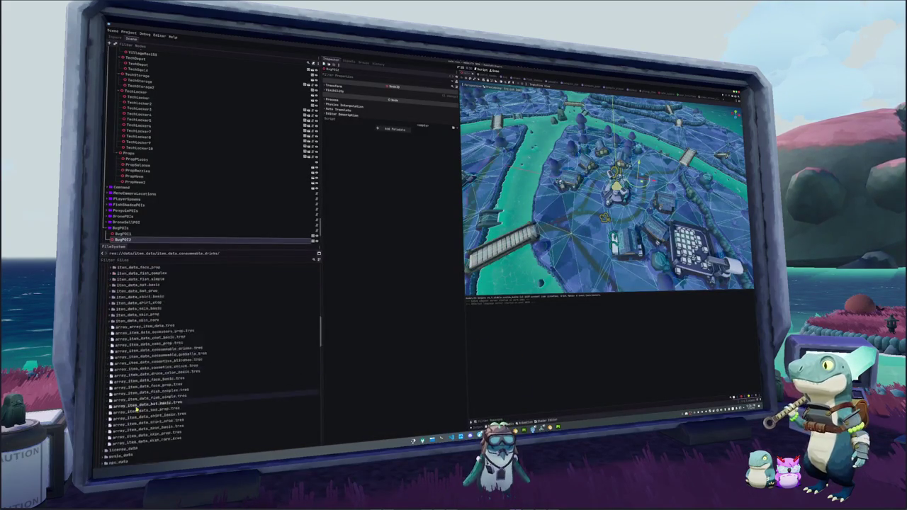
mouse_move(113, 333)
left_mouse_down()
mouse_move(122, 328)
mouse_move(117, 388)
mouse_move(135, 315)
mouse_move(134, 434)
mouse_move(128, 336)
left_mouse_up()
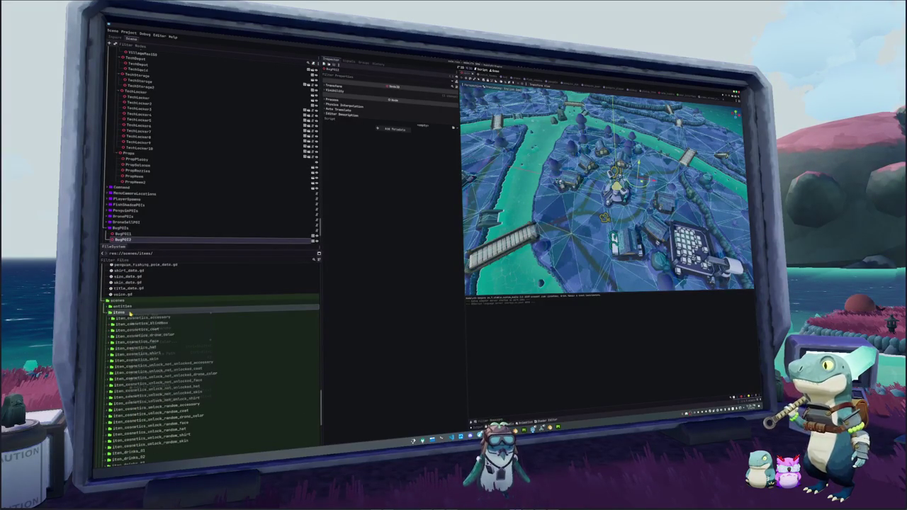
right_click(129, 310)
left_click(228, 314)
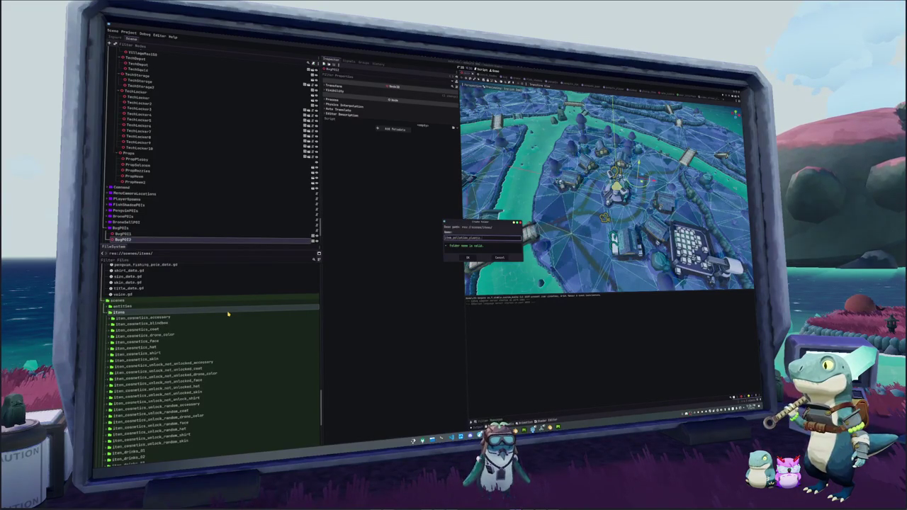
key("Return")
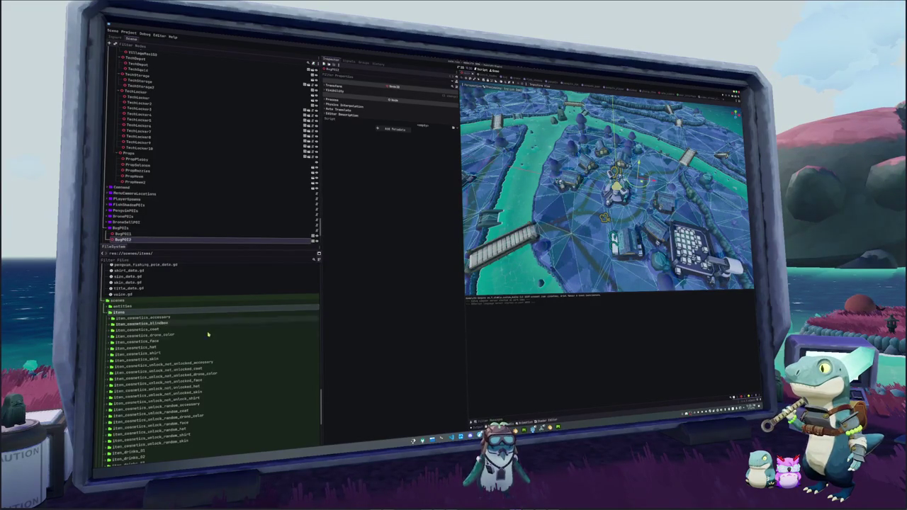
Create a new scene in that folder with a PickupItem root named ItemPollutionPlasticBottle.
right_click(164, 370)
mouse_move(188, 371)
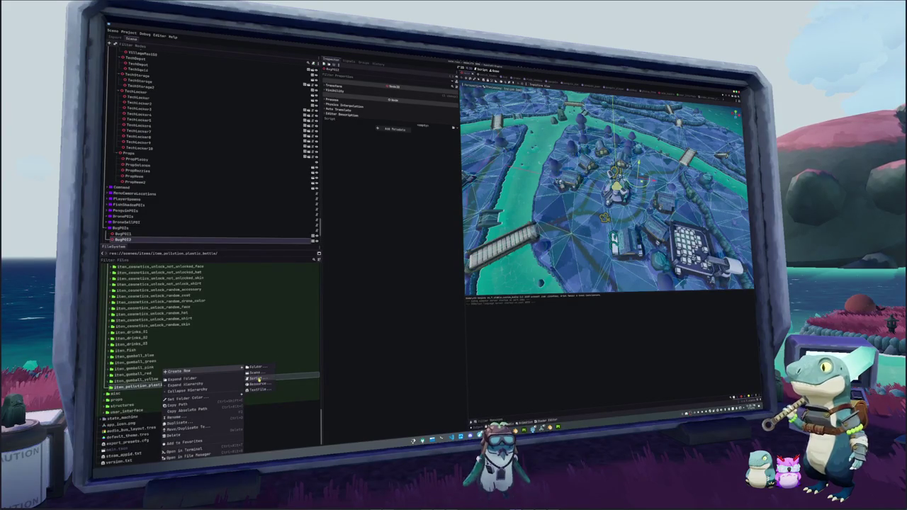
left_click(253, 373)
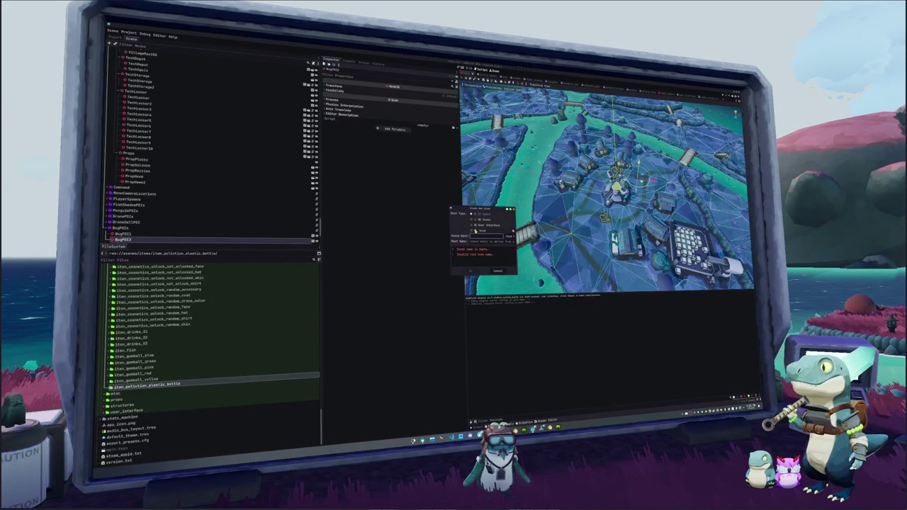
left_click(513, 231)
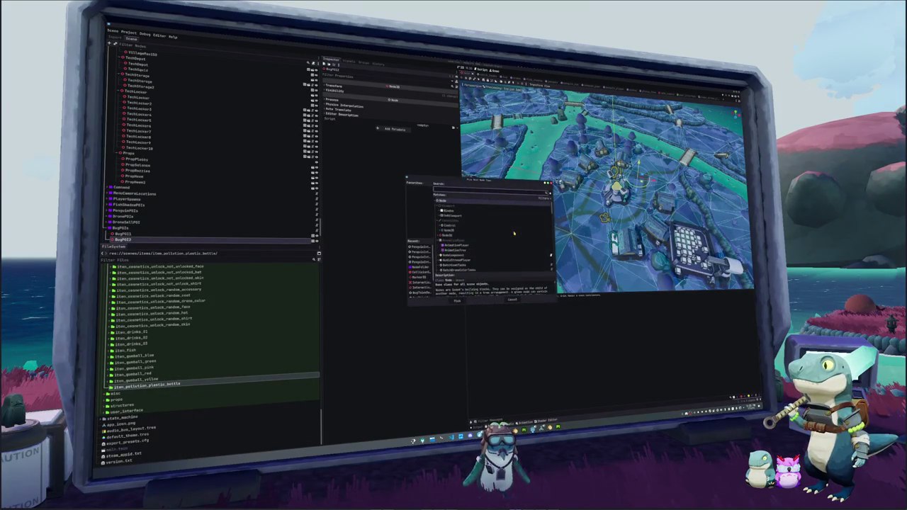
key("BackSpace")
key("BackSpace")
key("BackSpace")
type("pickupitem")
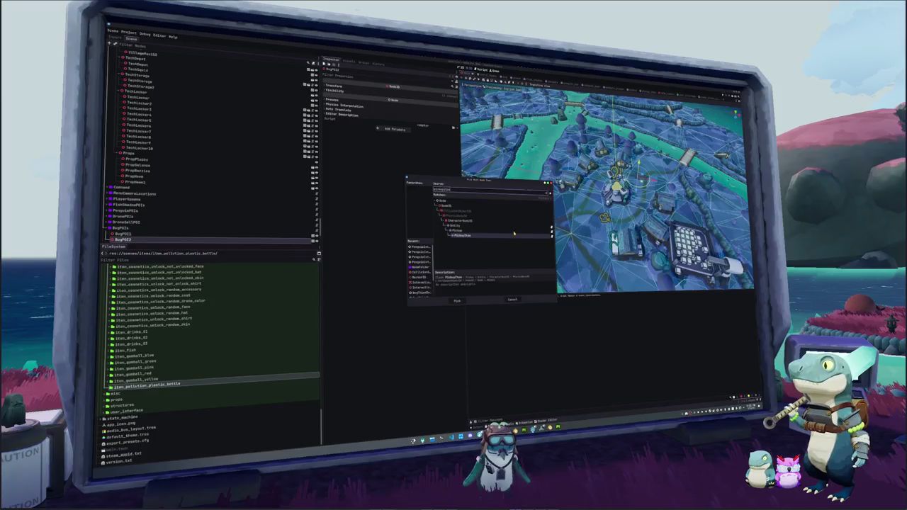
key("Return")
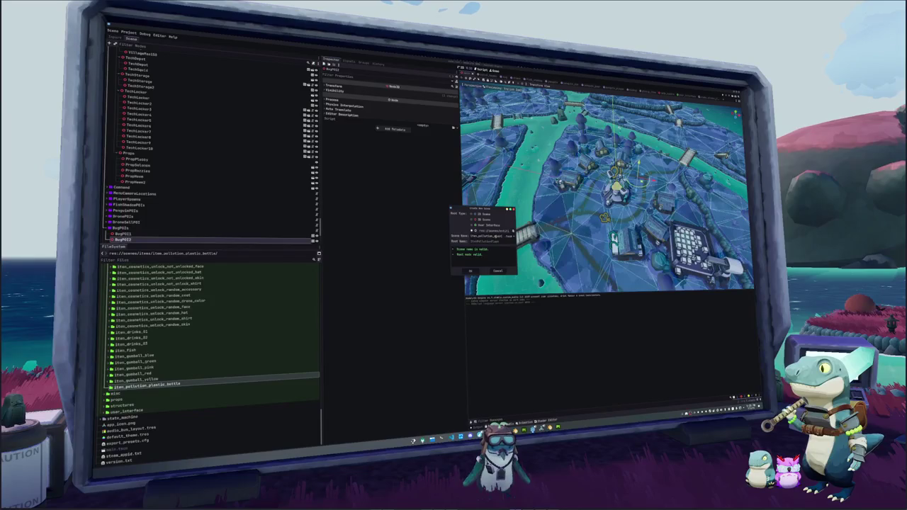
key("Return")
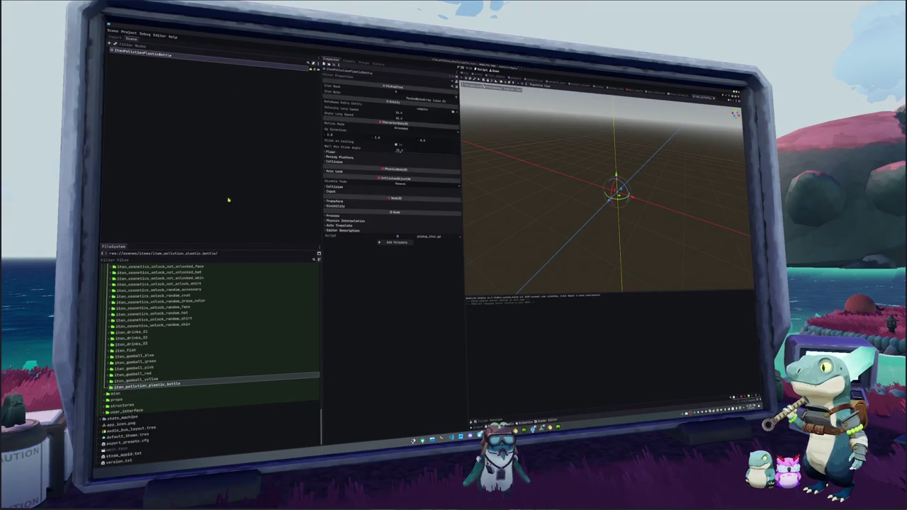
Open the plastic bottle scene and change its root node type to Node3D.
double_click(151, 368)
double_click(153, 373)
double_click(151, 390)
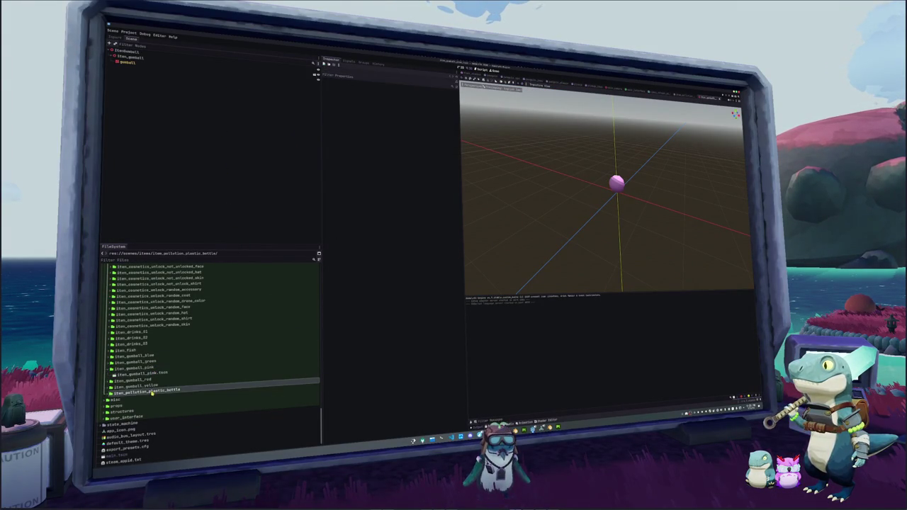
double_click(153, 395)
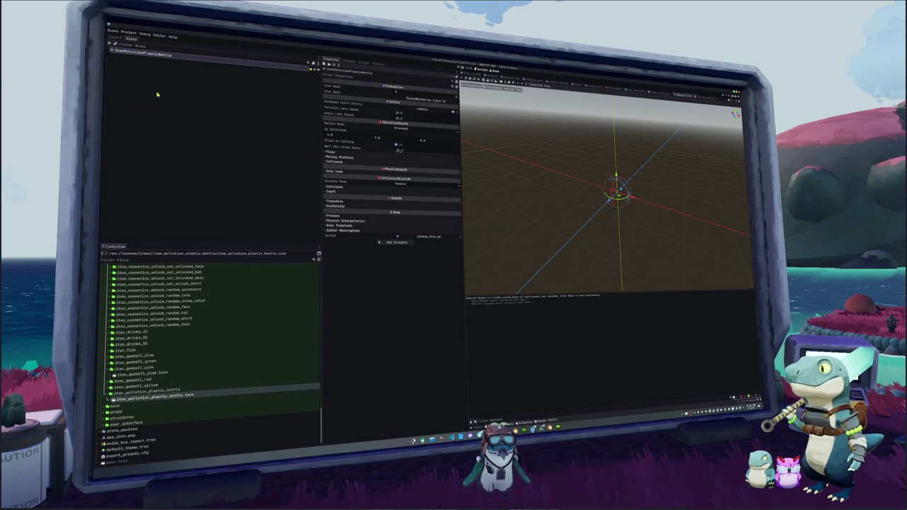
right_click(175, 56)
left_click(212, 114)
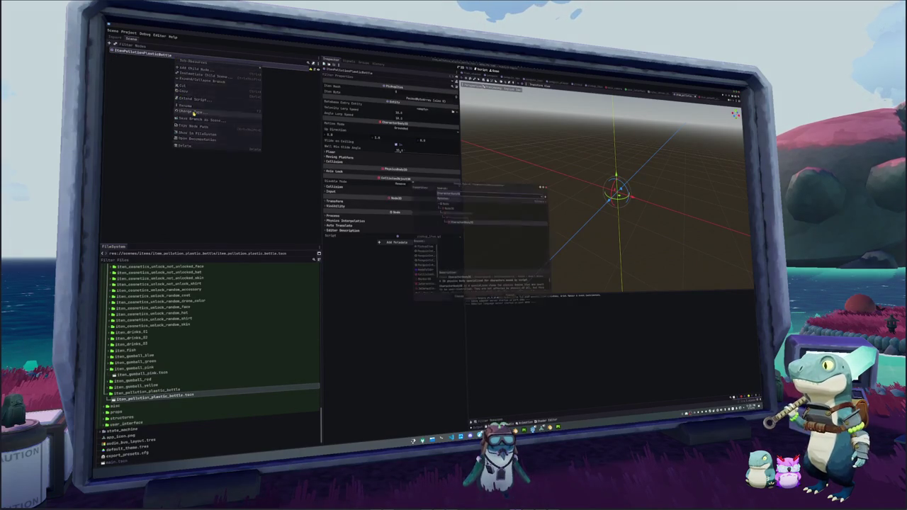
left_click(450, 207)
left_click(456, 300)
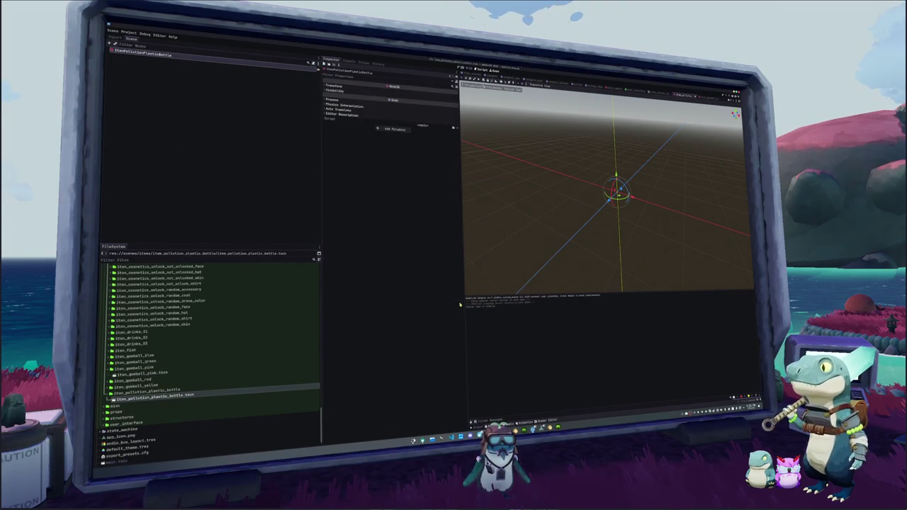
Find plastic_bottle.glb under assets/meshes/items/item_pollution and drop it under the scene root.
scroll(182, 326, "up", 5)
scroll(179, 337, "up", 10)
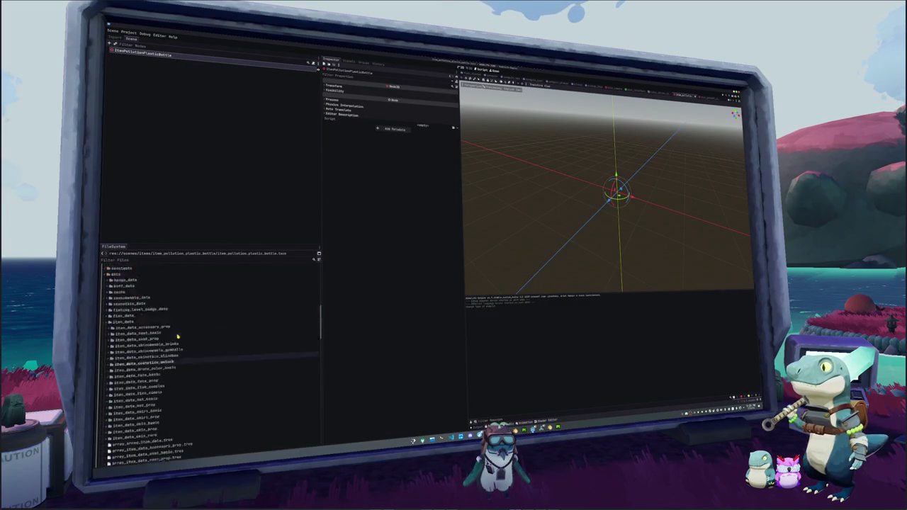
scroll(141, 383, "down", 1)
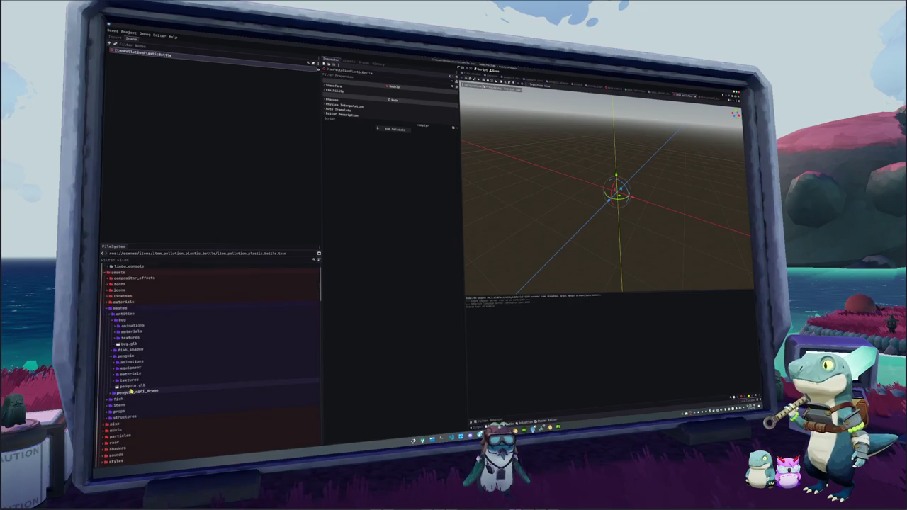
double_click(132, 405)
scroll(132, 405, "down", 3)
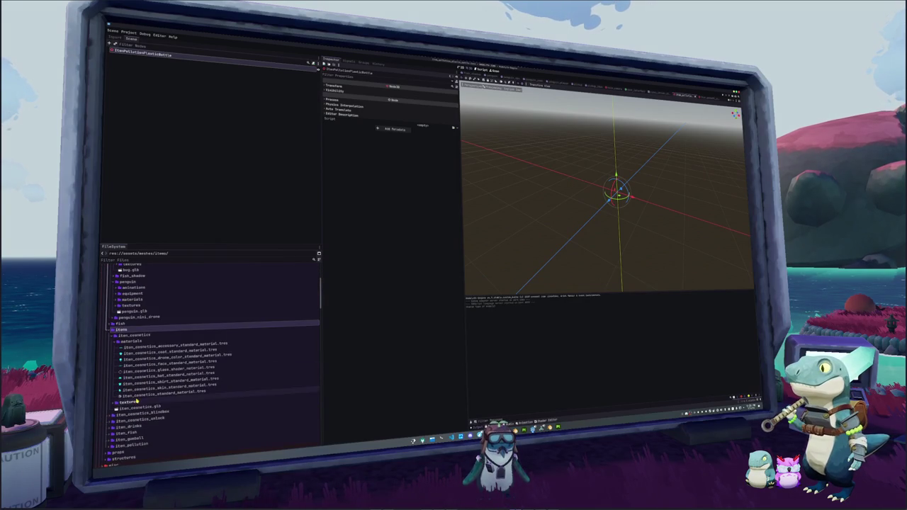
double_click(135, 335)
double_click(133, 371)
double_click(134, 376)
left_click_drag(137, 395, 172, 60)
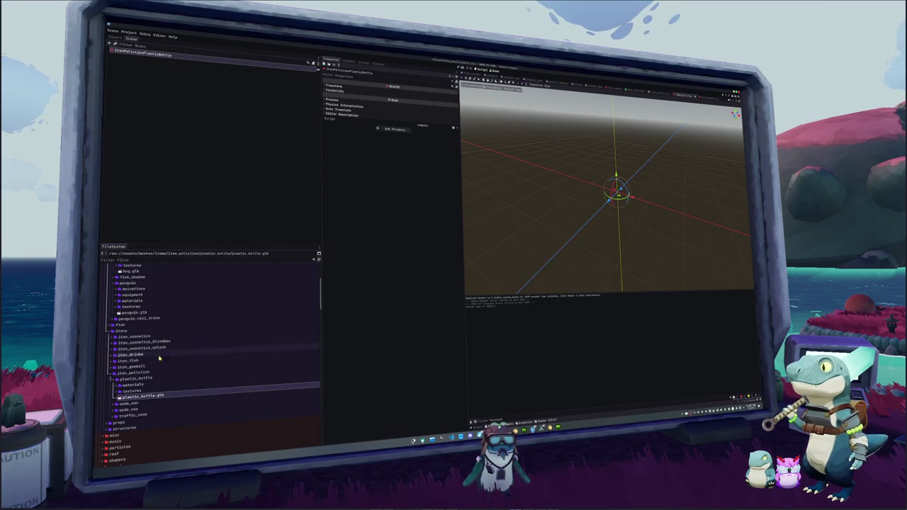
mouse_move(142, 395)
left_mouse_down()
mouse_move(170, 191)
mouse_move(155, 57)
left_mouse_up()
Enable Editable Children on the bottle model and locate its plastic bottle material file.
right_click(148, 58)
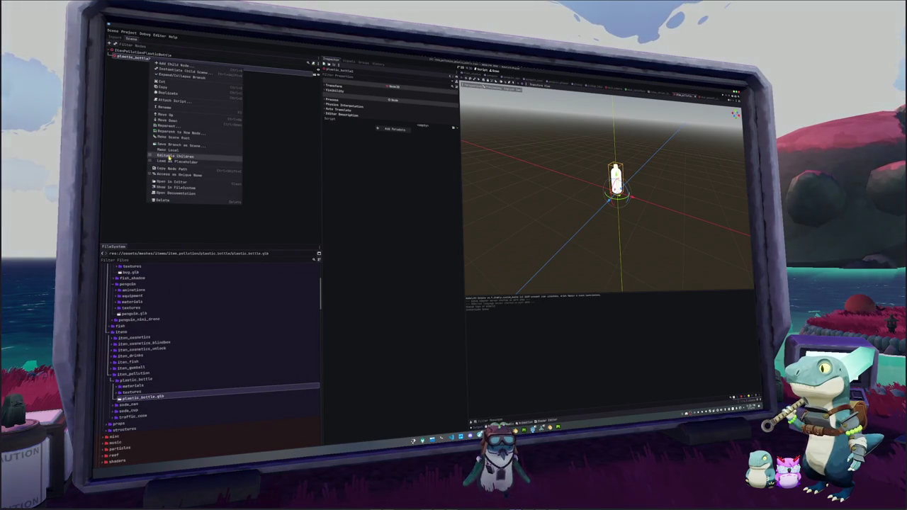
left_click(171, 155)
left_click(134, 63)
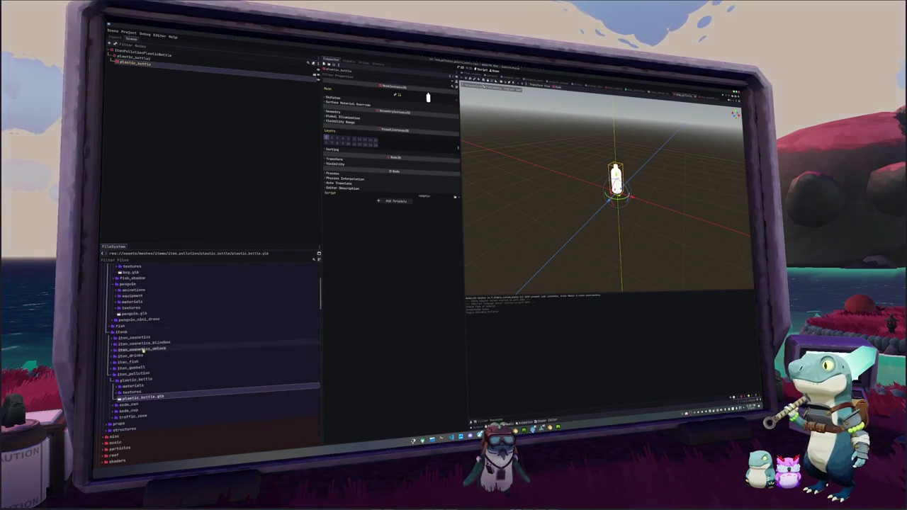
double_click(133, 385)
double_click(142, 390)
Convert the bottle material to a ShaderMaterial and load the cell shader into it.
right_click(142, 390)
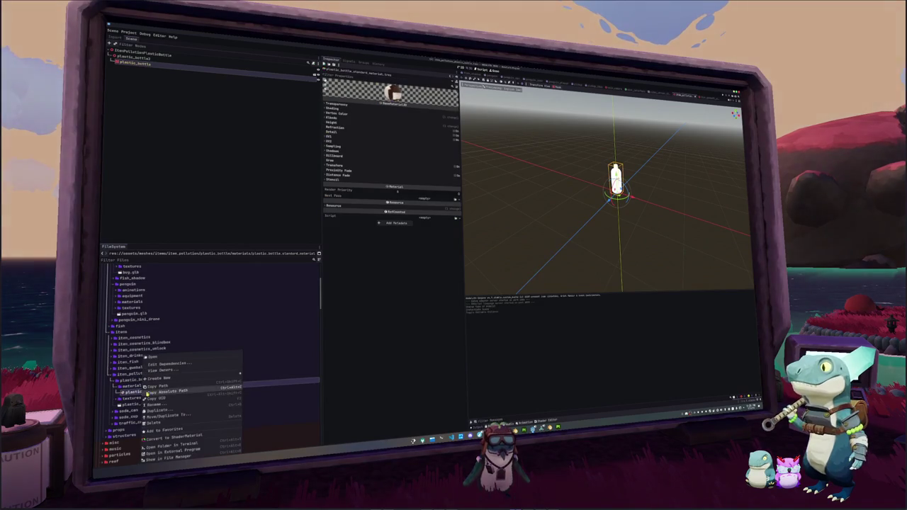
left_click(177, 436)
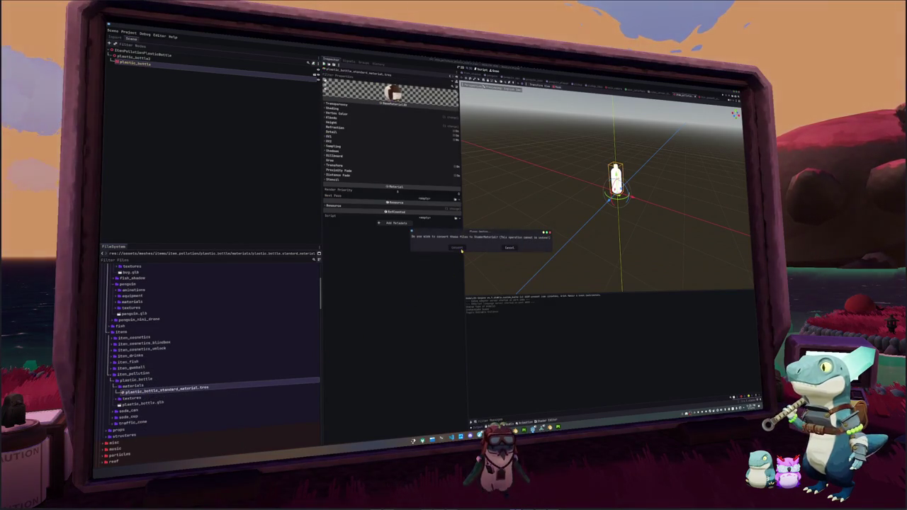
left_click(459, 249)
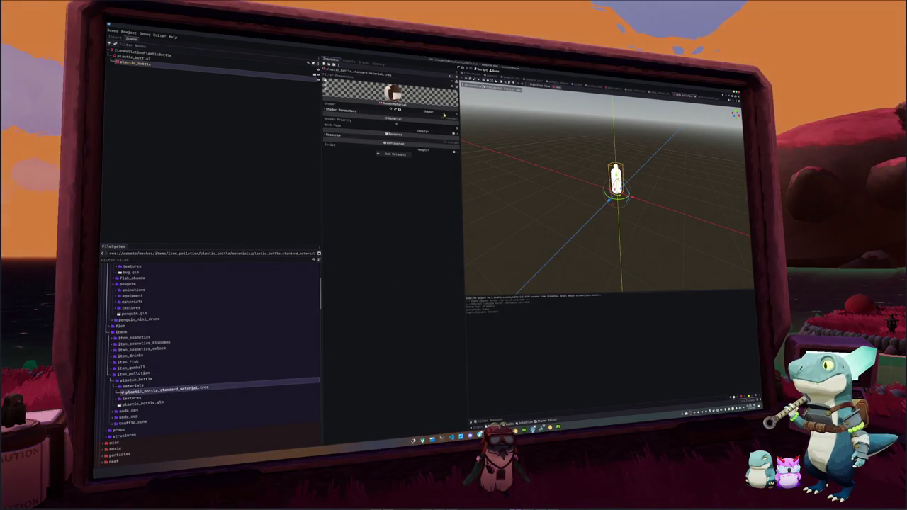
left_click(455, 106)
left_click(446, 129)
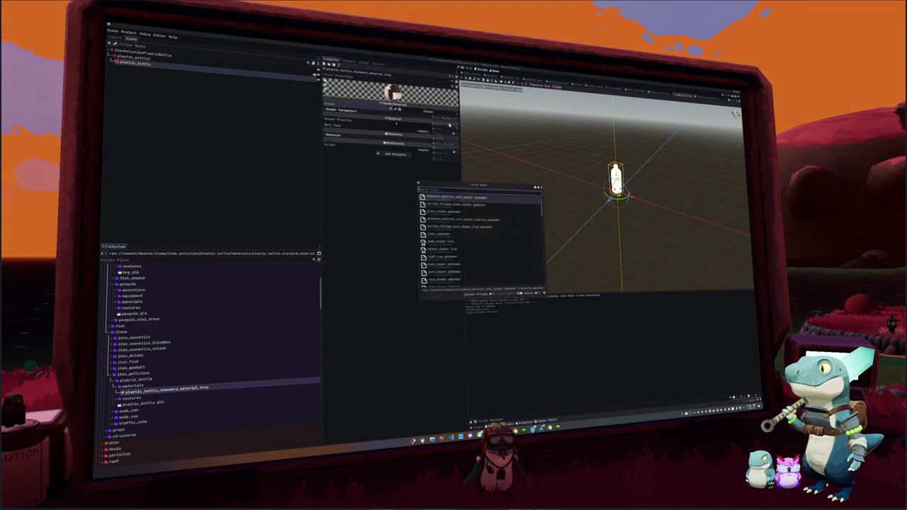
double_click(451, 199)
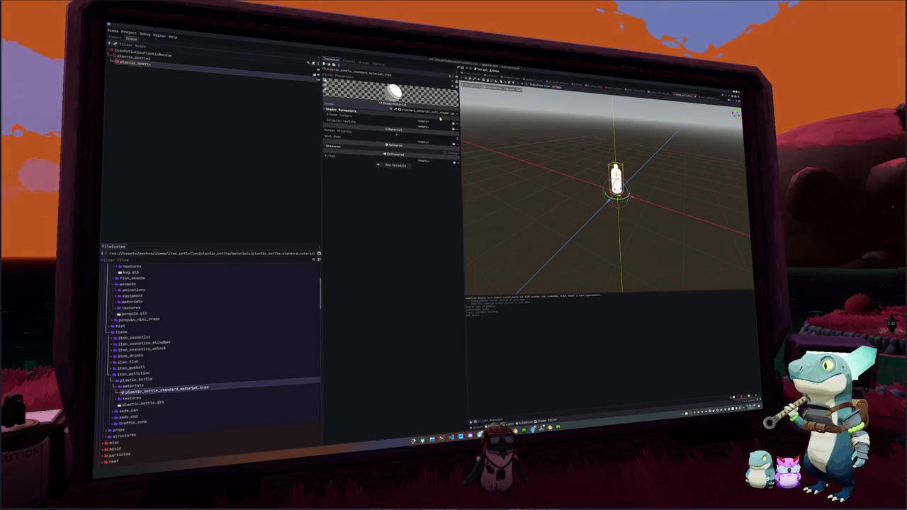
Set the material's Albedo Texture to the plastic bottle texture.
left_click(454, 123)
left_click(443, 146)
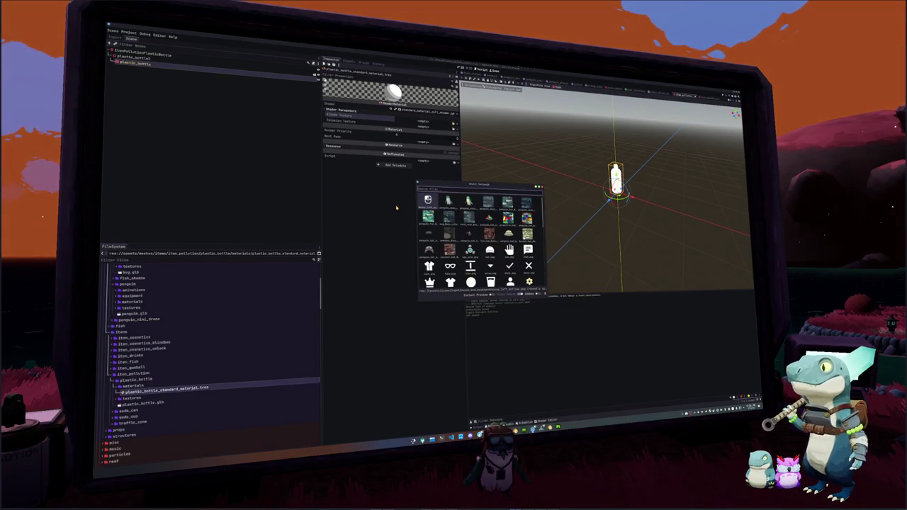
type("plastic")
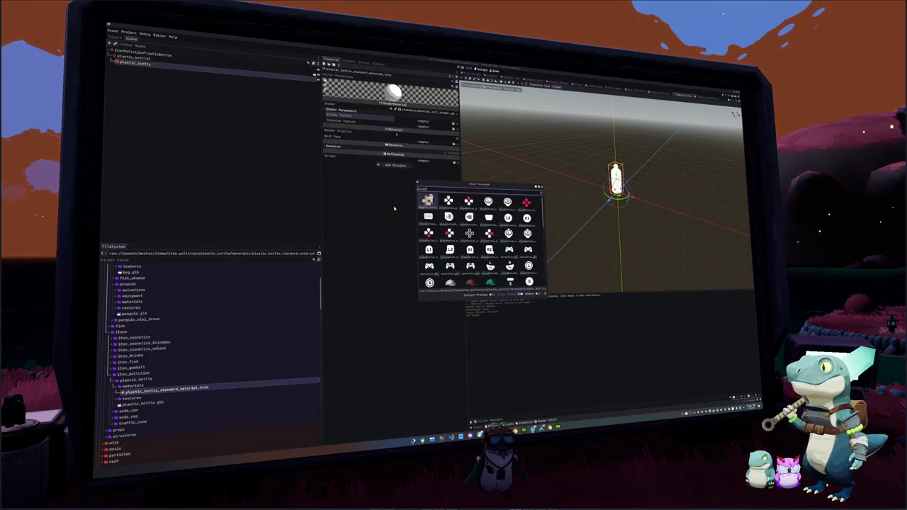
key("Return")
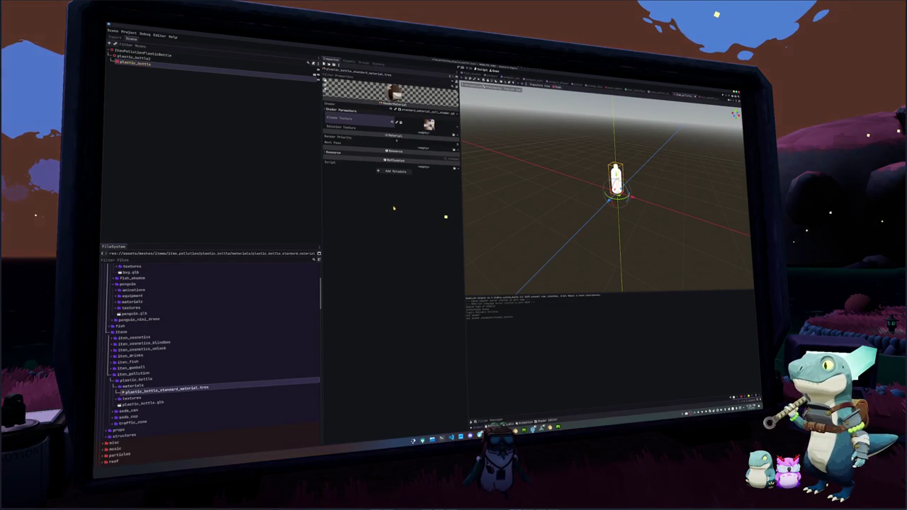
Assign plastic_bottle_standard_material.tres as the bottle mesh's Material Override.
left_click(212, 63)
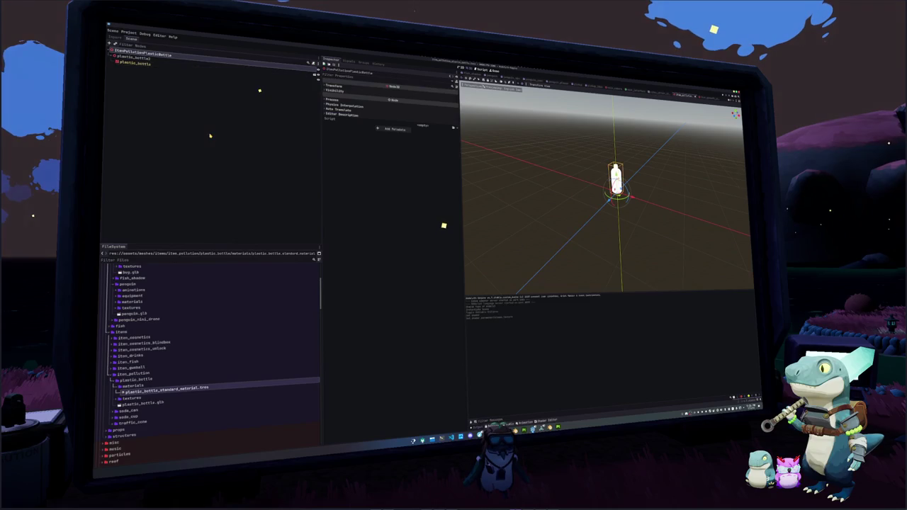
left_click(333, 112)
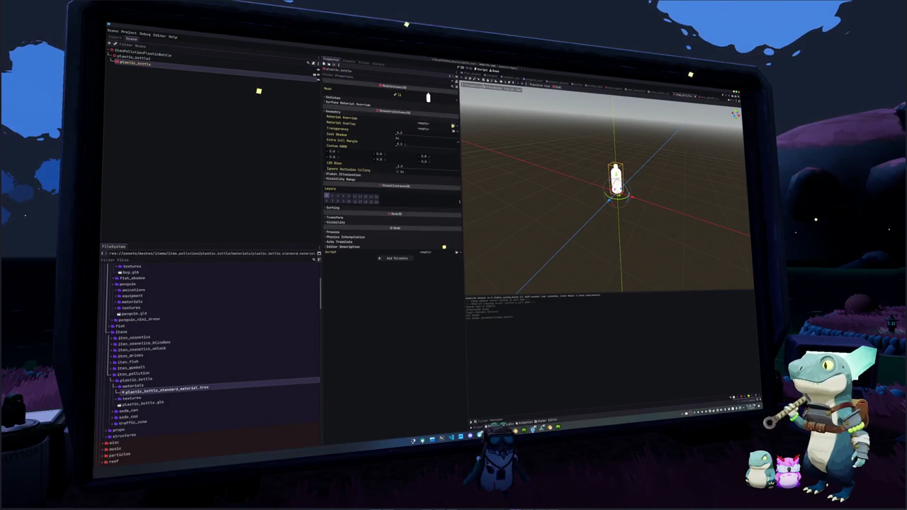
left_click(423, 123)
key("Escape")
mouse_move(163, 388)
left_mouse_down()
mouse_move(231, 345)
mouse_move(418, 141)
mouse_move(411, 121)
left_mouse_up()
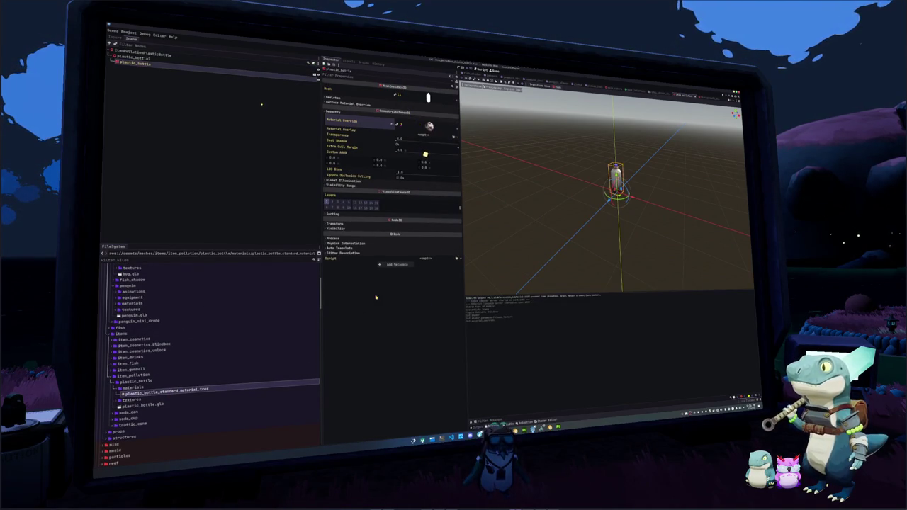
scroll(162, 373, "down", 10)
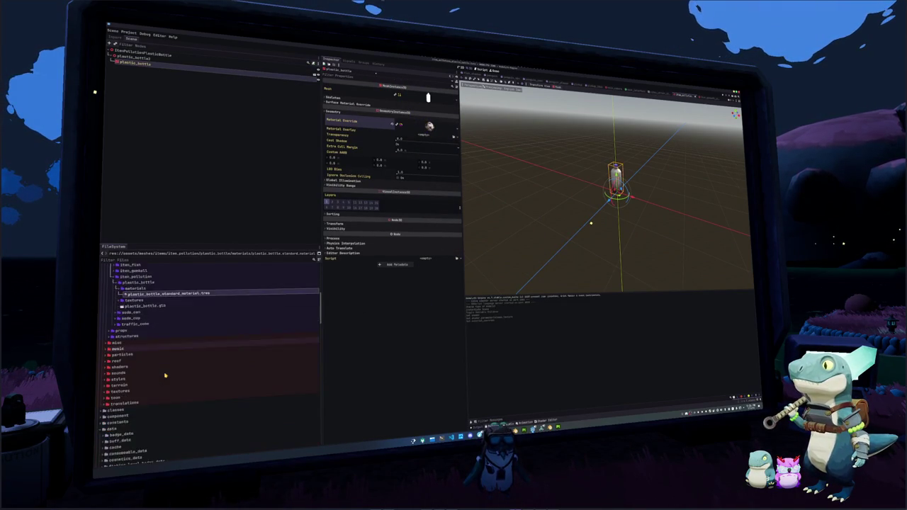
scroll(137, 354, "down", 2)
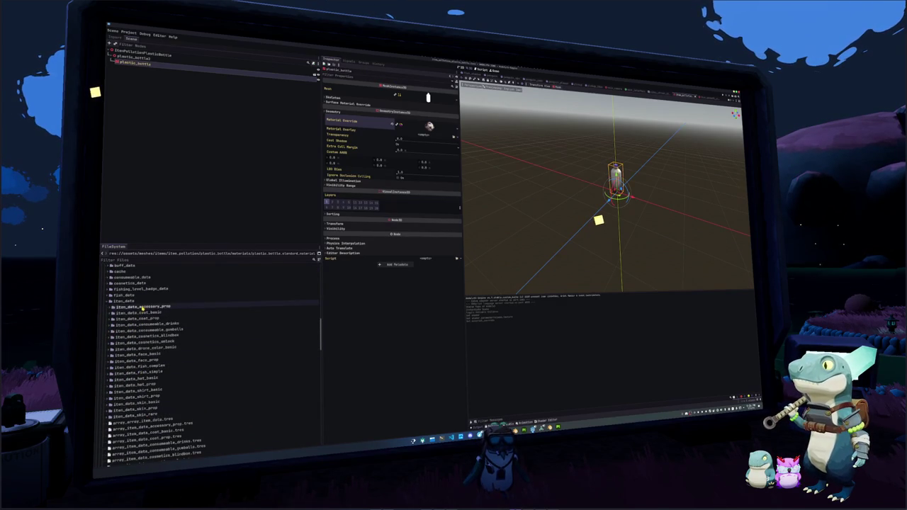
Create an item_data_pollution folder inside the item_data folder.
right_click(132, 301)
mouse_move(163, 305)
left_click(228, 302)
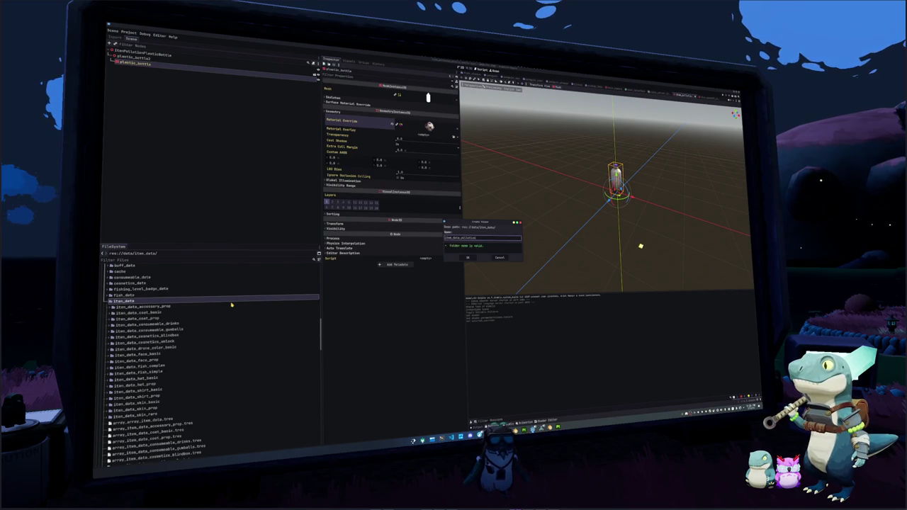
key("Return")
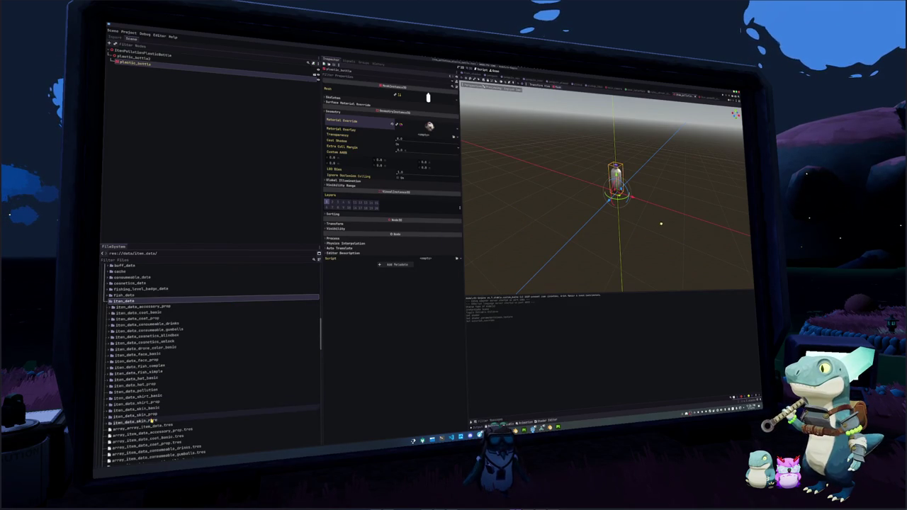
Start a new resource in item_data_pollution, searching for the ItemData type.
left_click(141, 391)
right_click(141, 390)
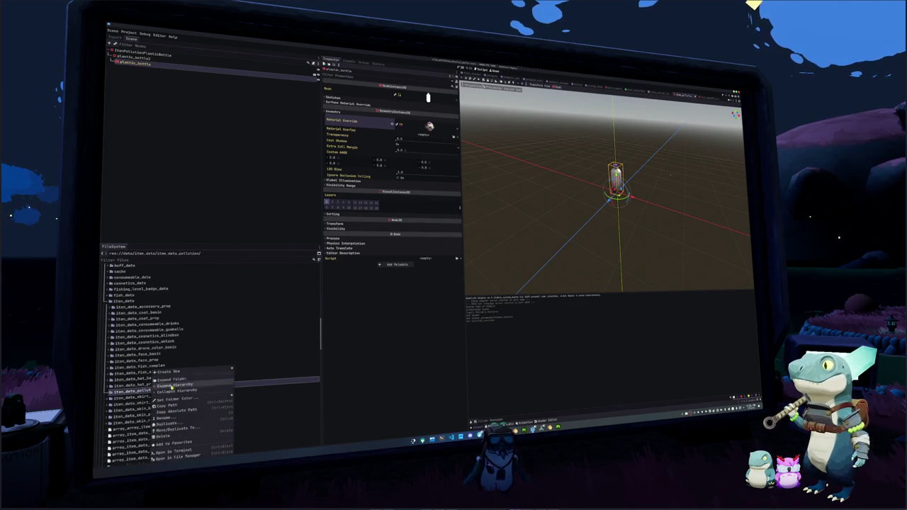
mouse_move(219, 370)
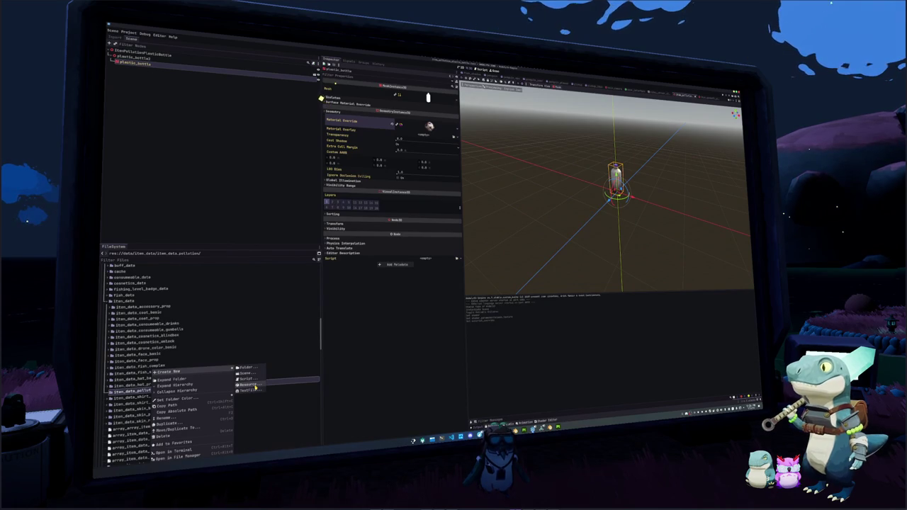
left_click(285, 385)
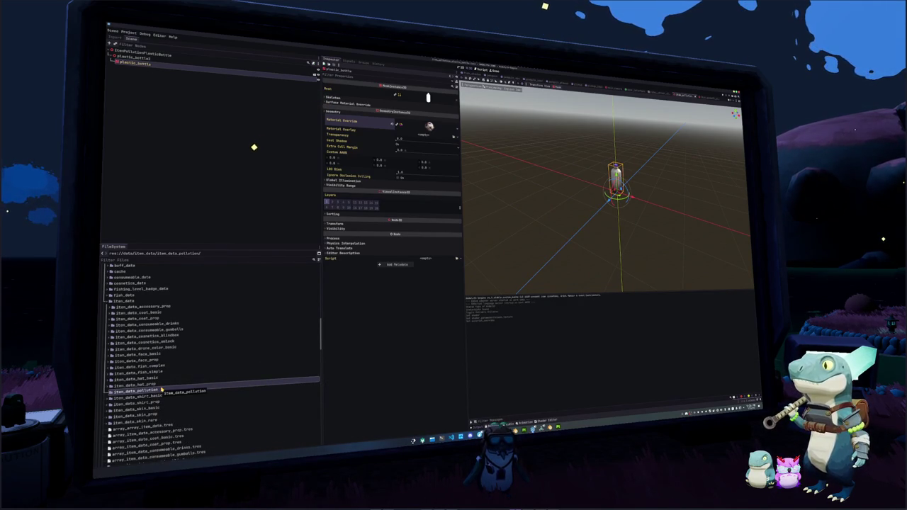
right_click(170, 390)
mouse_move(241, 370)
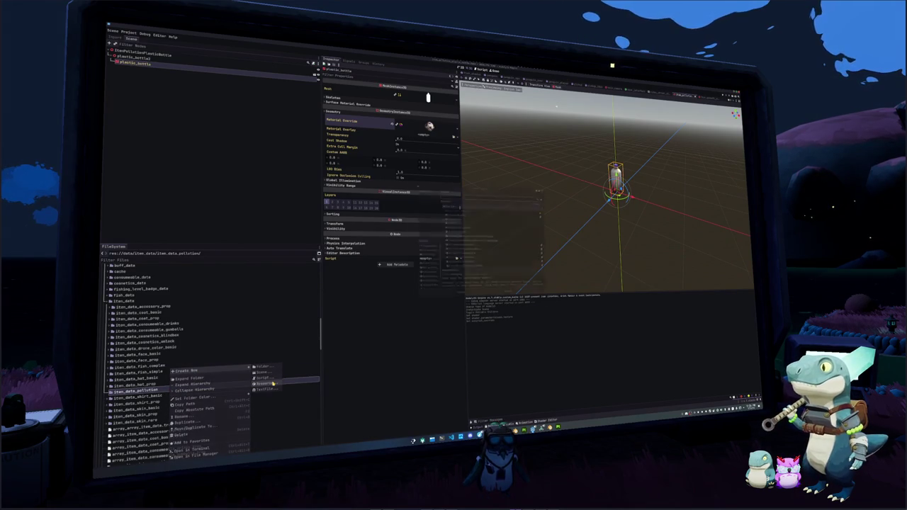
left_click(272, 384)
type("ItemData")
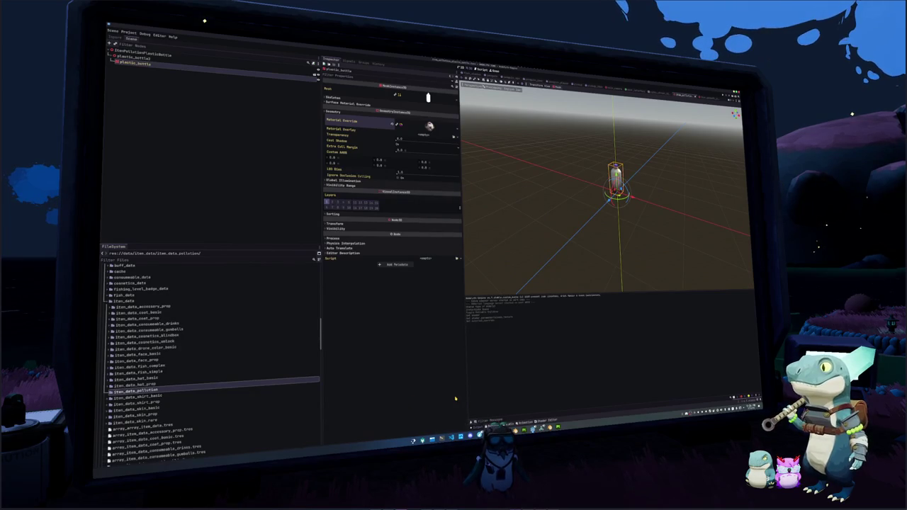
Review item_data.gd and the ItemDataSkin, ItemDataFish and ItemDataCosmeticBlindbox scripts.
left_click(500, 341)
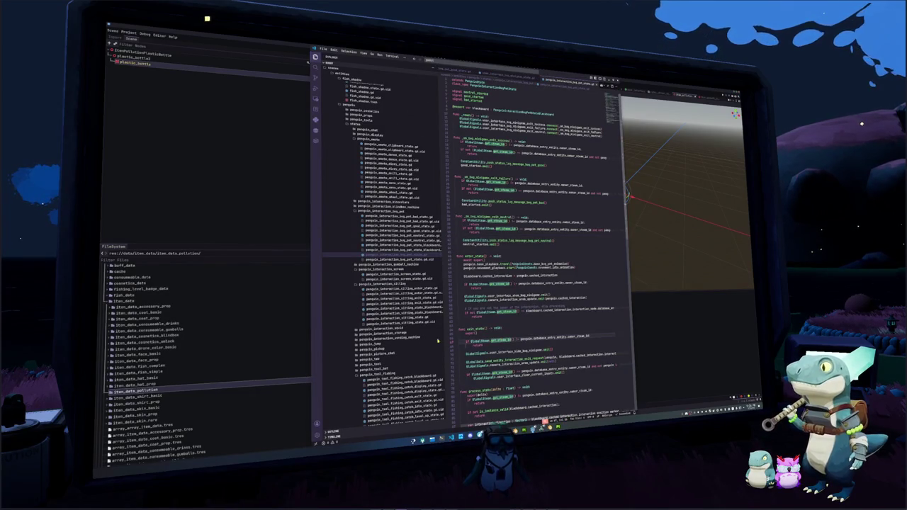
scroll(409, 326, "up", 5)
scroll(408, 325, "up", 10)
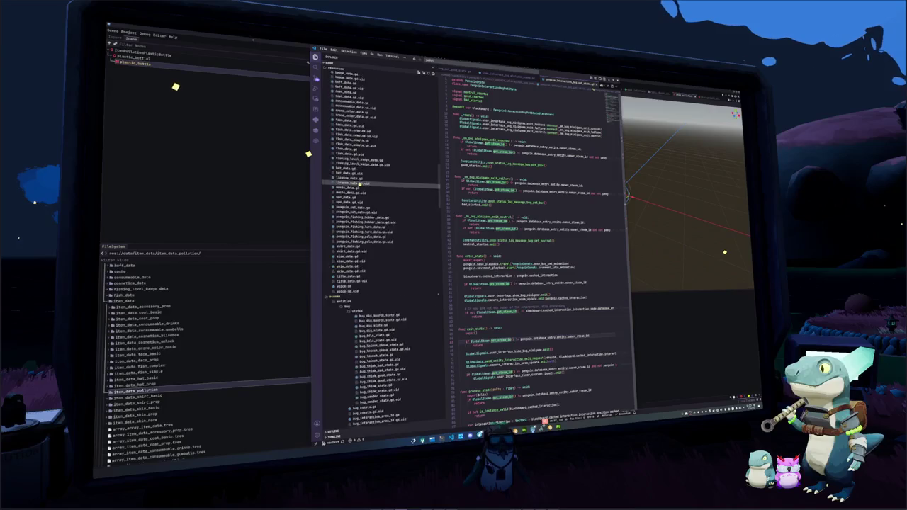
scroll(360, 183, "up", 10)
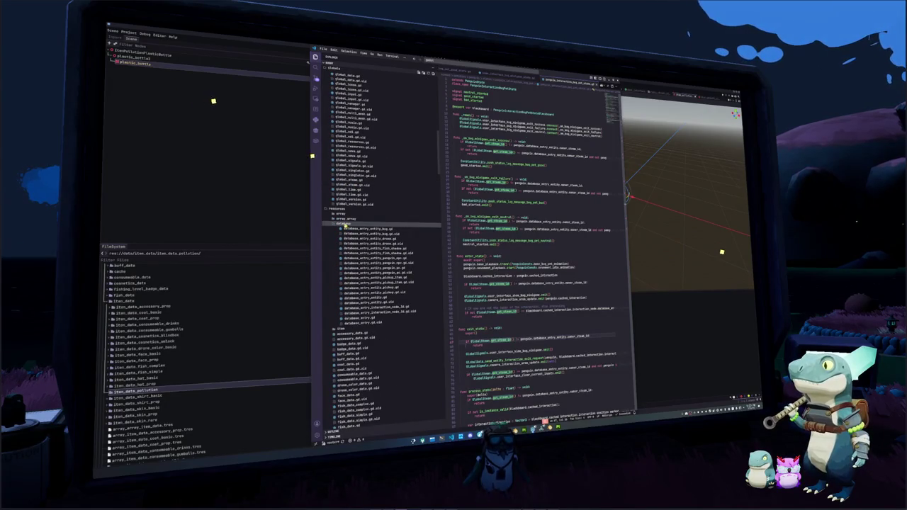
left_click(345, 224)
left_click(346, 229)
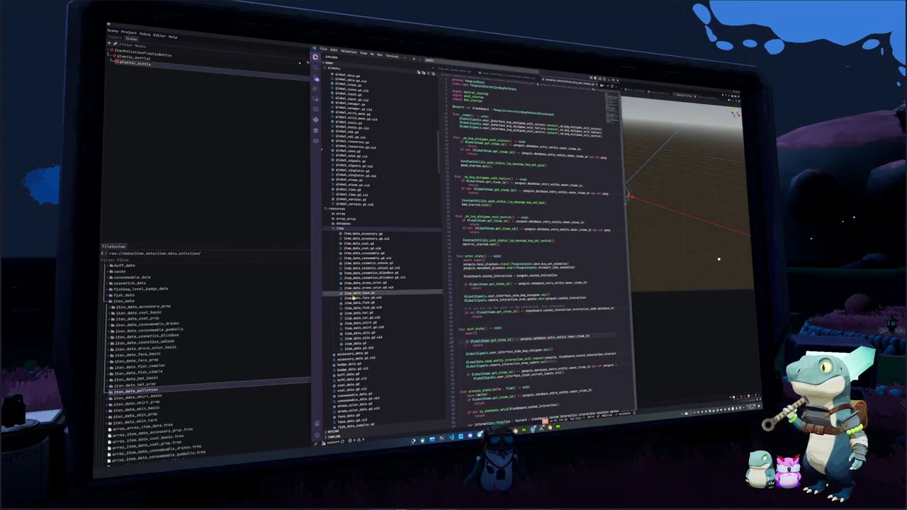
left_click(358, 343)
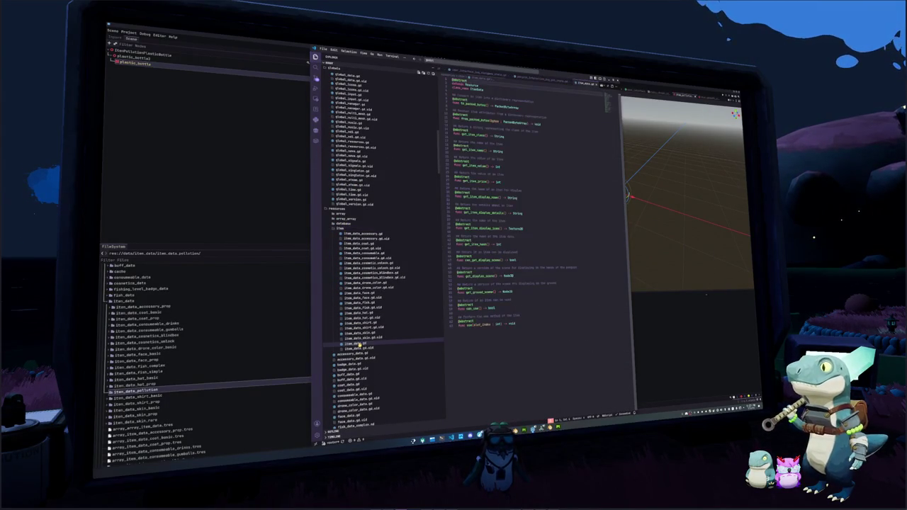
left_click(358, 333)
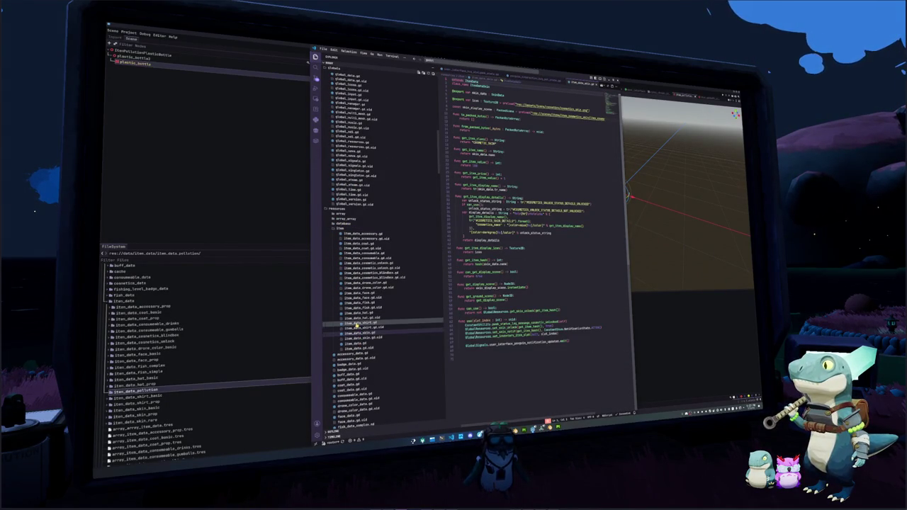
left_click(358, 298)
left_click(358, 272)
Create a new item_data_junk.gd file in the item folder.
right_click(346, 229)
left_click(360, 232)
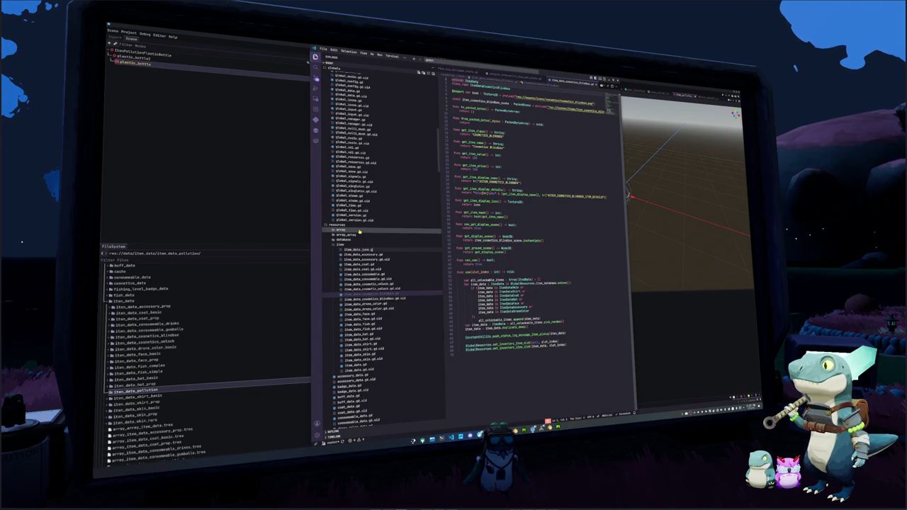
key("Return")
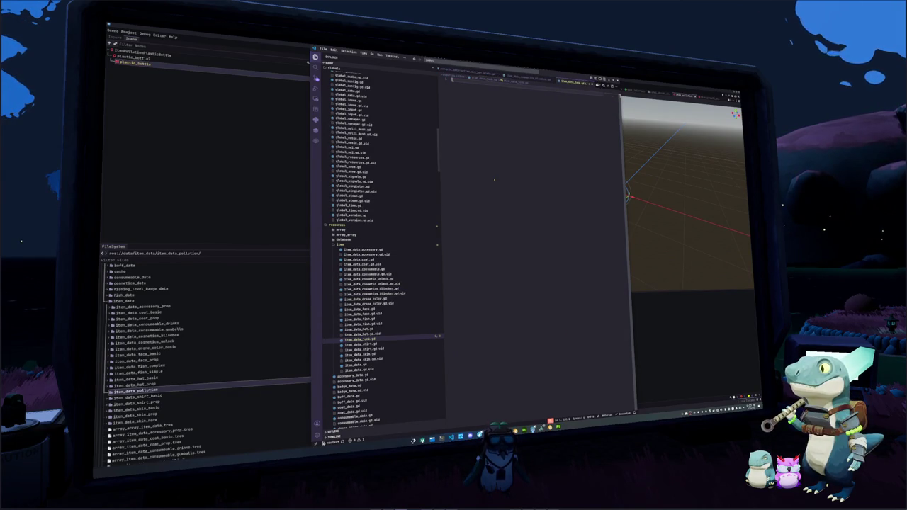
Start item_data_junk.gd with 'extends ItemData' and 'class_name ItemDataJunk', then select the hat script's code body.
type("extends Item")
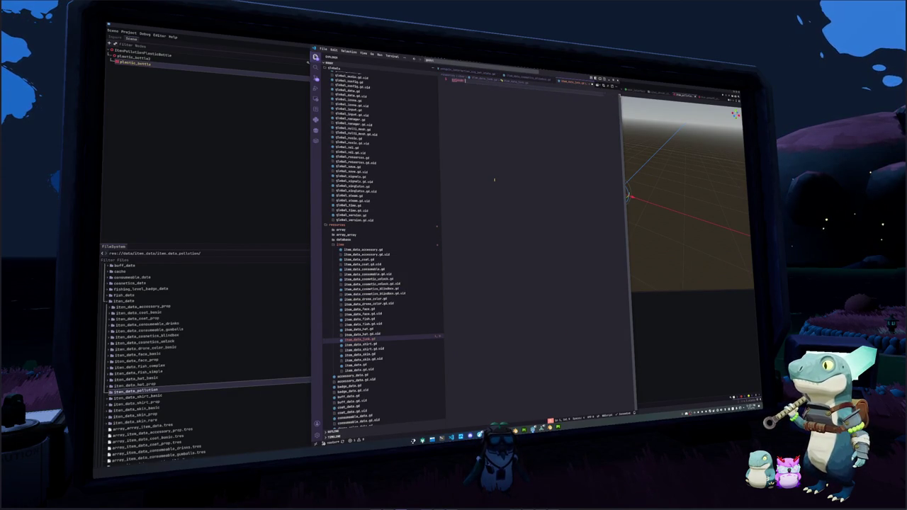
key("Return")
key("Return")
type("class_name Item")
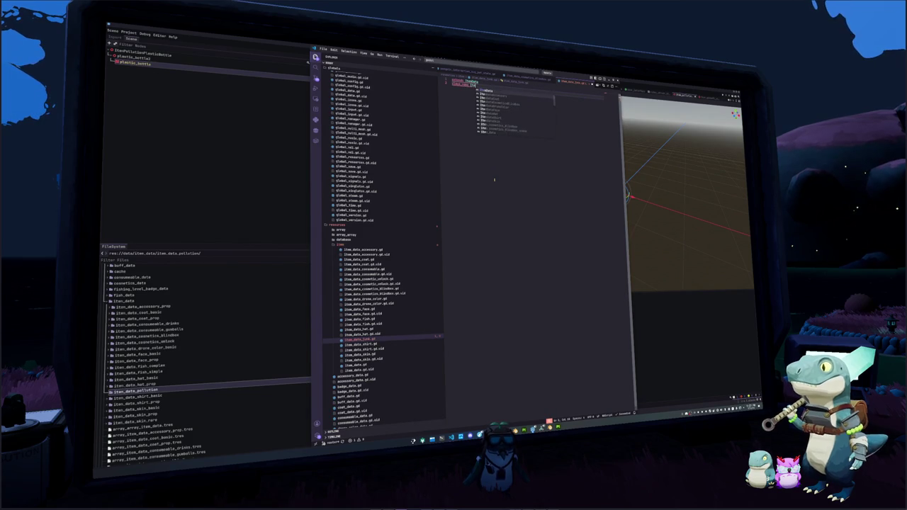
type("DataJunk")
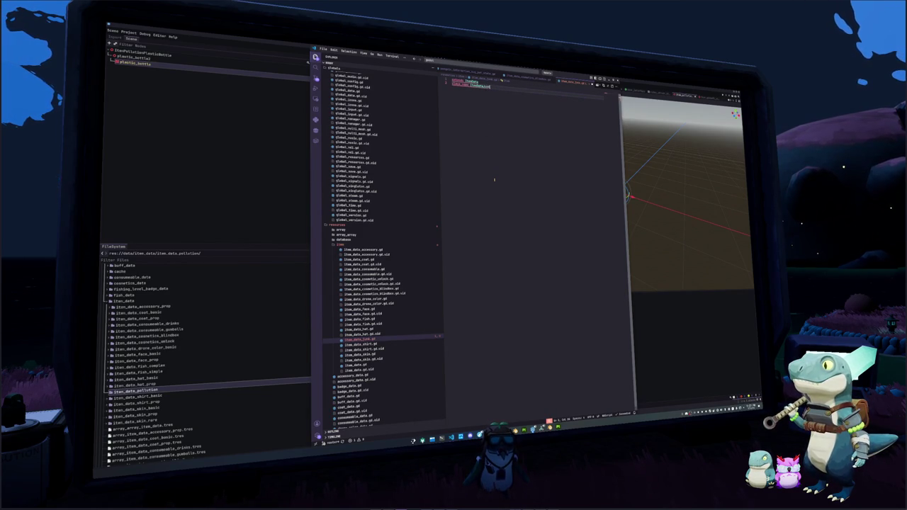
key("Return")
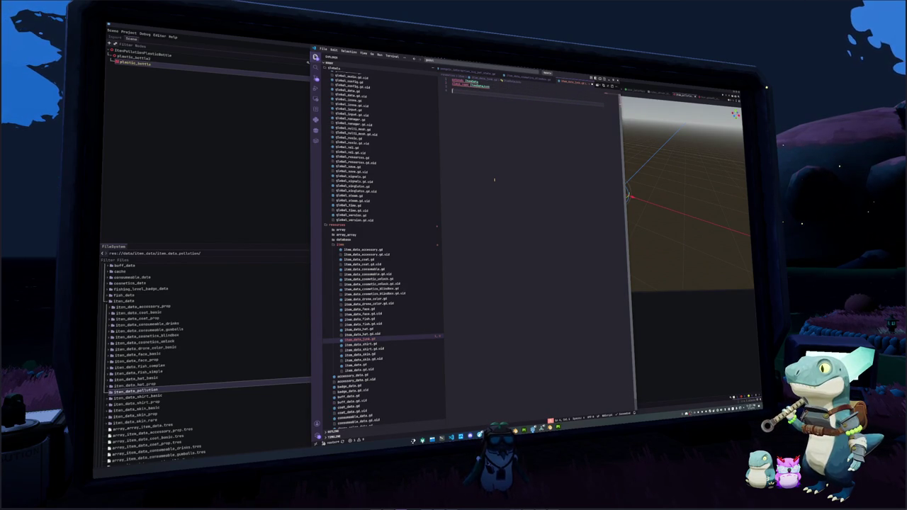
left_click(358, 328)
mouse_move(572, 343)
left_mouse_down()
mouse_move(538, 333)
mouse_move(461, 151)
mouse_move(451, 86)
left_mouse_up()
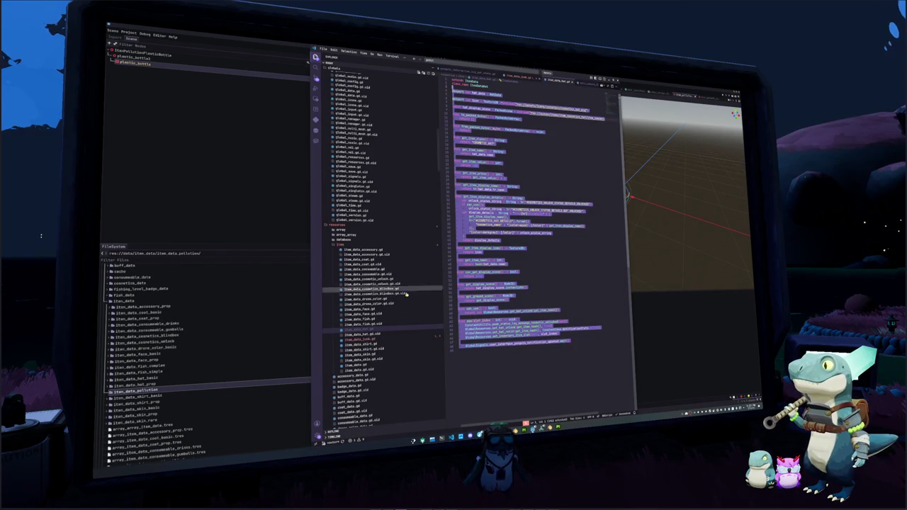
Paste the hat script code, drop the hat_data export, rename every 'hat' to 'json', and save.
key("Delete")
key("ctrl+v")
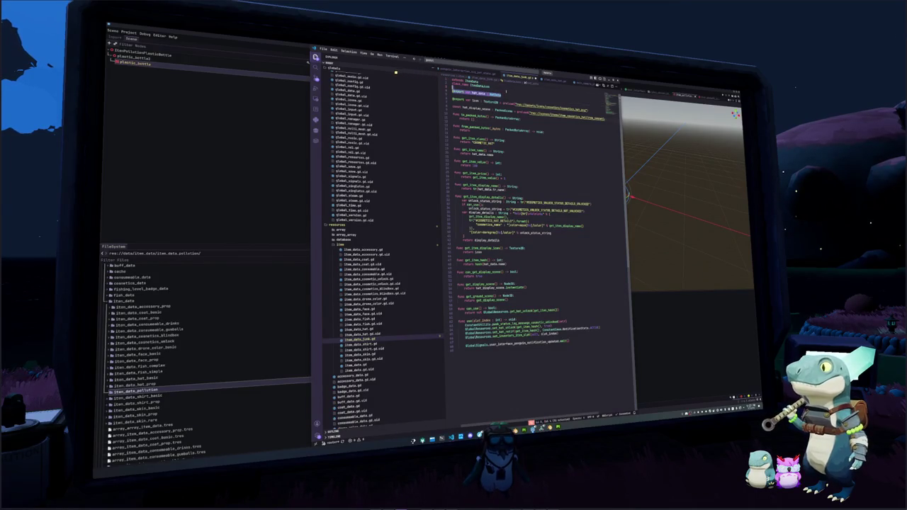
key("ctrl+shift+k")
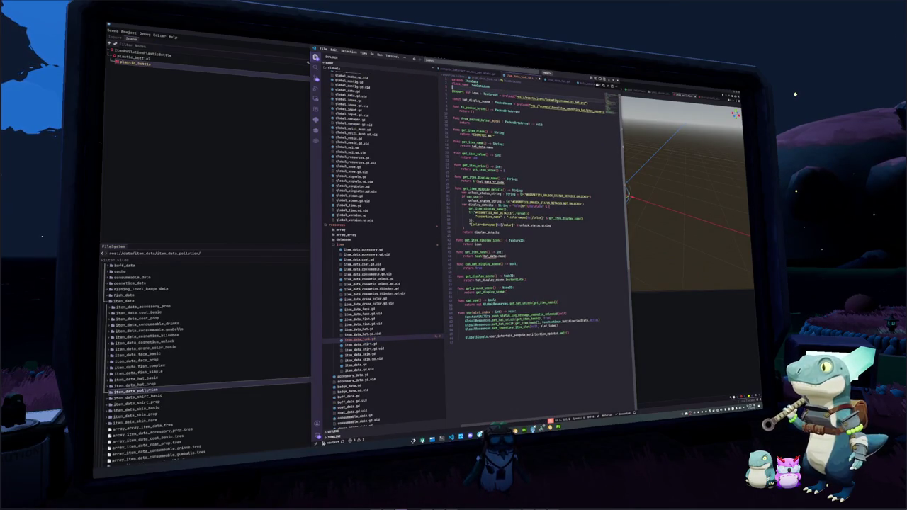
double_click(571, 101)
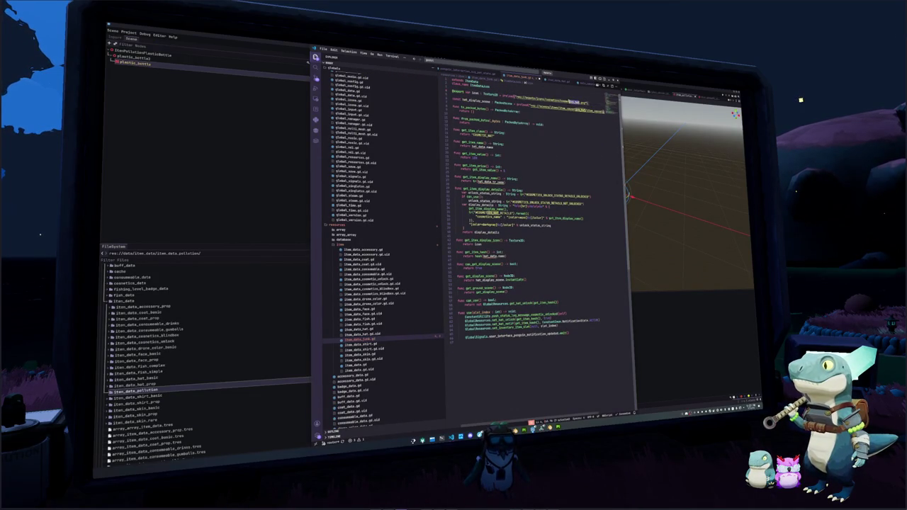
left_click(454, 93)
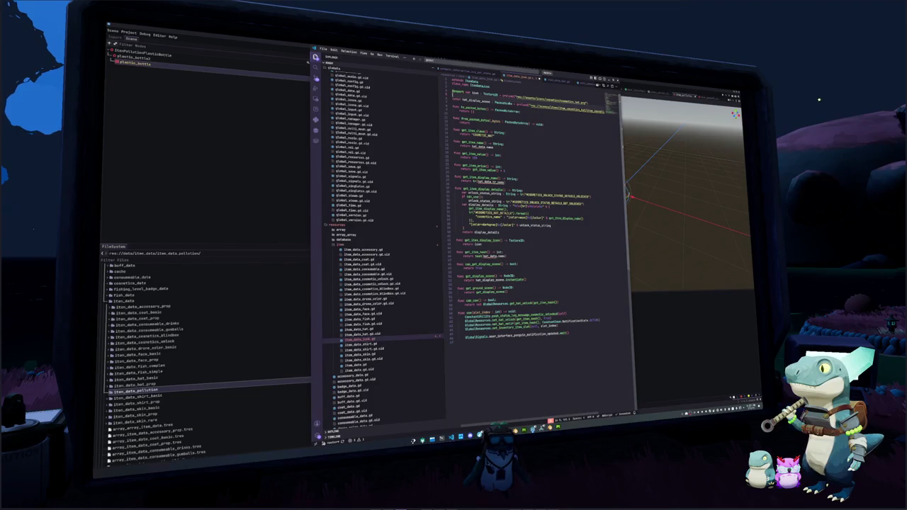
key("shift+Right")
key("shift+Right")
key("shift+Right")
key("ctrl+shift+l")
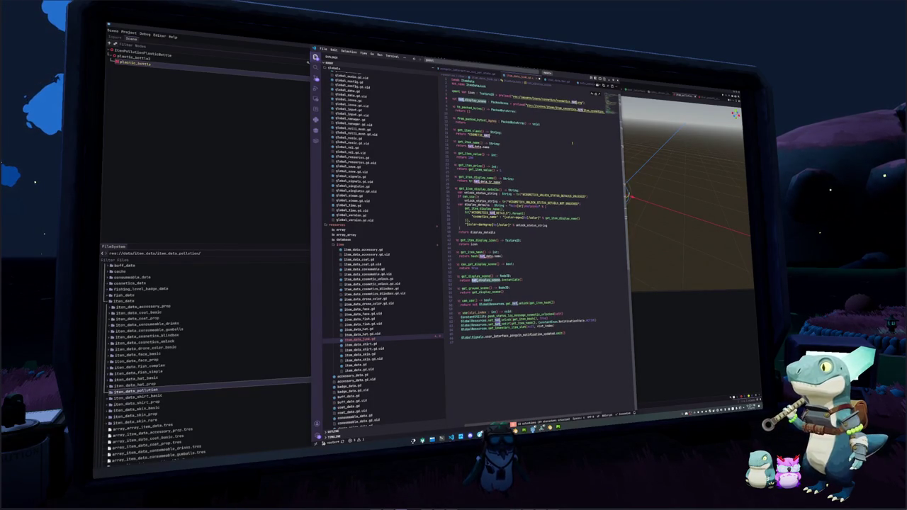
type("json")
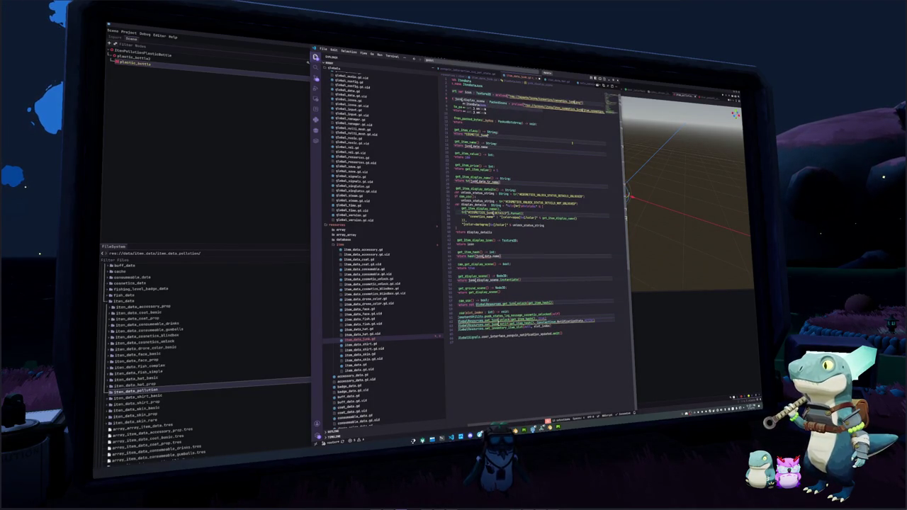
key("Escape")
key("ctrl+s")
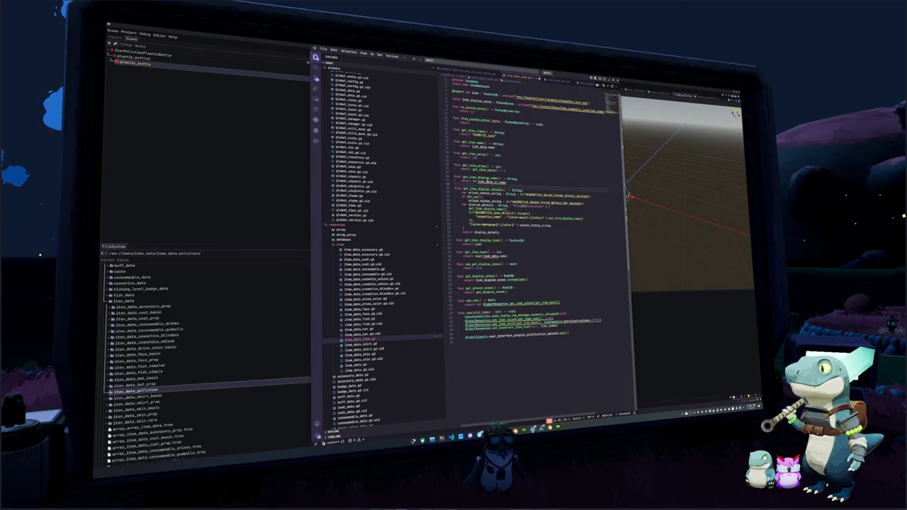
Clear the get_item_class return value and make get_item_value return item_value.
mouse_move(489, 182)
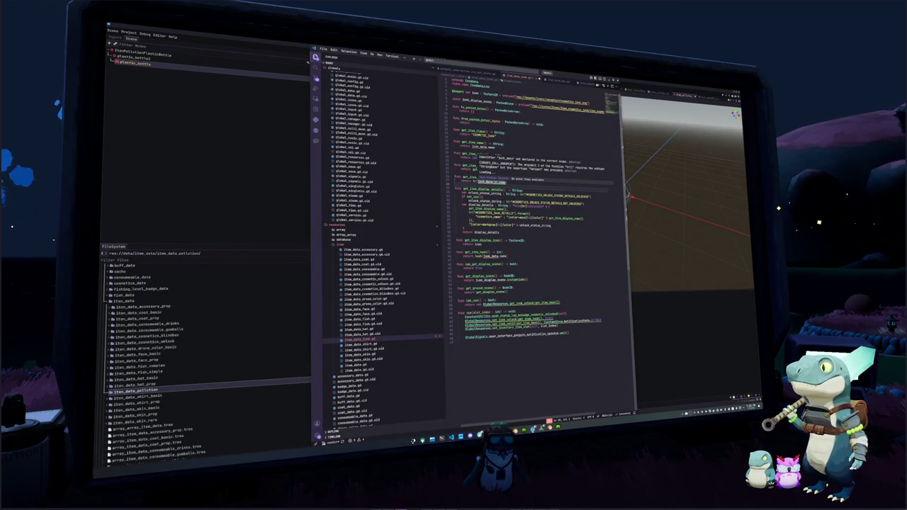
left_click(488, 182)
left_click(462, 99)
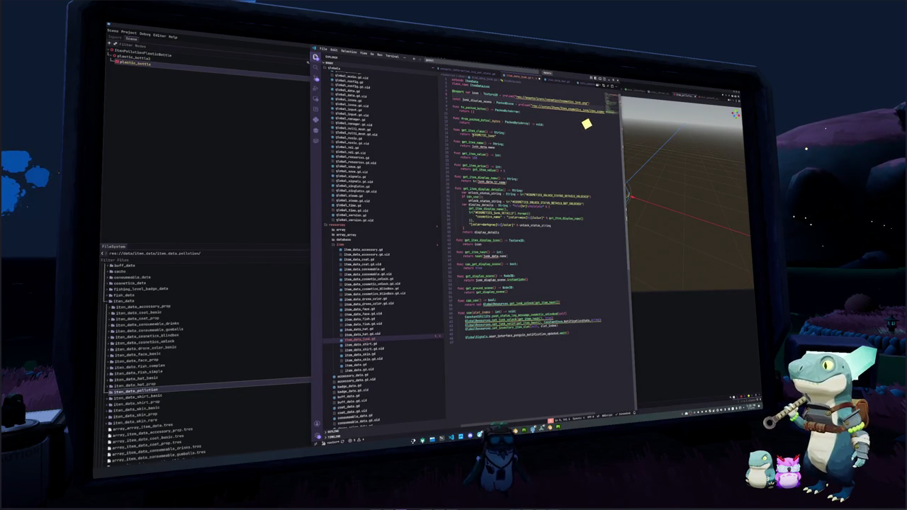
double_click(596, 117)
key("BackSpace")
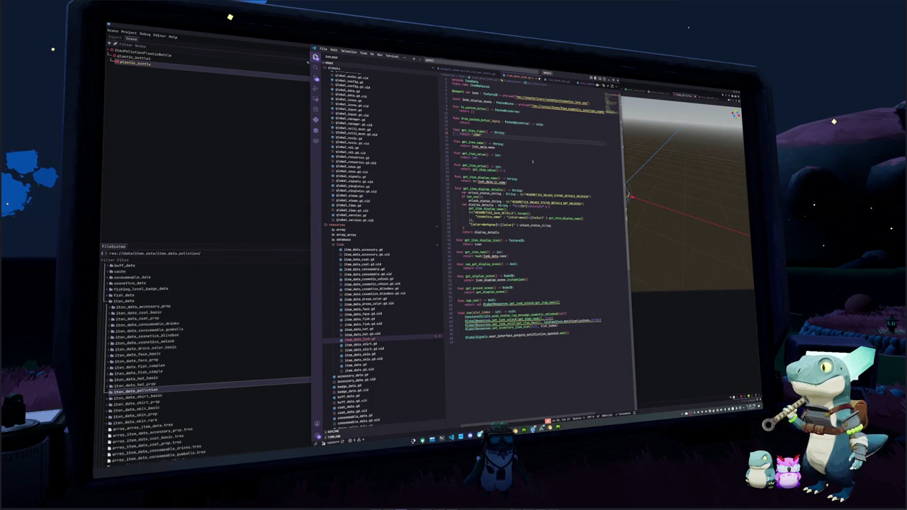
key("Down")
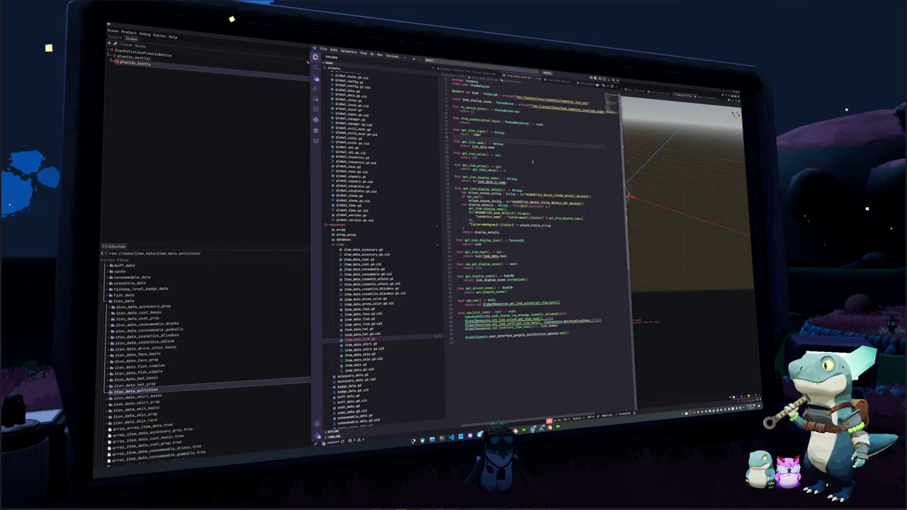
key("Down")
key("Down")
key("Down")
key("shift+End")
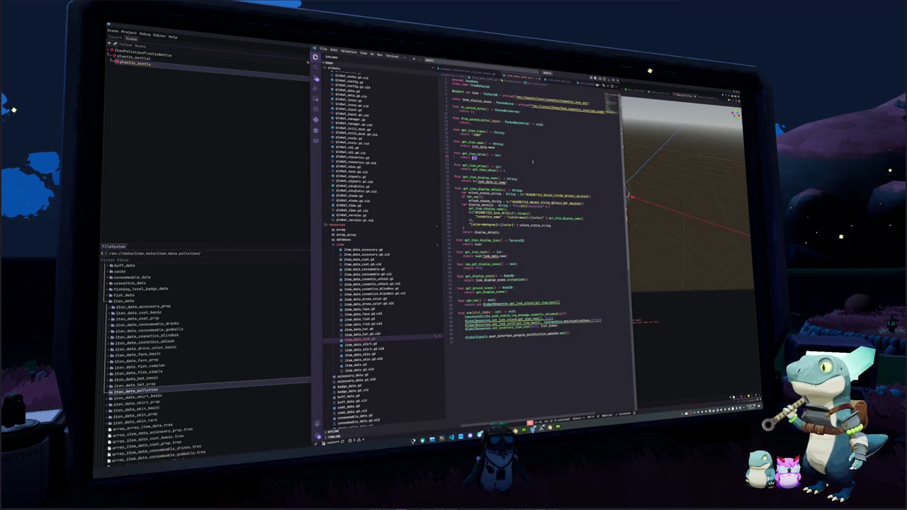
type("valu")
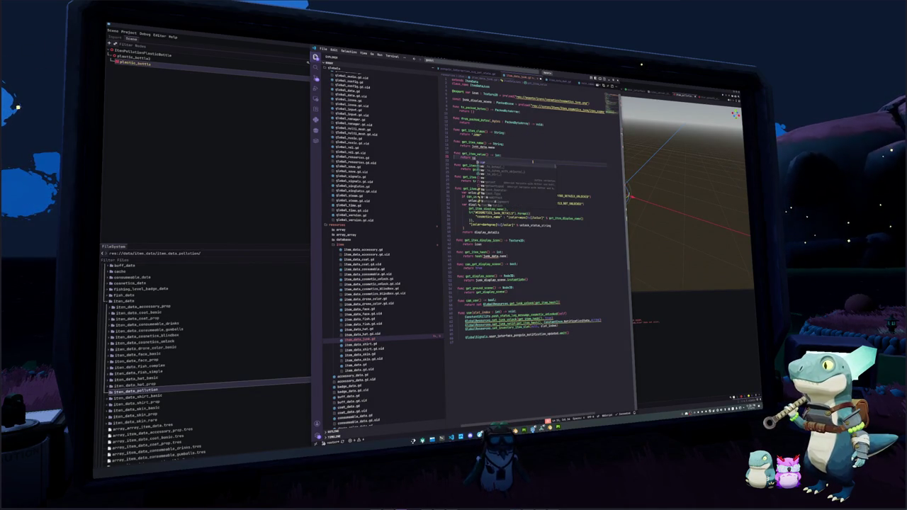
type("e")
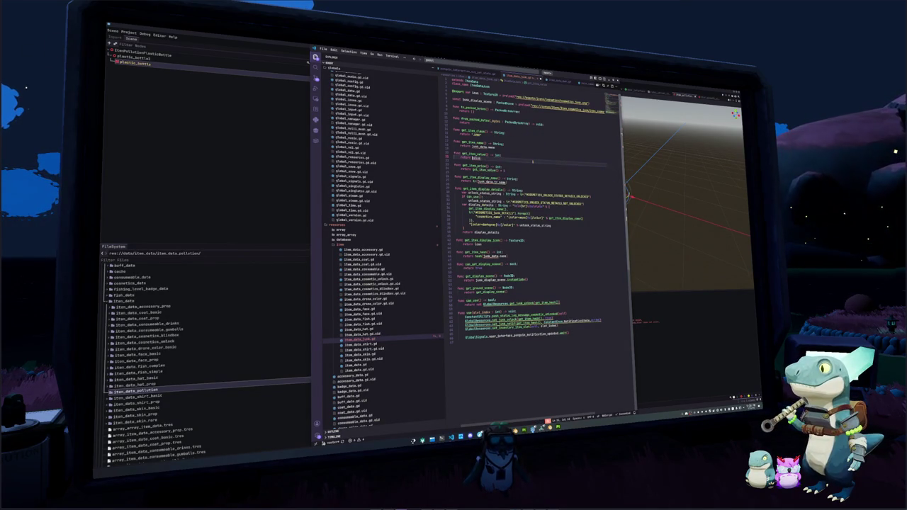
key("ctrl+BackSpace")
type("item_value")
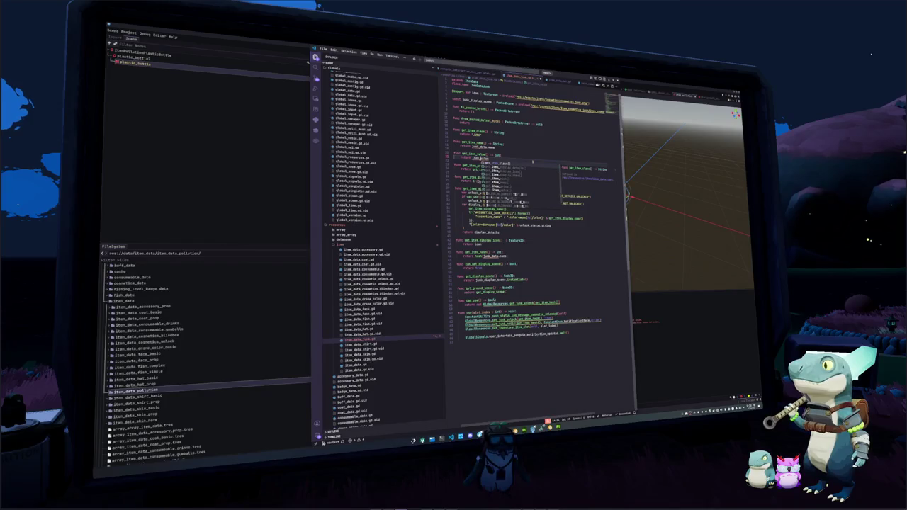
Add exports item_value : int = 10, item_name : String and item_type : String.
key("Up")
key("Up")
key("Up")
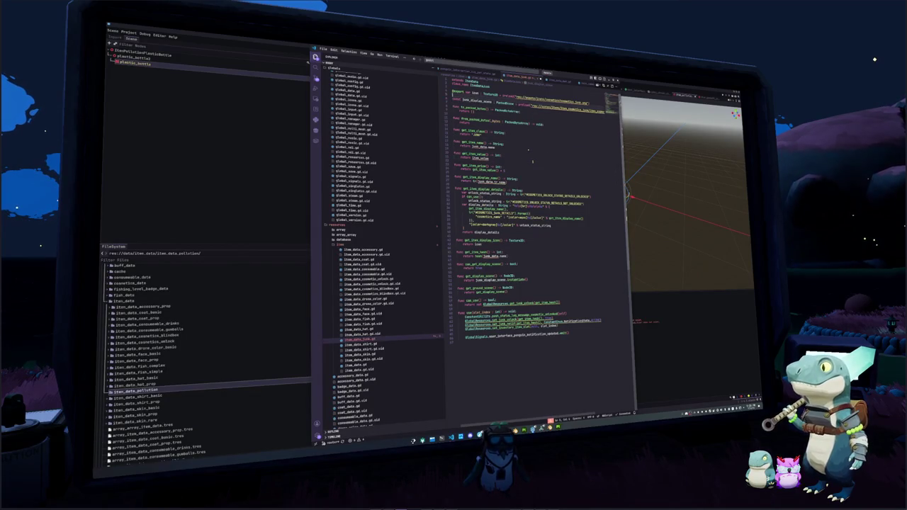
key("Return")
type("@export var")
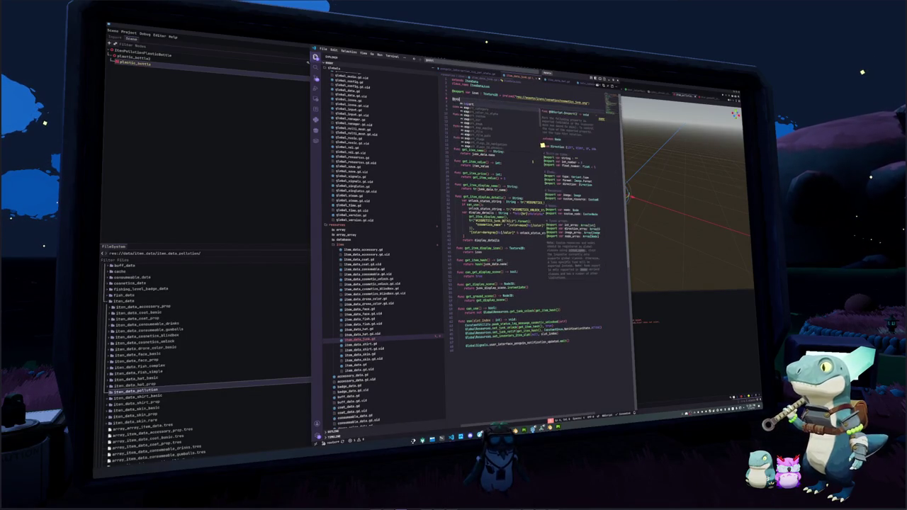
type(" item_value : in")
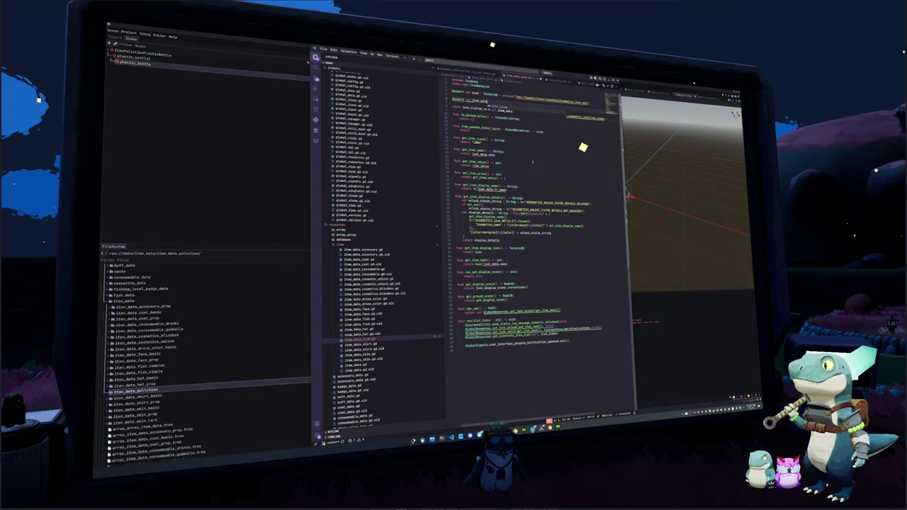
type("t = 10")
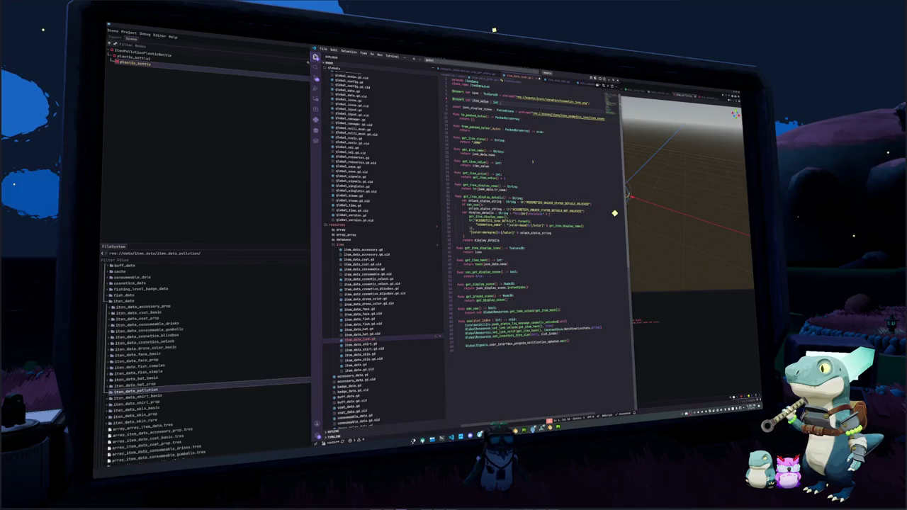
key("Down")
key("Down")
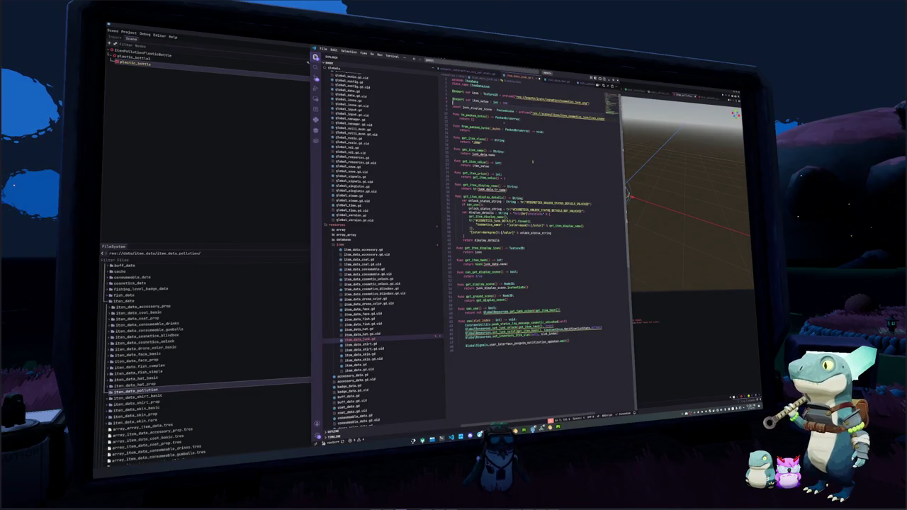
key("Down")
key("Down")
key("Down")
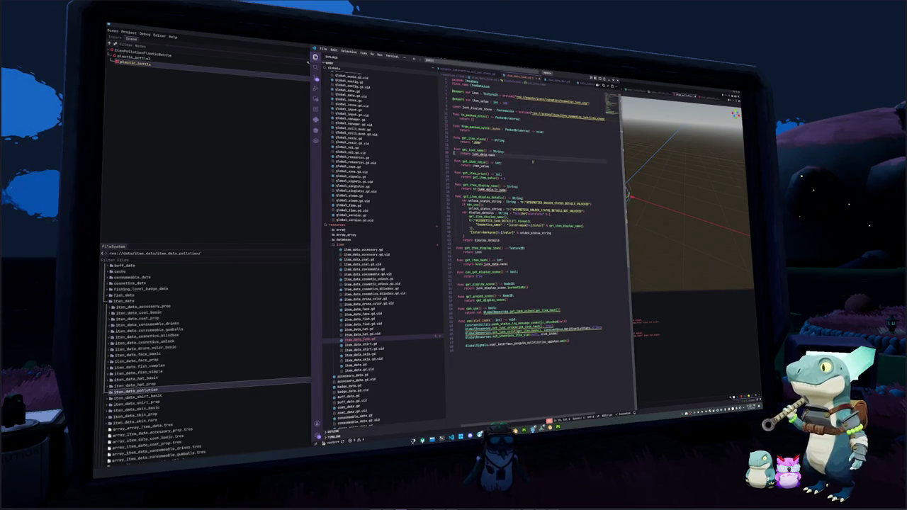
key("Up")
key("Up")
key("Up")
key("Up")
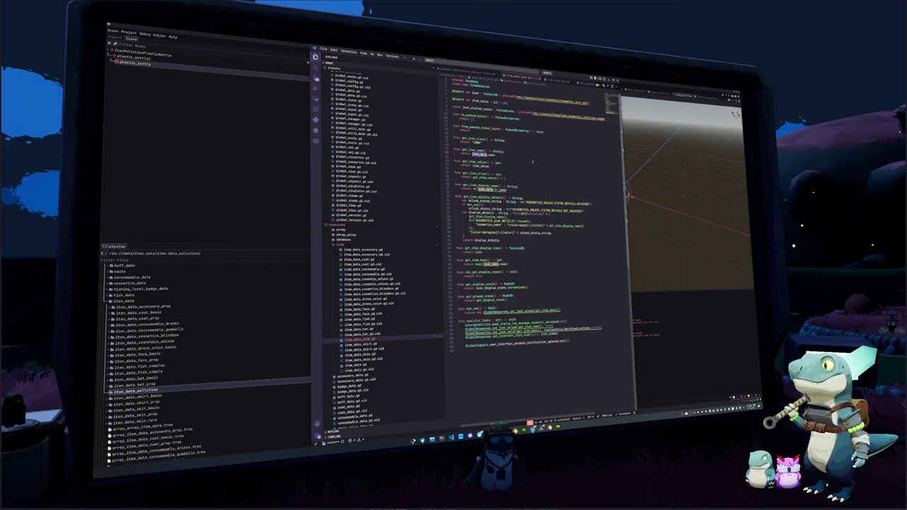
key("Up")
key("Up")
key("Up")
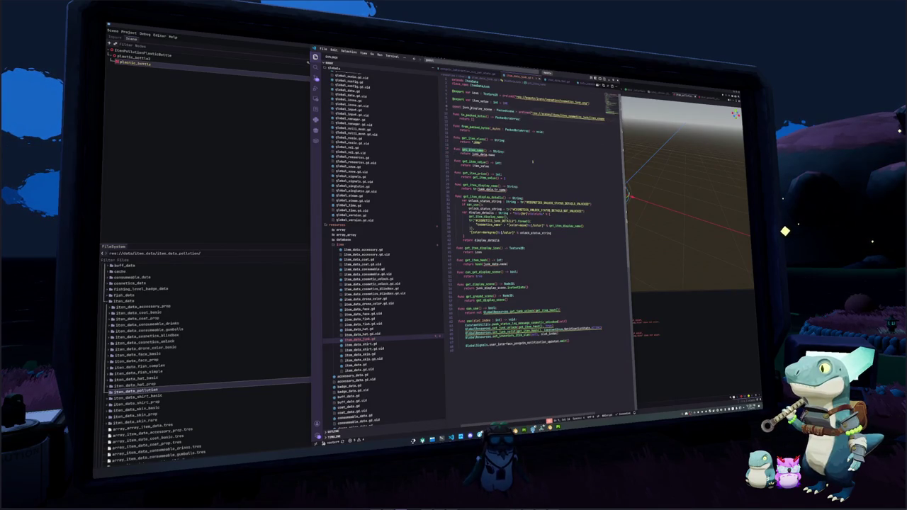
key("Return")
type("@export var item")
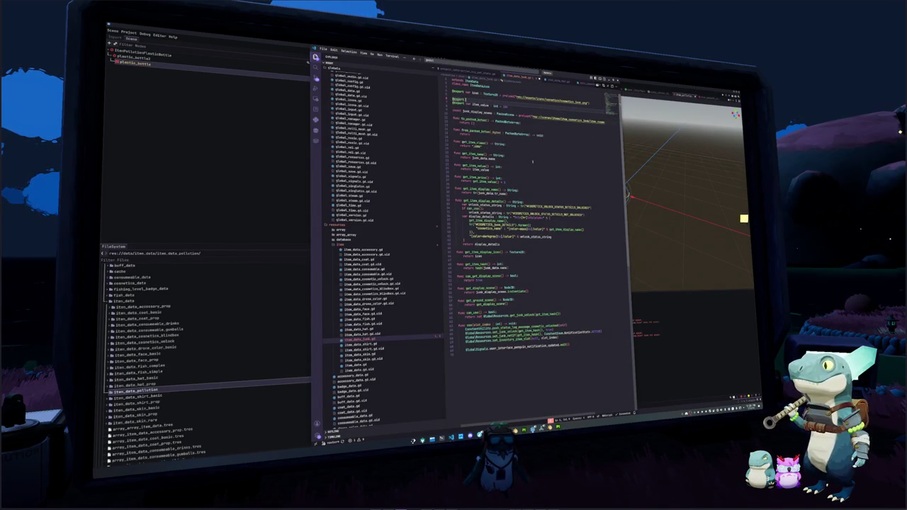
type("_name: ")
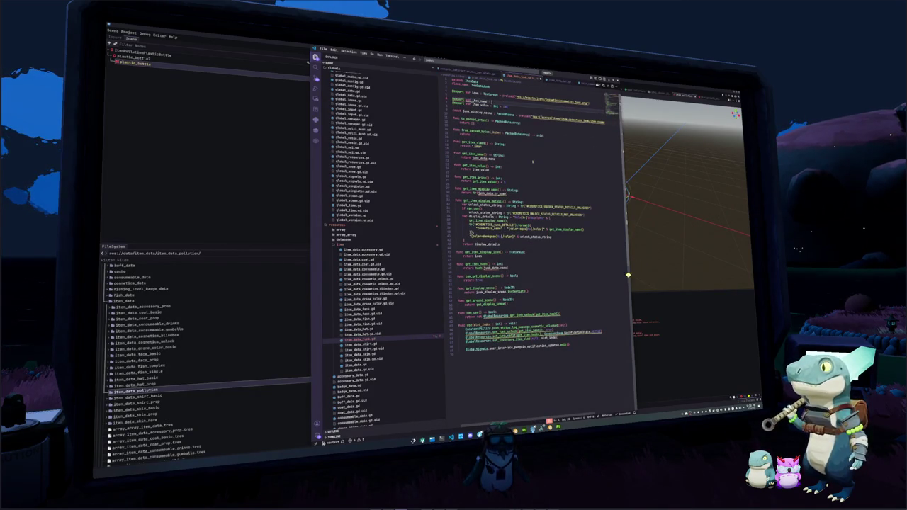
type("String = \"item")
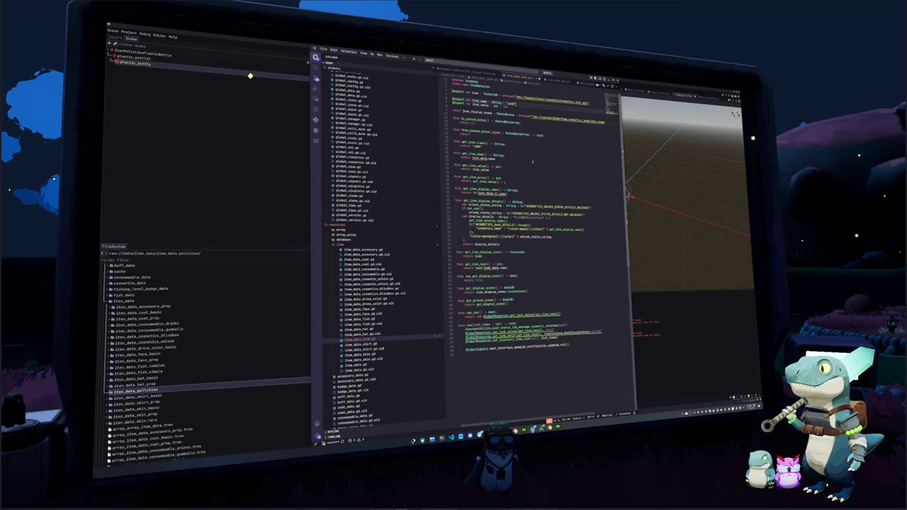
key("Return")
type("@export var ")
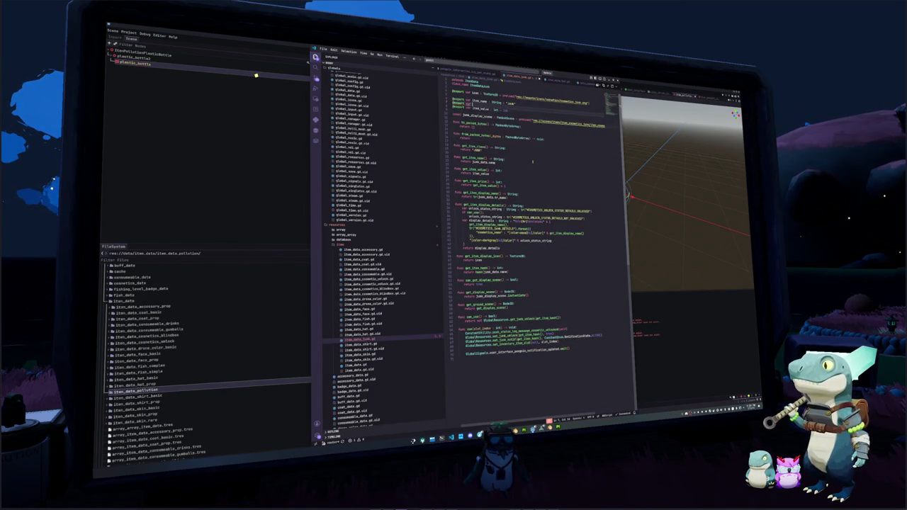
type("item_type : String")
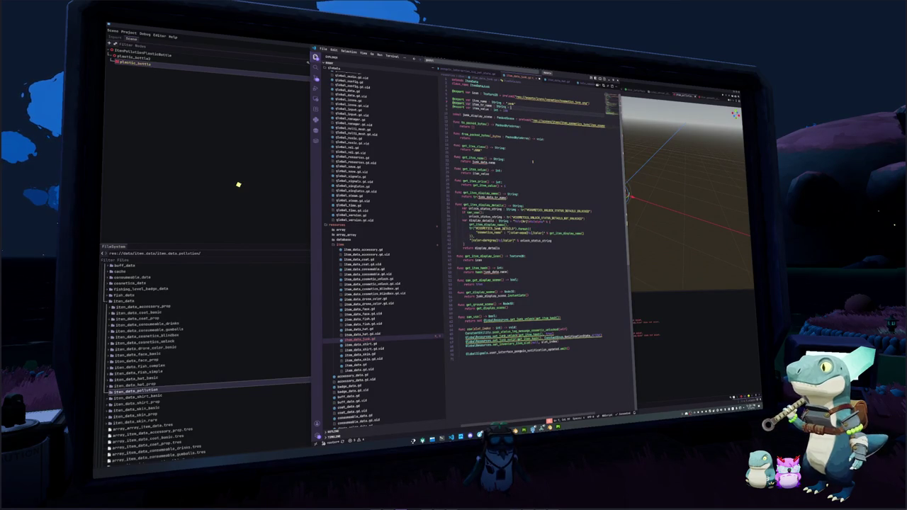
Strip the 'item' prefix from all three export names at once with multi-cursor editing.
key("ctrl+alt+Down")
key("ctrl+alt+Down")
key("ctrl+shift+Right")
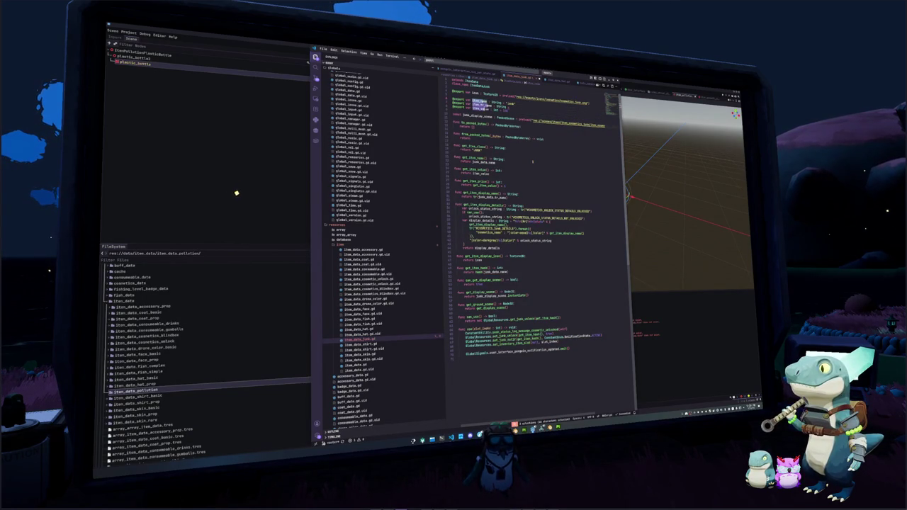
key("Left")
key("shift+Right")
key("shift+Right")
key("shift+Right")
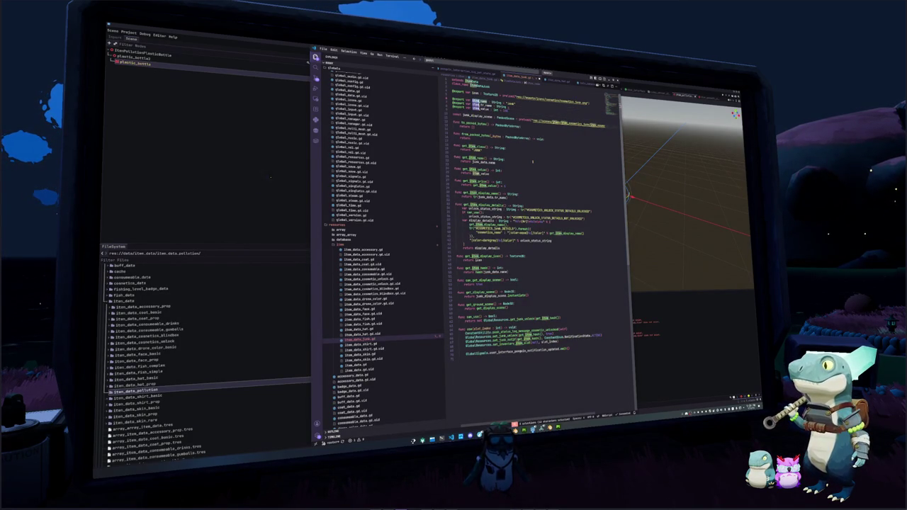
key("BackSpace")
key("Escape")
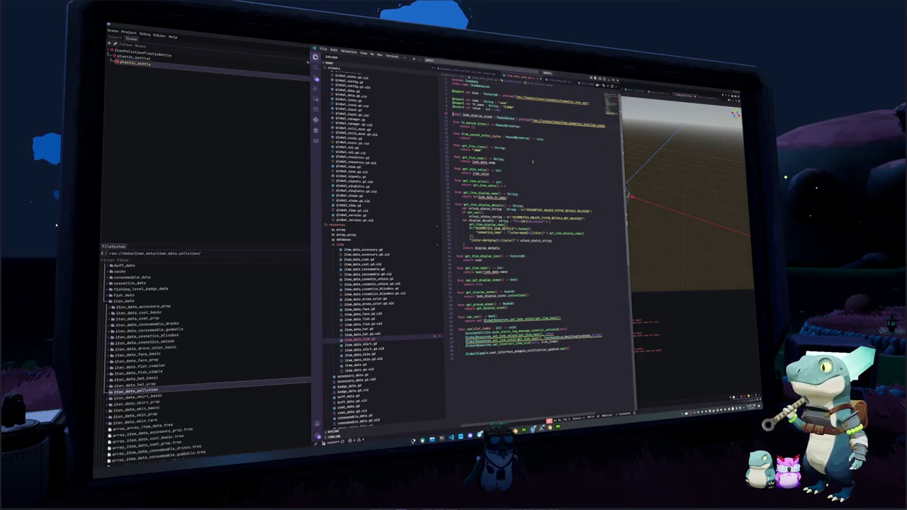
Make the getters return name and value, and pass tr_name to tr().
left_click(533, 161)
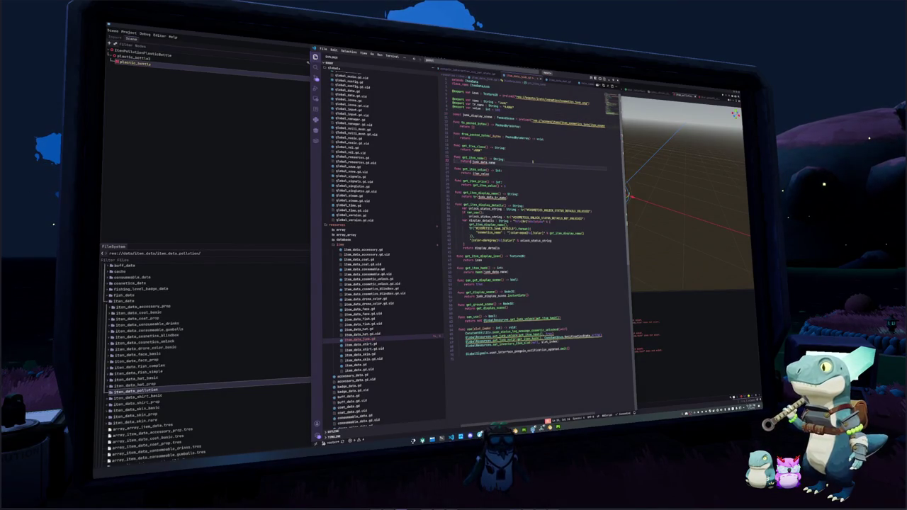
double_click(532, 162)
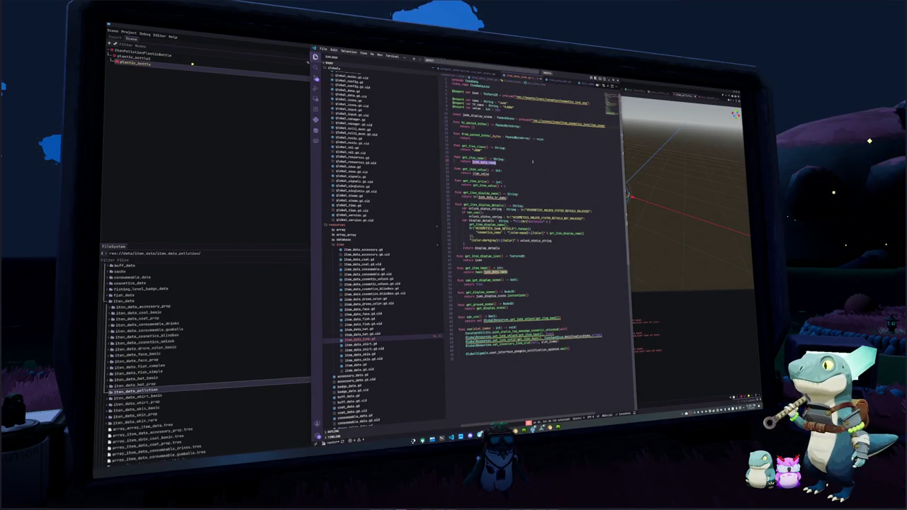
type("name")
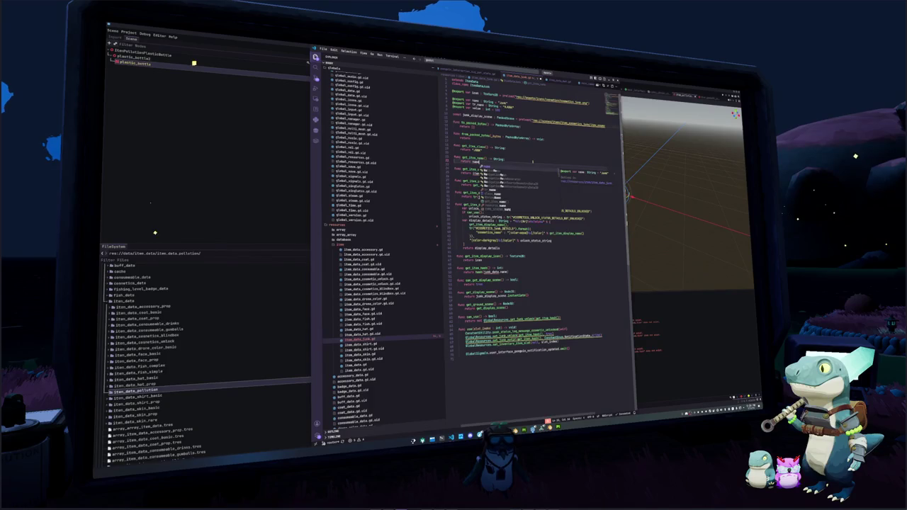
key("Escape")
key("Down")
key("Down")
type("value")
key("Escape")
key("Down")
key("Down")
key("Down")
key("Up")
key("Up")
key("Up")
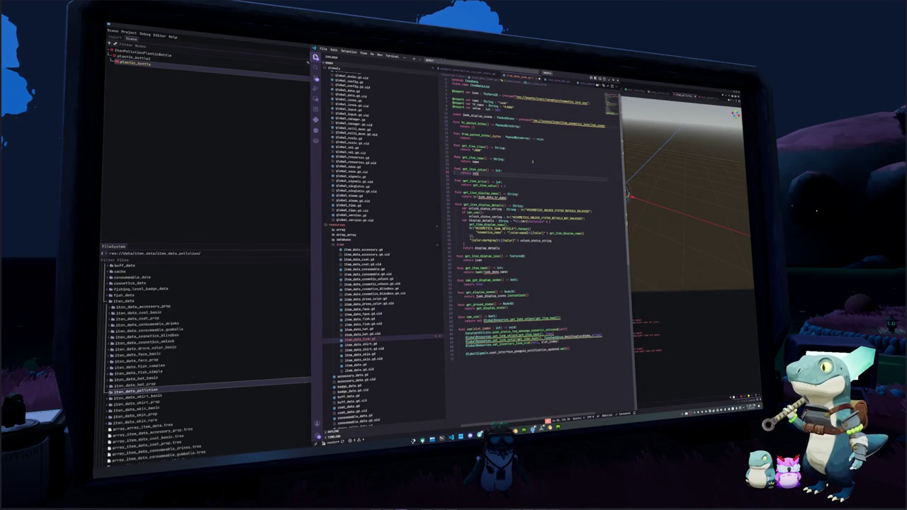
type("ue")
key("Escape")
key("Down")
key("Down")
key("Down")
key("Down")
key("Down")
key("shift+End")
type("tr_name")
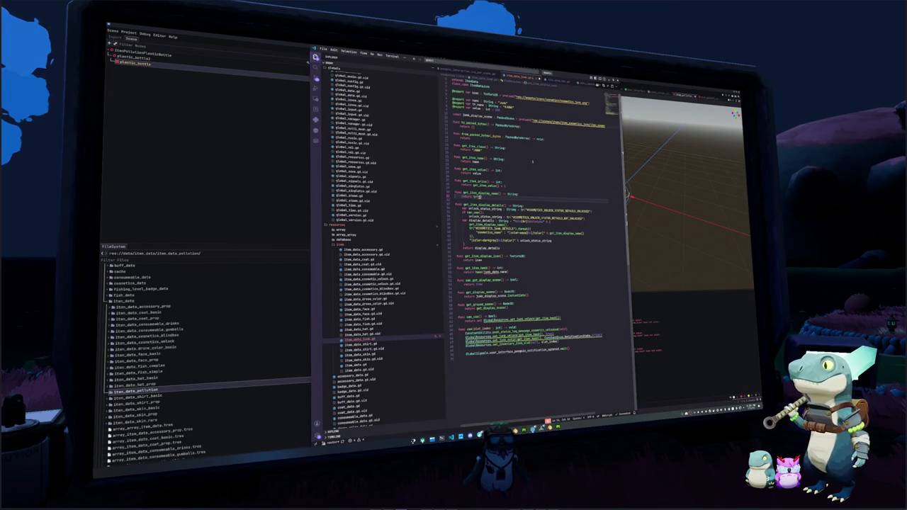
Replace the display-details body and delete its color and cosmetics formatting lines.
key("Down")
key("Down")
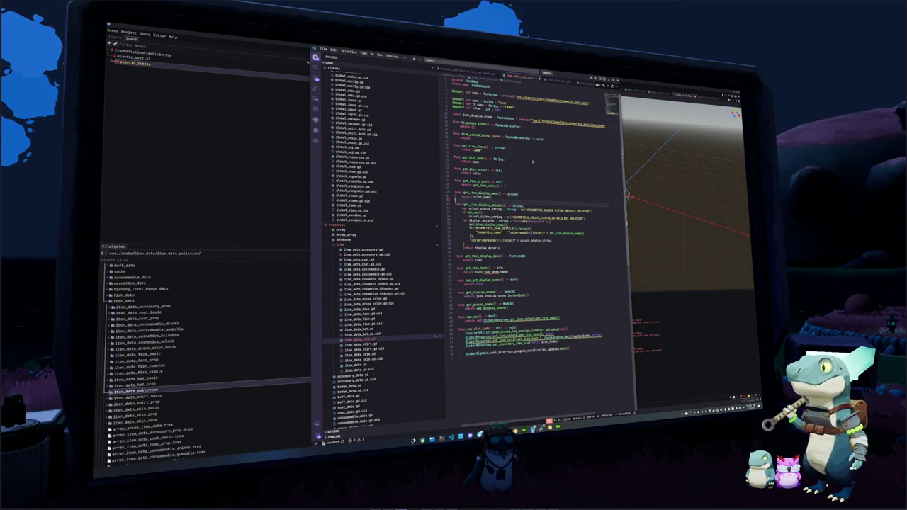
key("Home")
key("Down")
key("shift+Down")
key("shift+Down")
key("shift+Down")
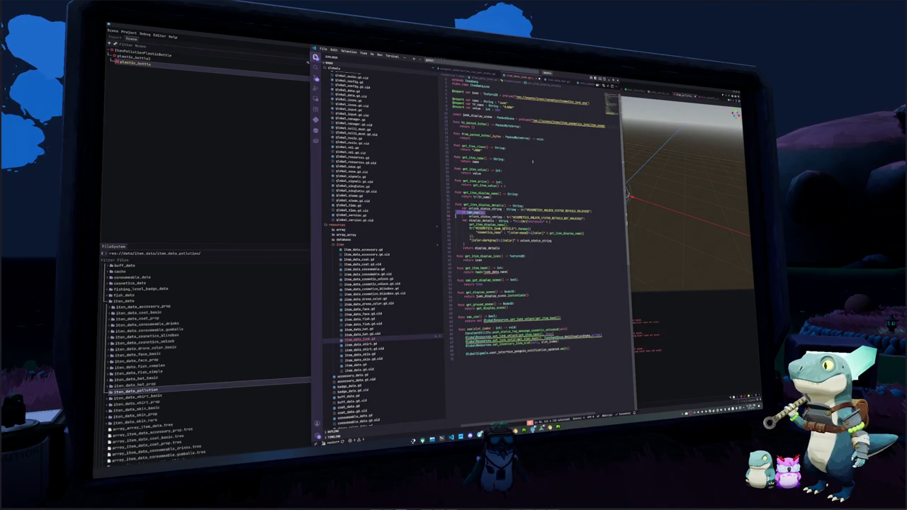
key("shift+Down")
key("shift+Down")
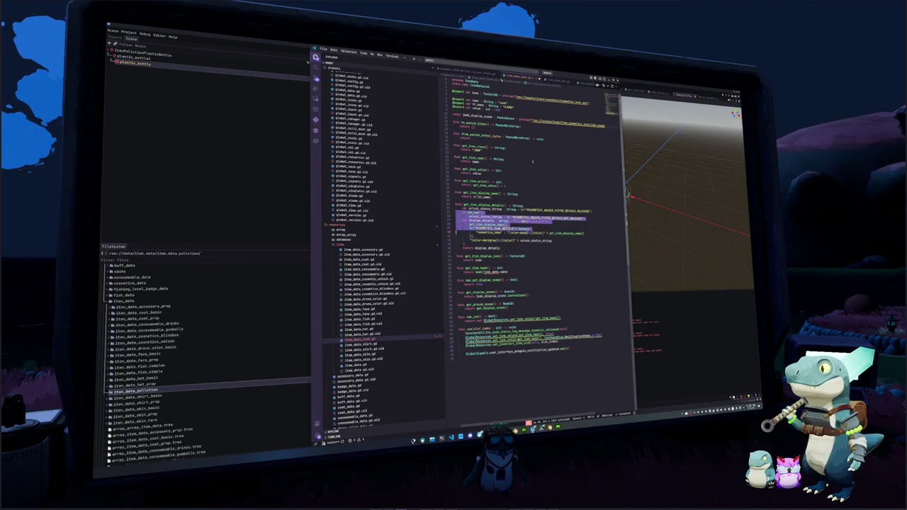
key("shift+Down")
key("shift+Down")
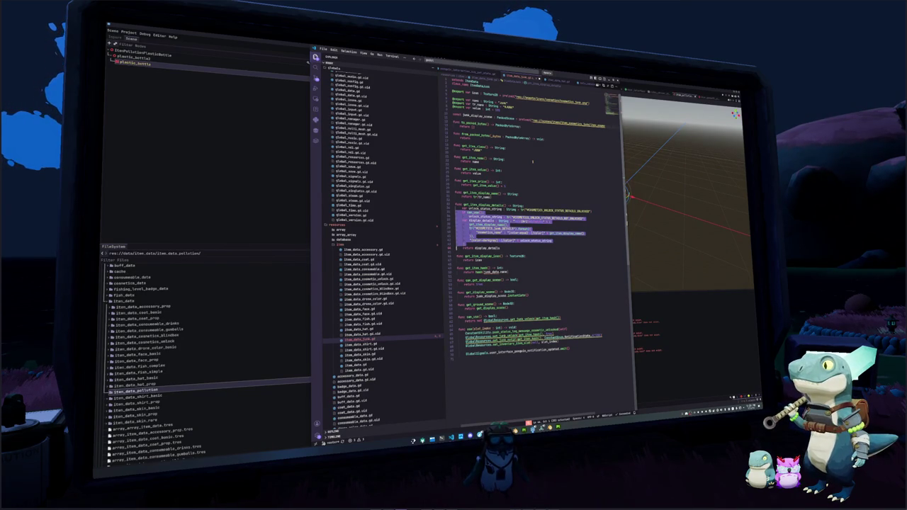
key("ctrl+v")
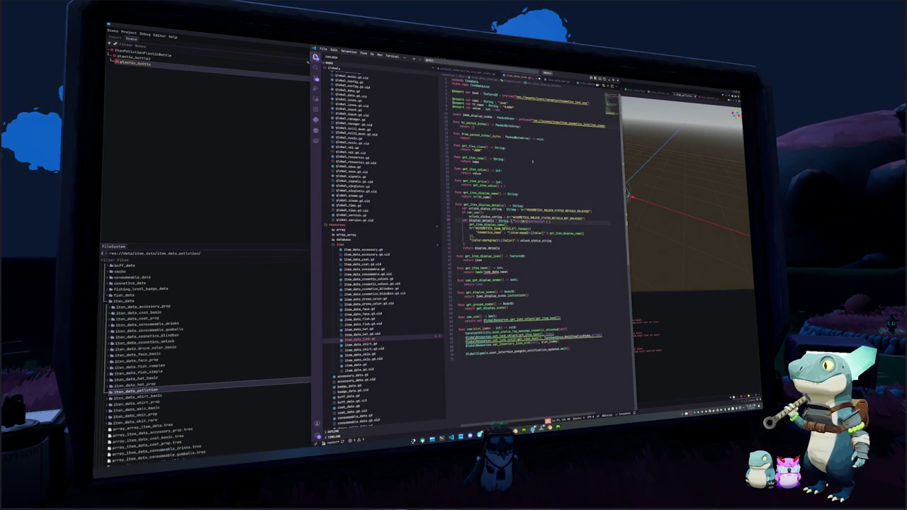
key("shift+End")
key("Down")
key("shift+Down")
key("shift+Down")
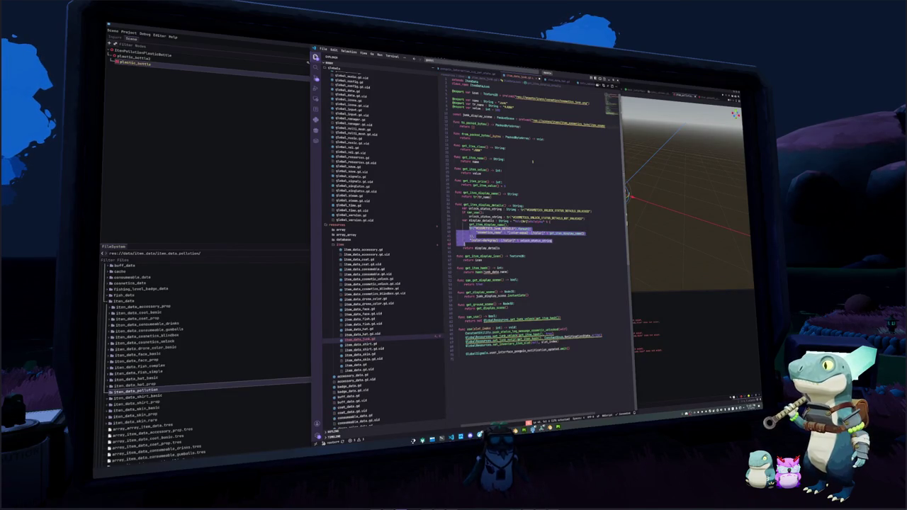
key("Delete")
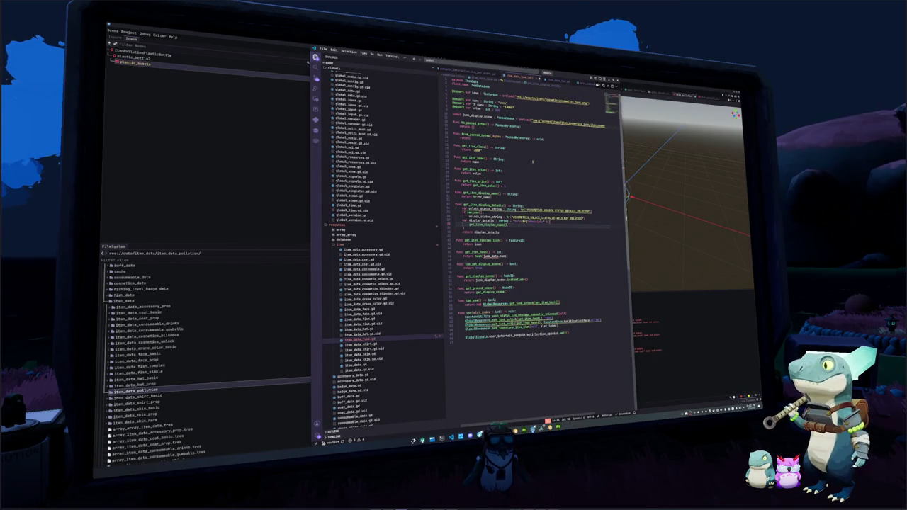
Remove the unlock status lines, format display details with n, and hash on name.
key("ctrl+shift+k")
key("ctrl+shift+k")
key("ctrl+shift+k")
type("% [")
key("Tab")
type("n")
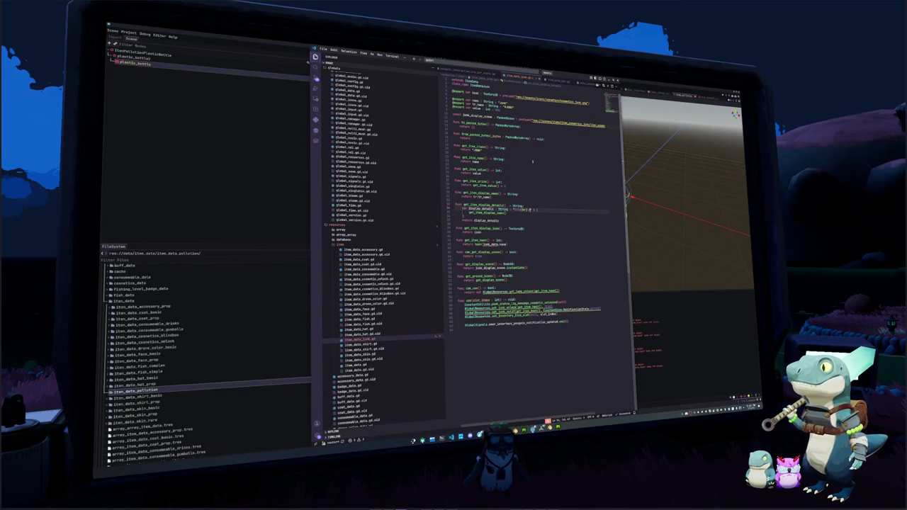
key("Down")
key("Down")
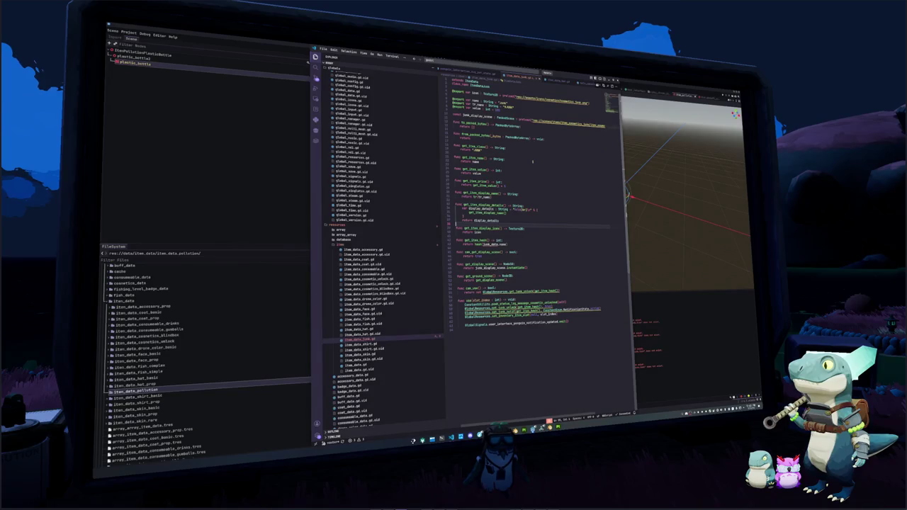
key("Down")
key("Down")
key("Down")
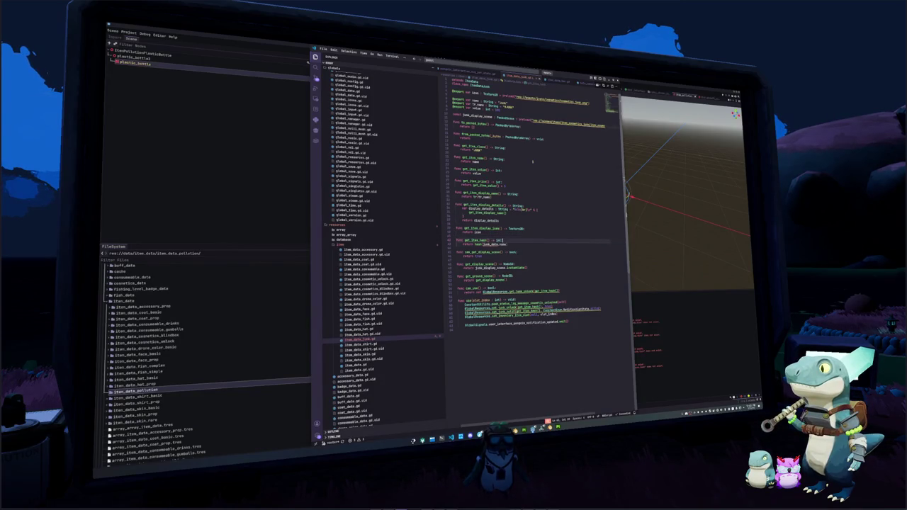
type("name")
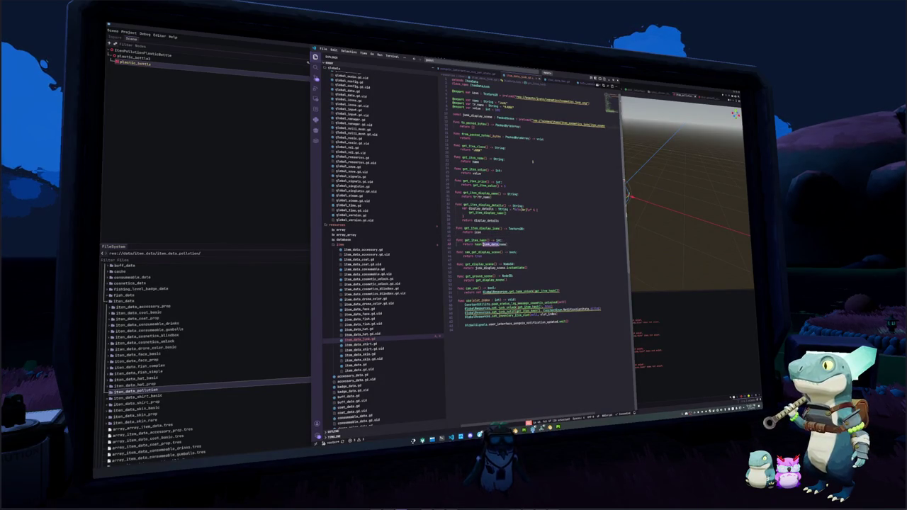
key("Down")
key("Down")
key("Down")
key("Down")
Make can_use return false and reduce the use() body to pass.
key("Home")
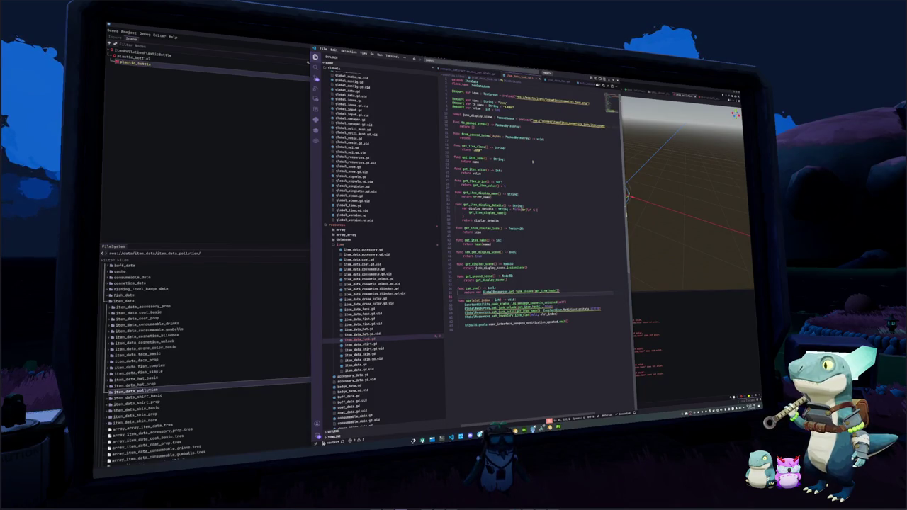
key("End")
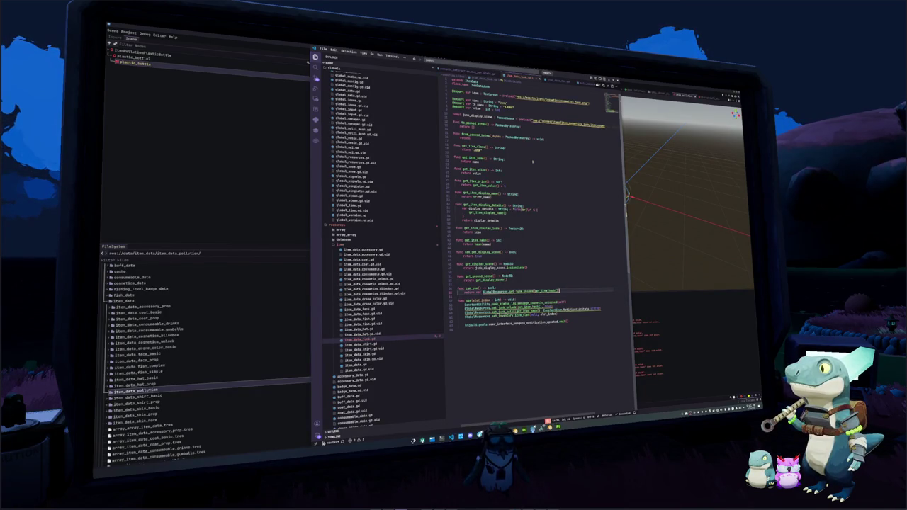
key("ctrl+shift+Left")
key("ctrl+shift+Left")
key("ctrl+shift+Left")
key("ctrl+shift+Left")
key("ctrl+shift+Left")
key("BackSpace")
type("false")
key("Down")
key("Down")
key("shift+Down")
key("shift+Down")
key("shift+Down")
key("BackSpace")
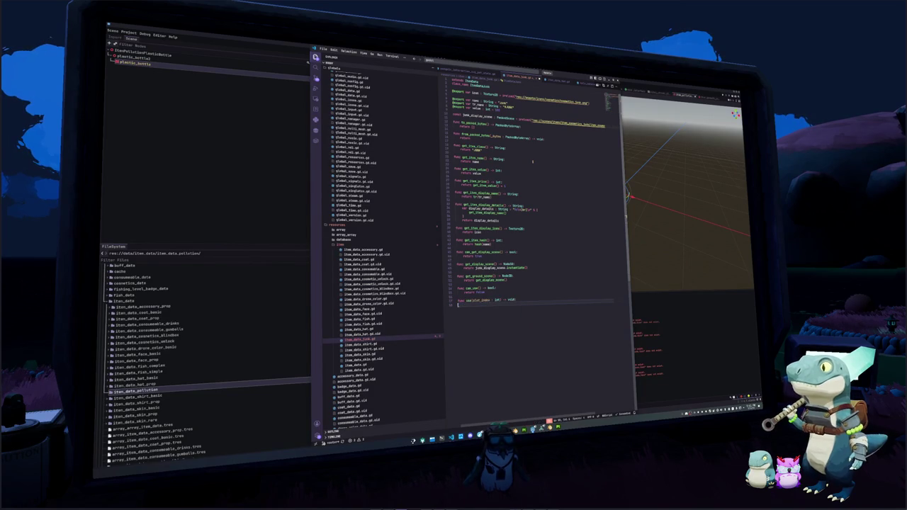
type("pass")
Prefix the use function's slot_index parameter with an underscore.
key("Up")
key("ctrl+Right")
key("ctrl+Right")
type("_")
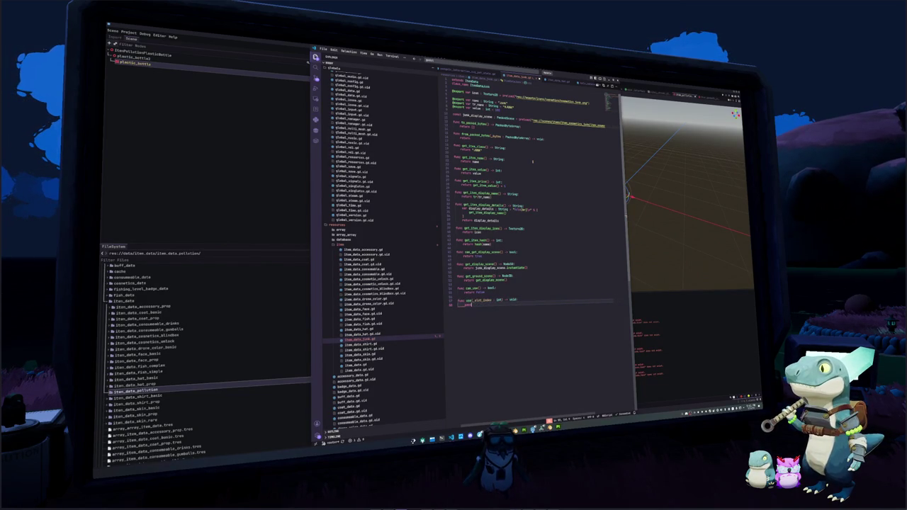
key("ctrl+p")
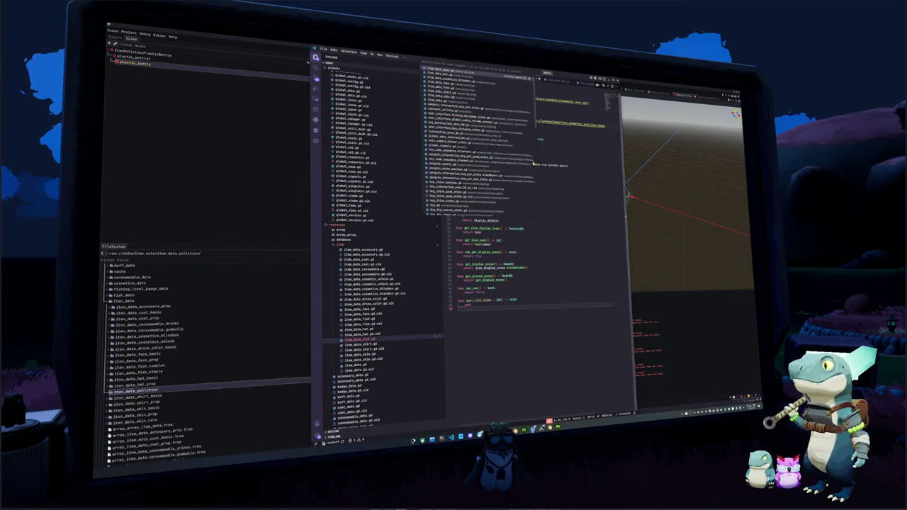
Open the ItemData class script and space out get_ground_scene, get_item_hand and get_item_display_icon.
key("Return")
key("Return")
key("Up")
key("Up")
key("Up")
key("Return")
key("Up")
key("Up")
key("Up")
key("Return")
key("Up")
key("Up")
key("Up")
key("Return")
key("Up")
key("Up")
key("Up")
key("Return")
key("Up")
key("Up")
key("Up")
key("Return")
key("Up")
key("Up")
key("Up")
key("Return")
key("Up")
Add blank lines around get_item_display_name, the name/value/price getters, get_item_class and from_packed_bytes, then return to Blender.
key("Up")
key("Up")
key("Up")
key("Return")
key("Up")
key("Up")
key("Up")
key("Return")
key("Up")
key("Up")
key("Up")
key("Up")
key("Return")
key("Up")
key("Up")
key("Up")
key("Return")
key("Up")
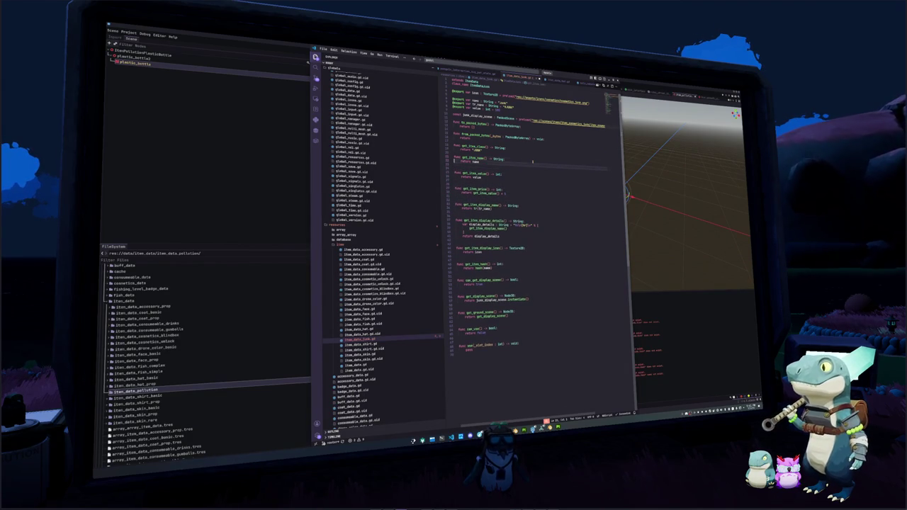
key("Up")
key("Up")
key("Up")
key("Return")
key("Up")
key("Up")
key("Up")
key("Return")
key("Up")
key("Up")
key("Up")
key("Return")
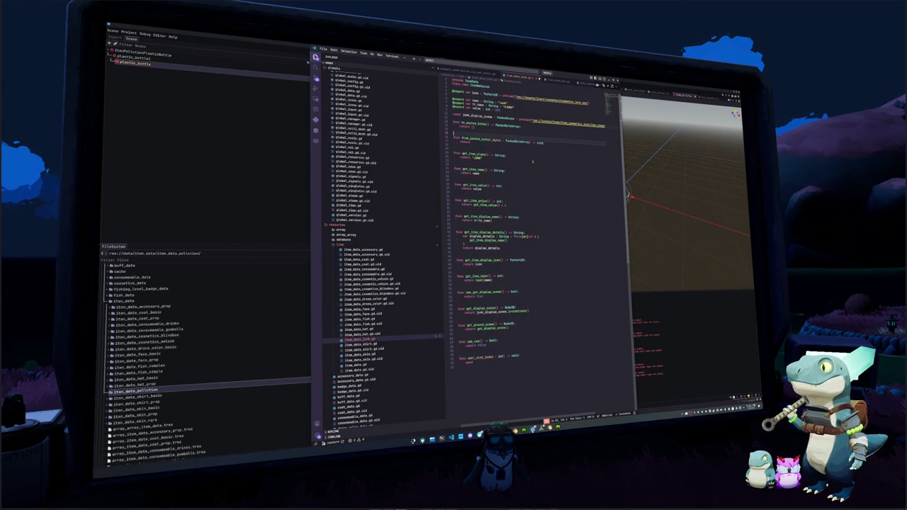
key("Up")
key("Up")
key("Return")
key("Up")
key("Up")
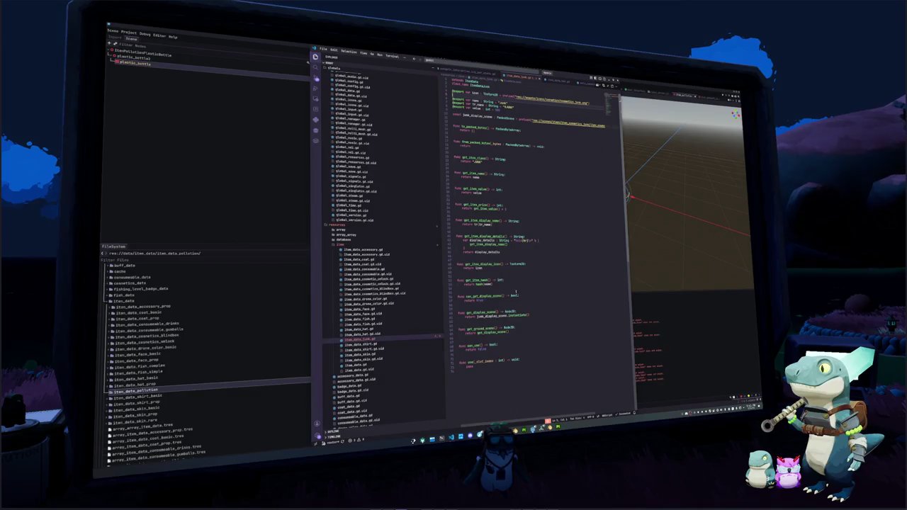
key("alt+Tab")
key("shift+a")
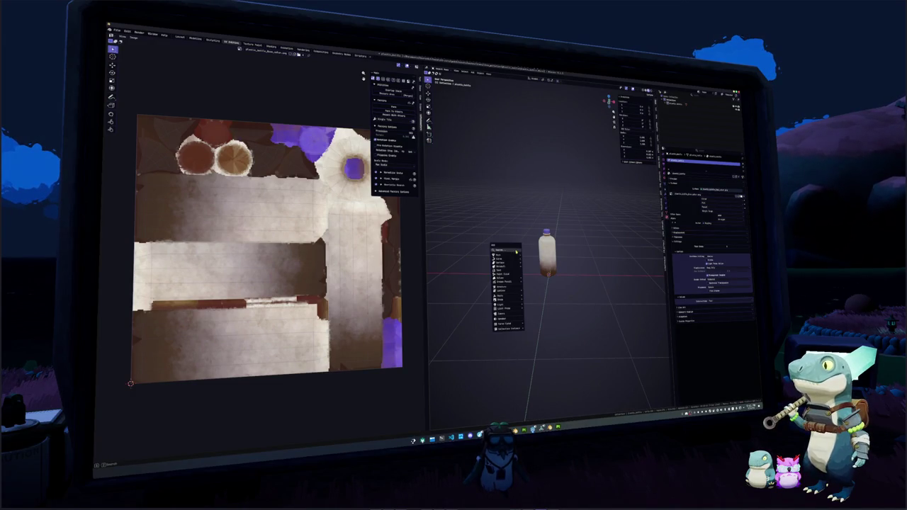
Add a camera, position it facing the bottle, and look through it.
left_click(508, 313)
key("g")
left_click(574, 273)
key("g")
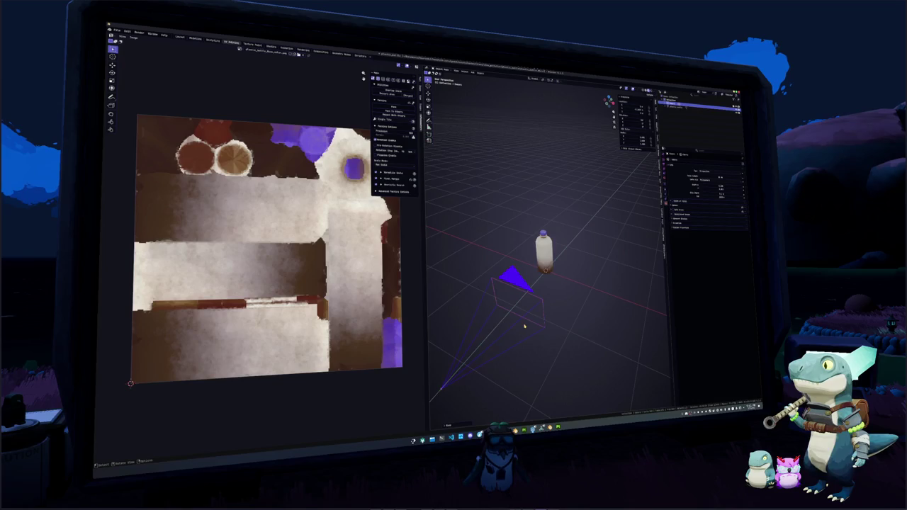
key("KP_0")
key("g")
key("z")
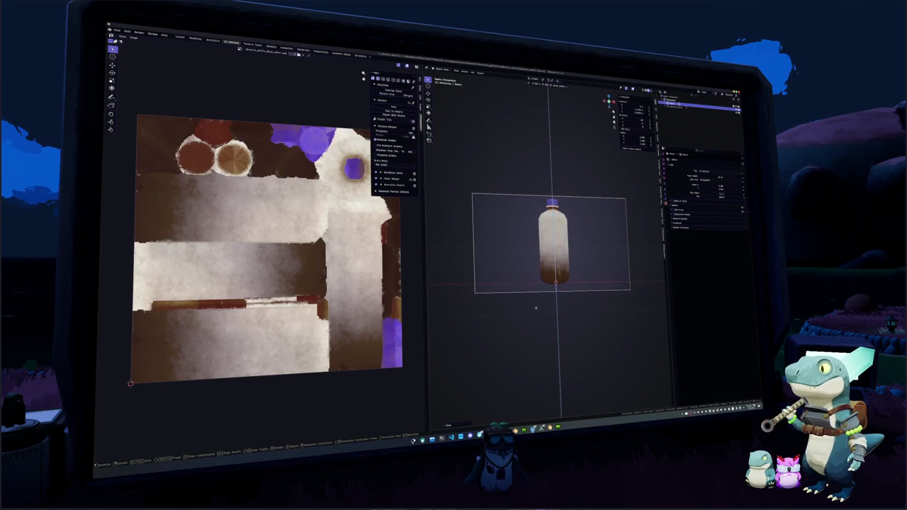
Set a nearly square render resolution and raise the camera's focal length.
left_click(665, 164)
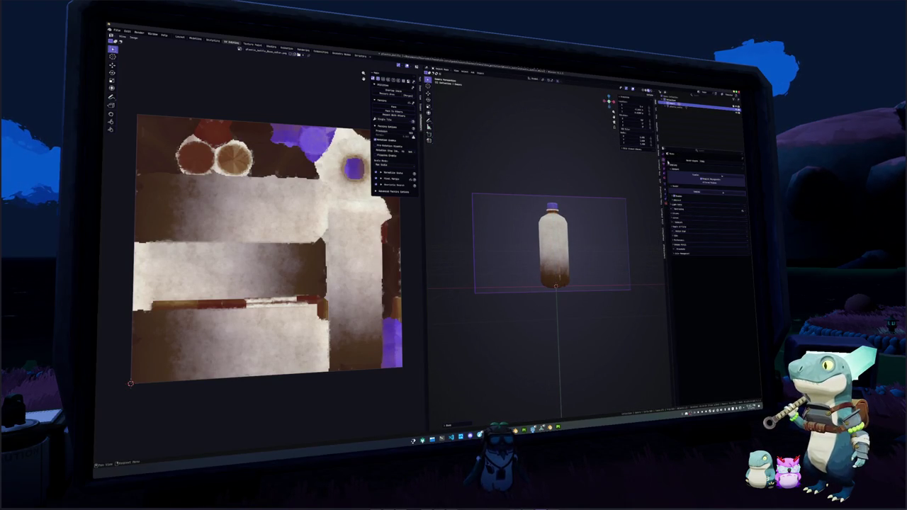
left_click(664, 169)
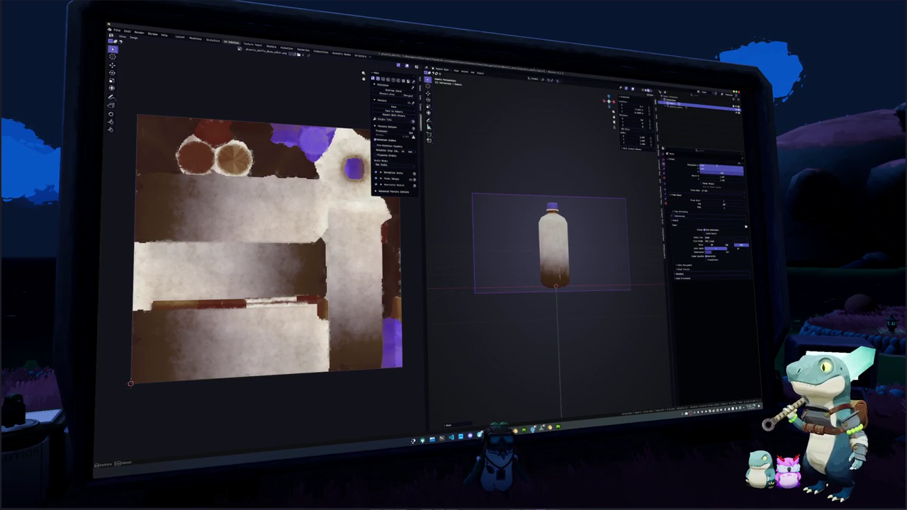
key("Return")
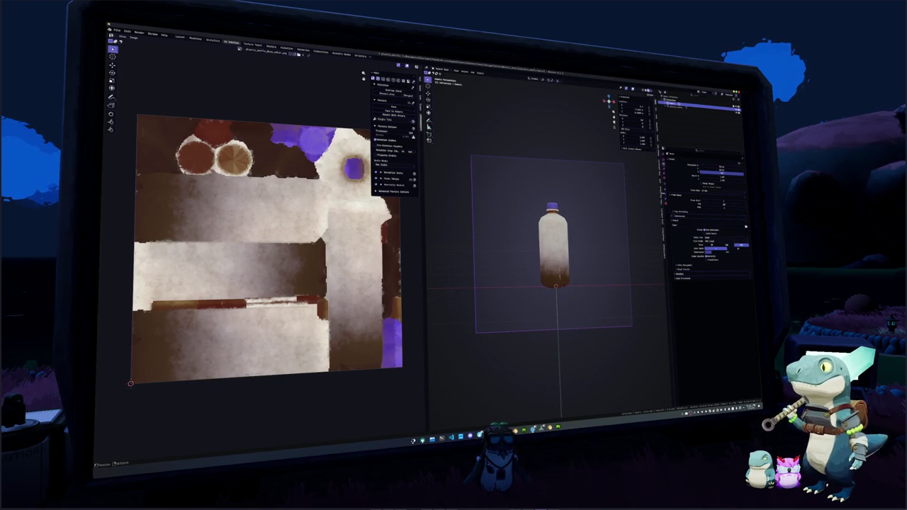
left_click(667, 204)
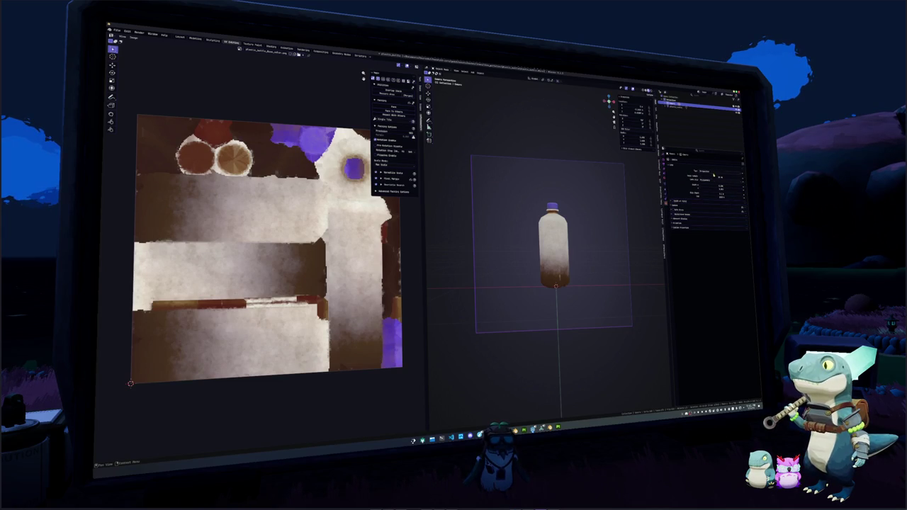
left_click_drag(715, 174, 721, 176)
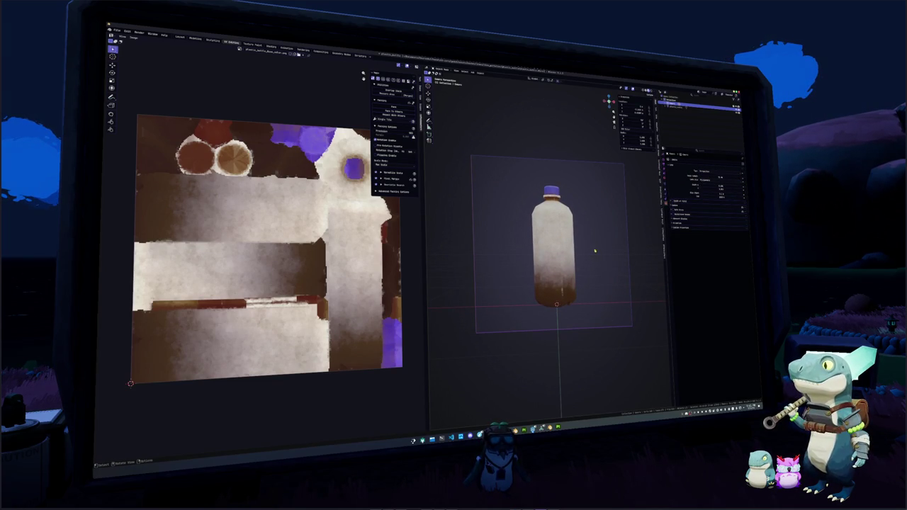
Recentre the camera view and render an image of the bottle with F12.
left_click(571, 276)
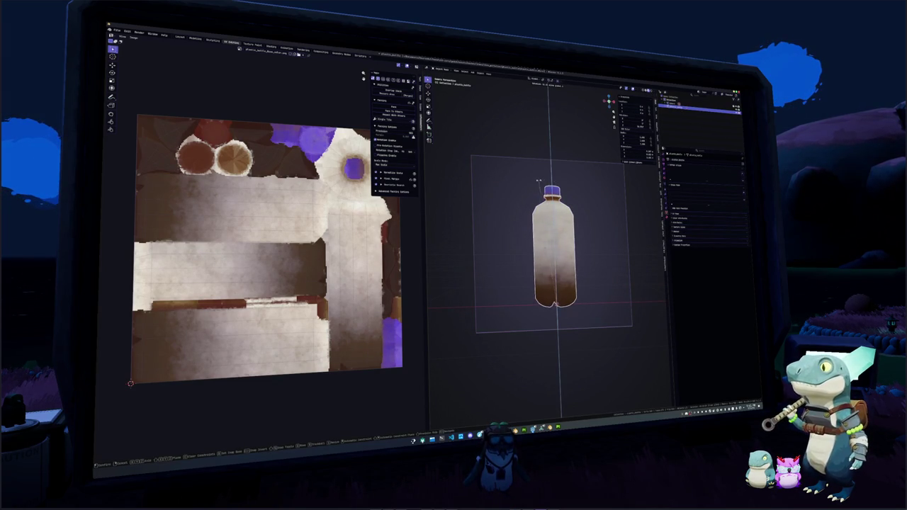
left_click(588, 207)
key("Home")
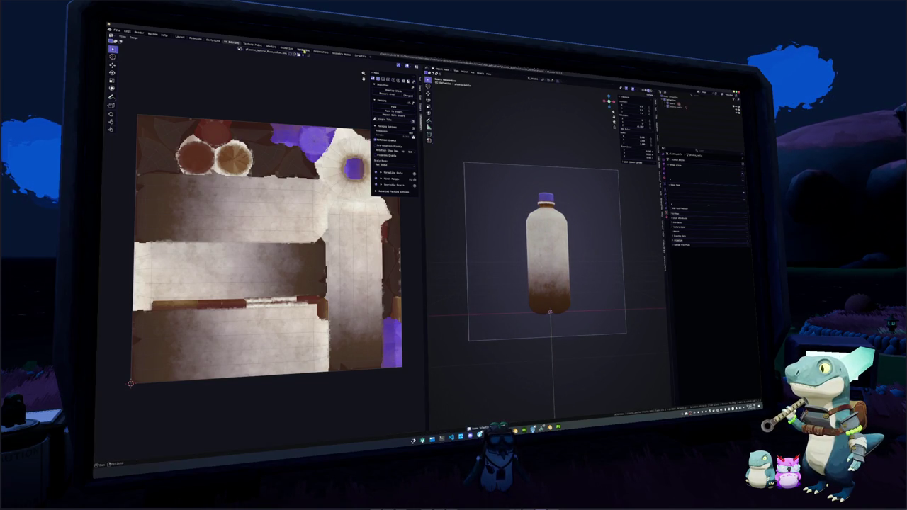
key("F12")
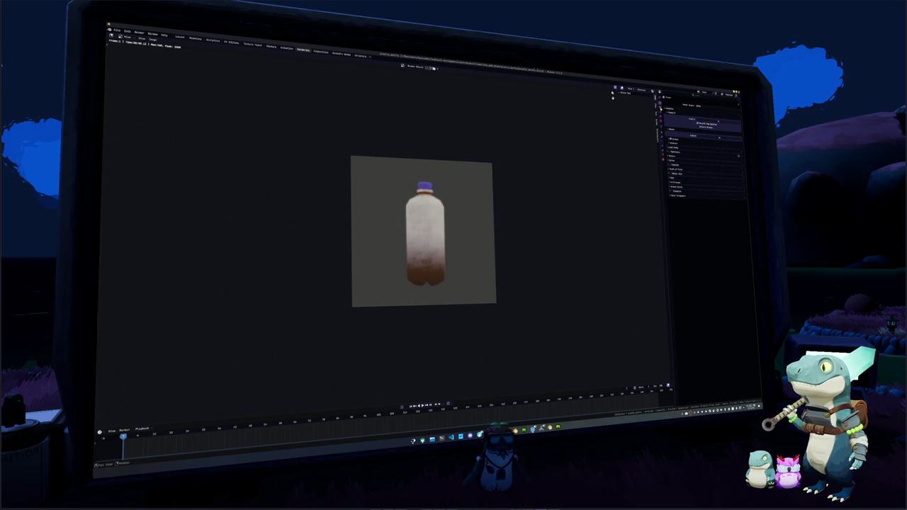
left_click(671, 183)
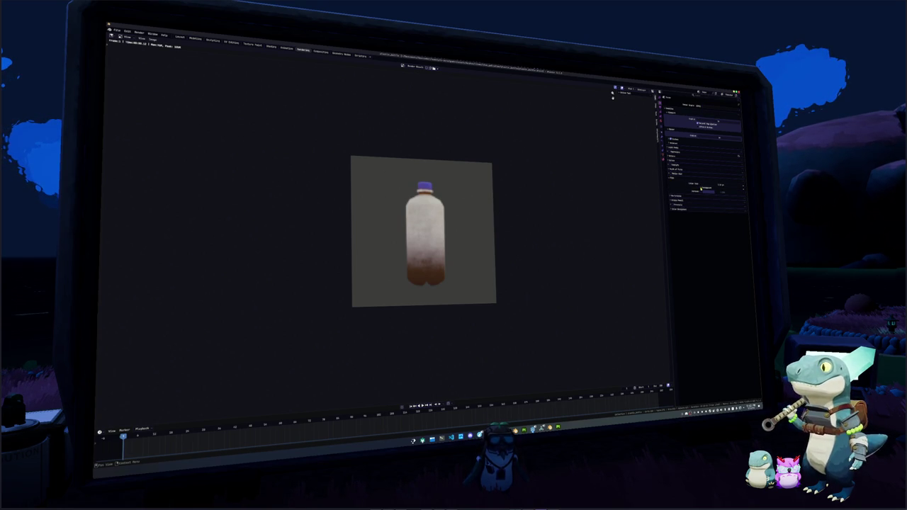
left_click(671, 209)
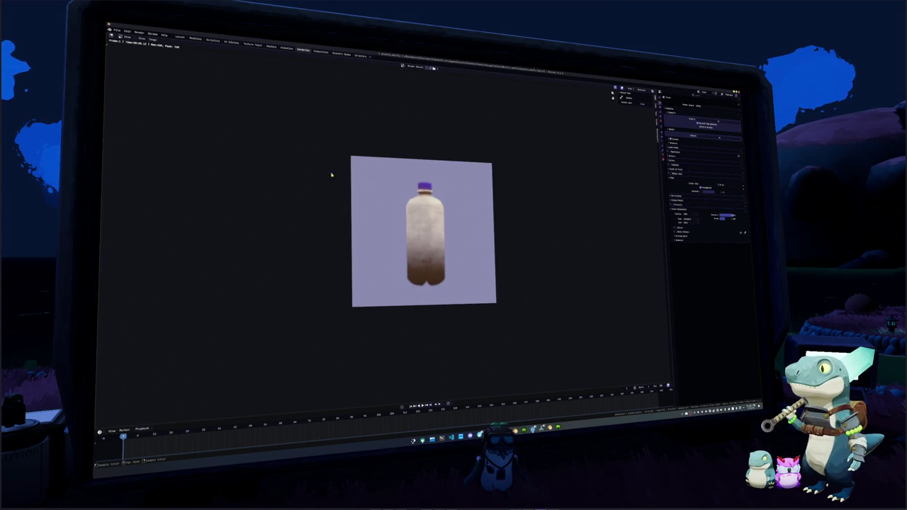
From the render's Save As browser, create a new folder inside the project's icons folder.
left_click(153, 37)
left_click(160, 84)
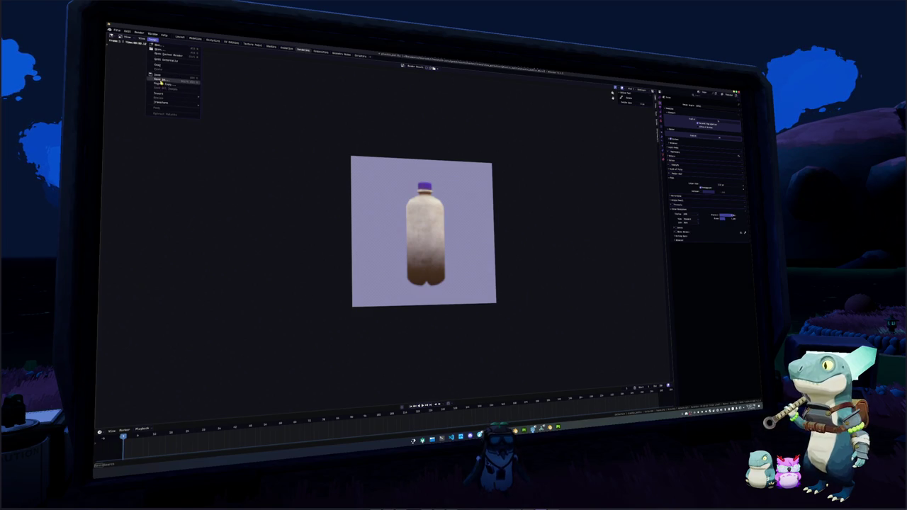
left_click(184, 44)
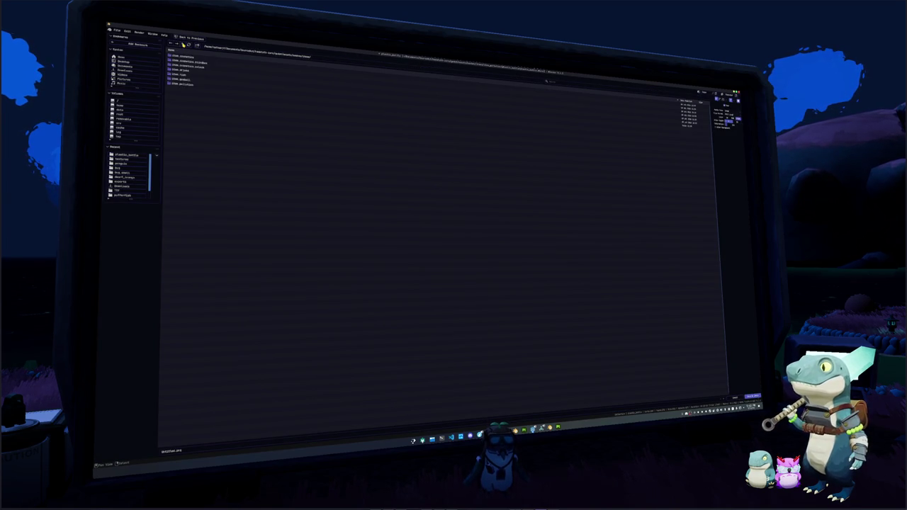
left_click(184, 44)
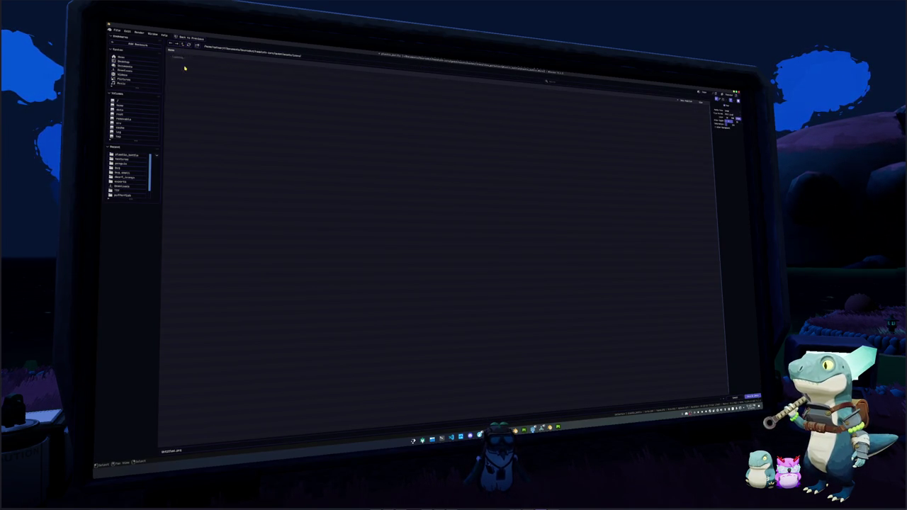
double_click(186, 66)
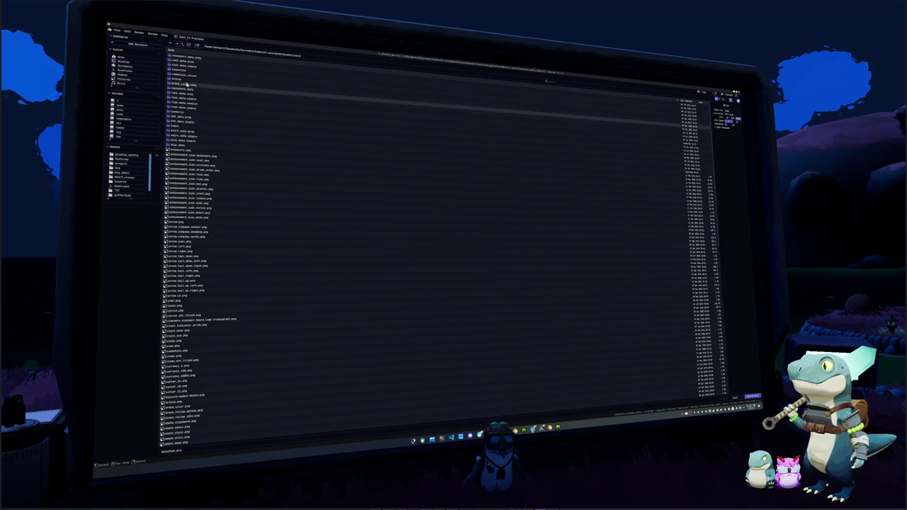
left_click(197, 45)
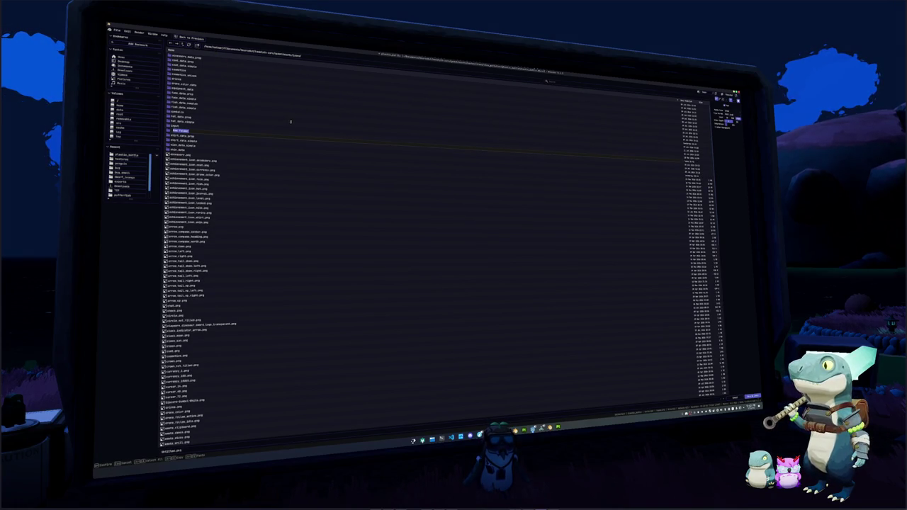
key("Return")
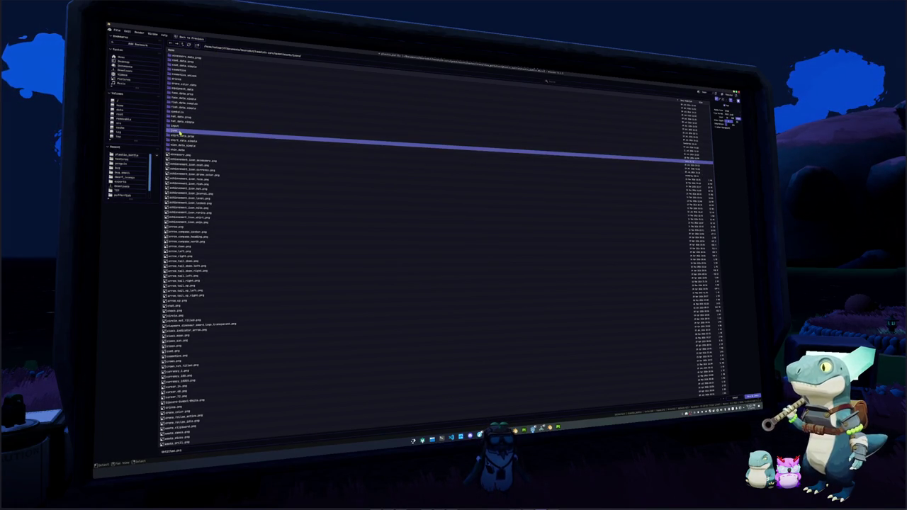
Save the bottle render into the new folder under its pollution plastic bottle file name.
double_click(189, 149)
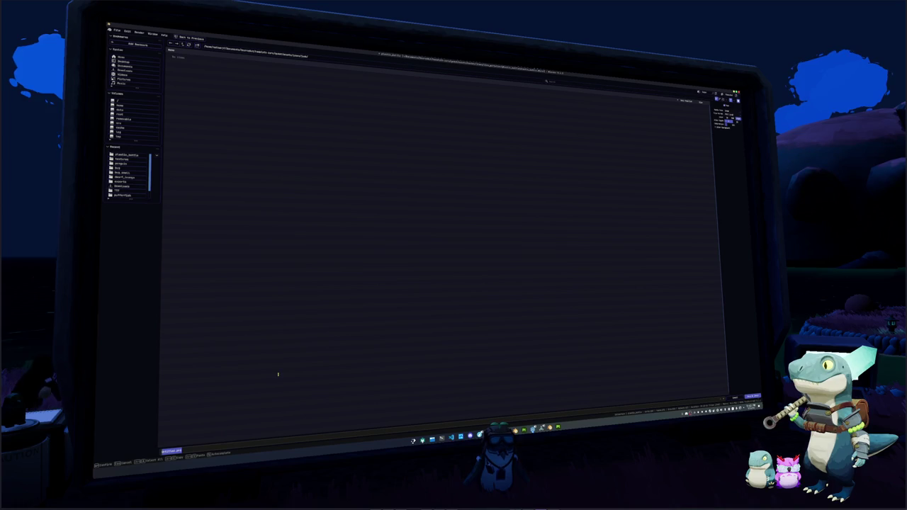
type("_data_p")
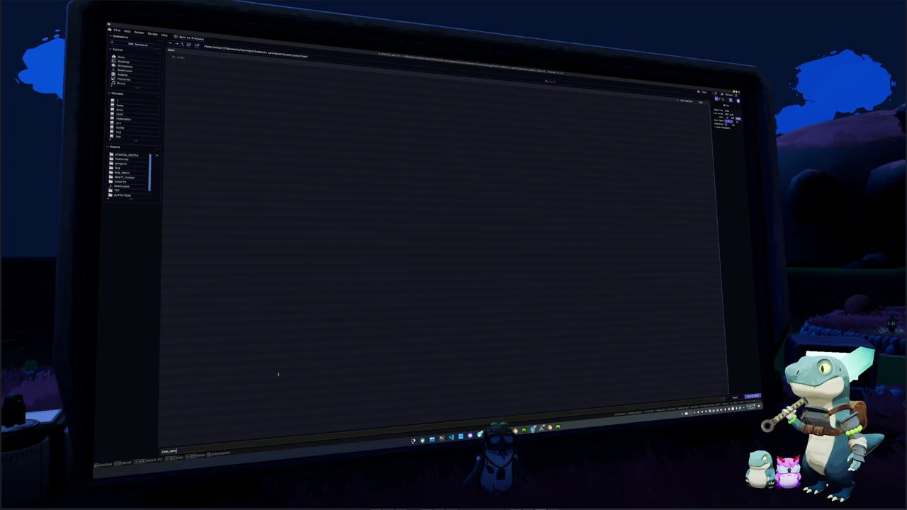
type("ollution_p")
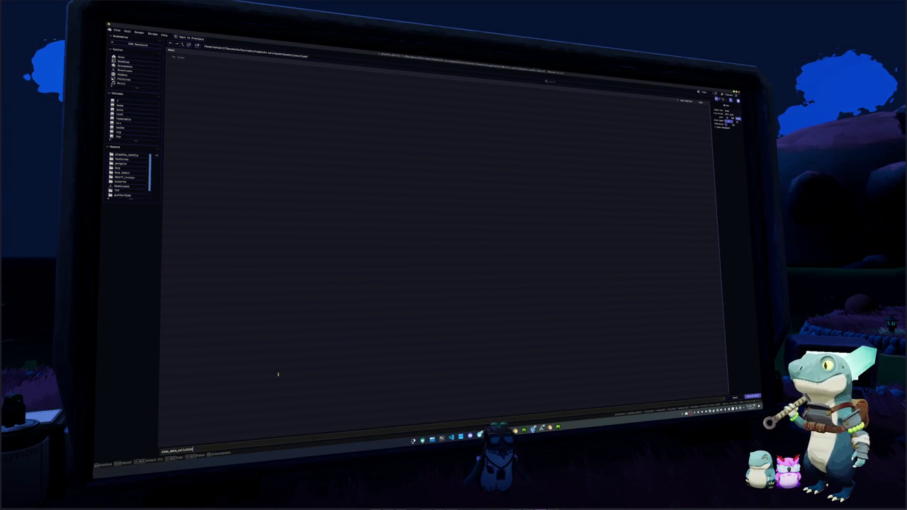
type("lastic")
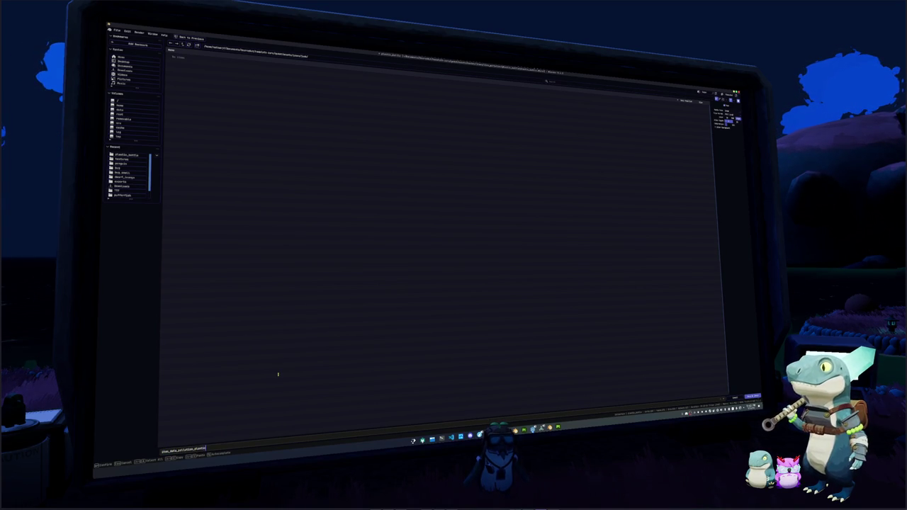
key("Return")
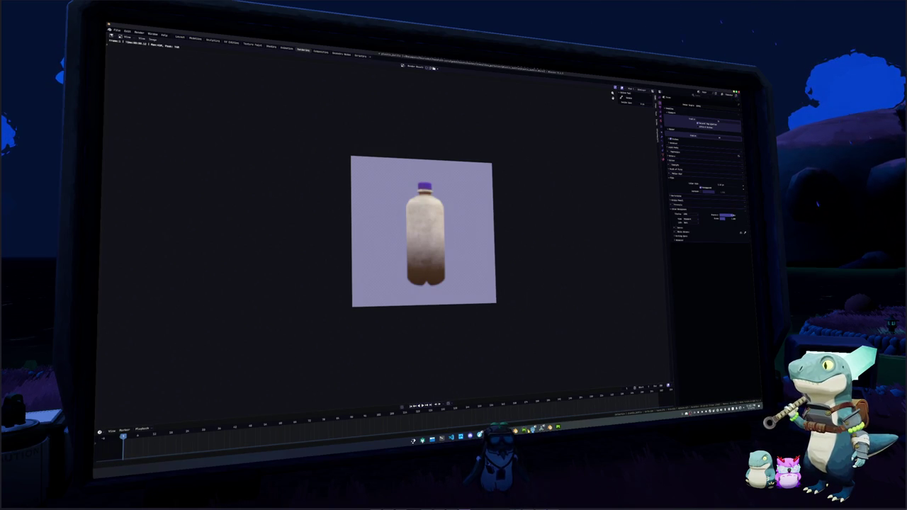
key("alt+Tab")
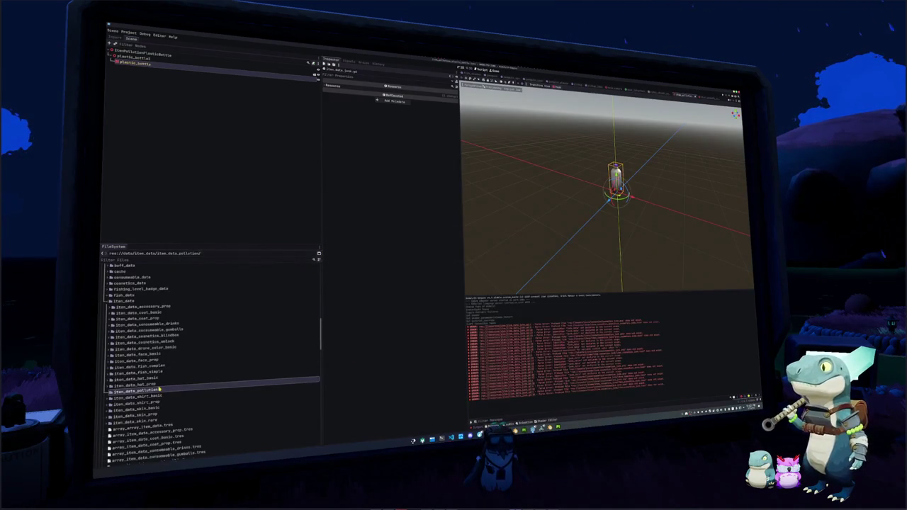
right_click(161, 390)
mouse_move(234, 370)
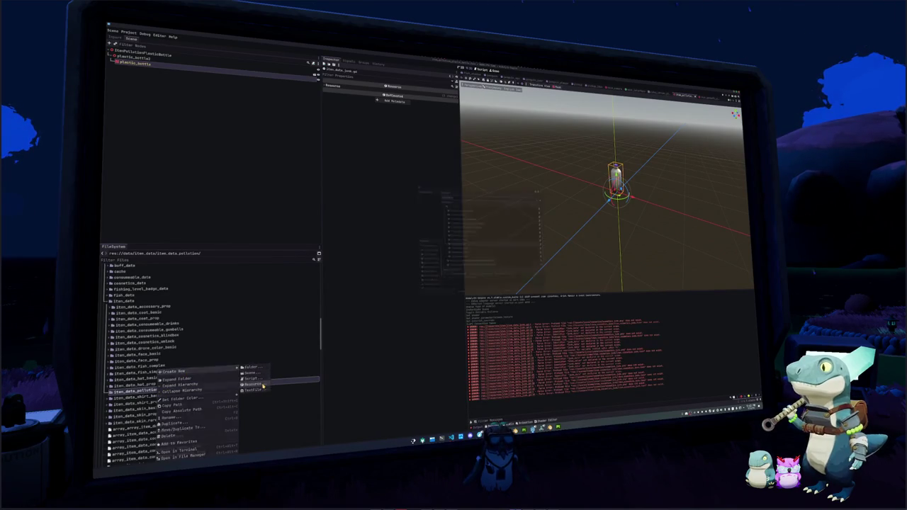
left_click(254, 385)
type("junk")
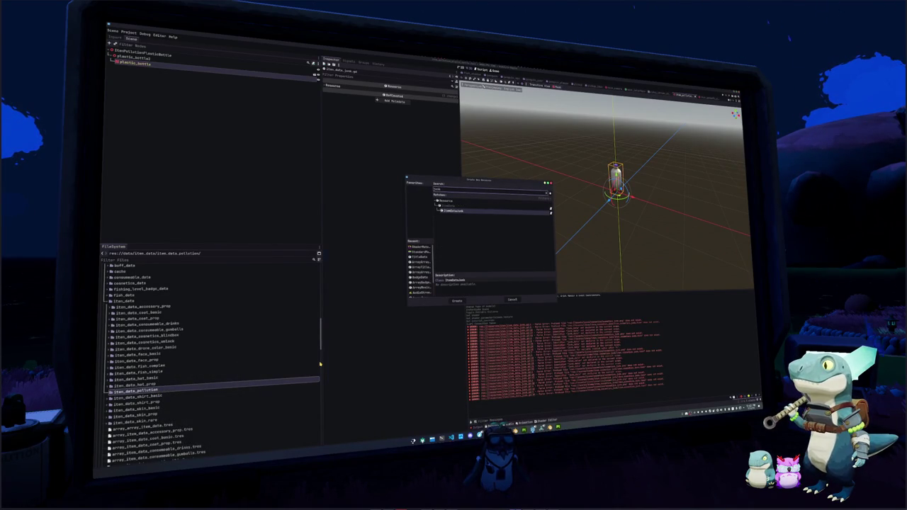
key("Return")
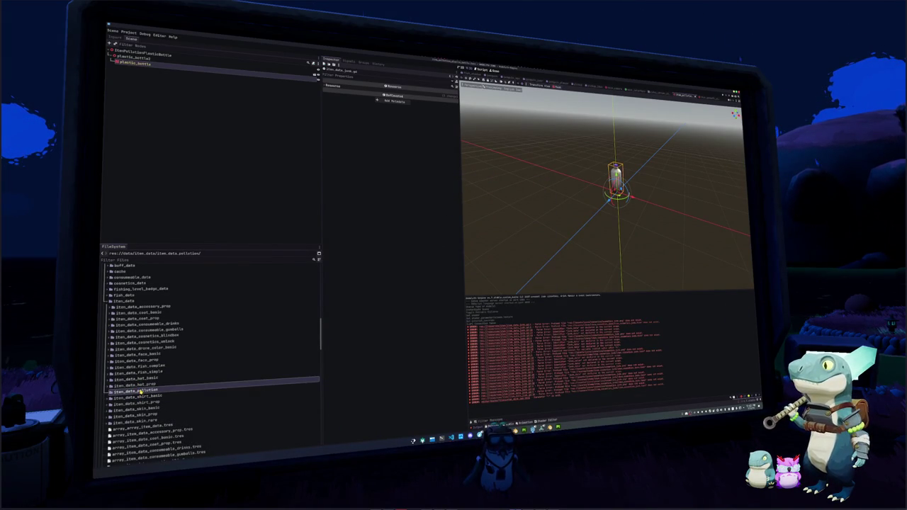
right_click(141, 391)
mouse_move(170, 372)
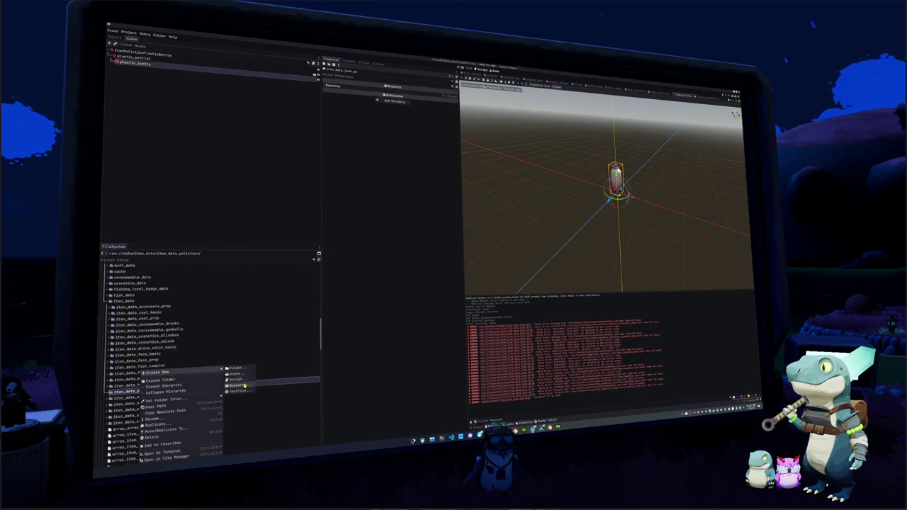
left_click(241, 385)
key("Escape")
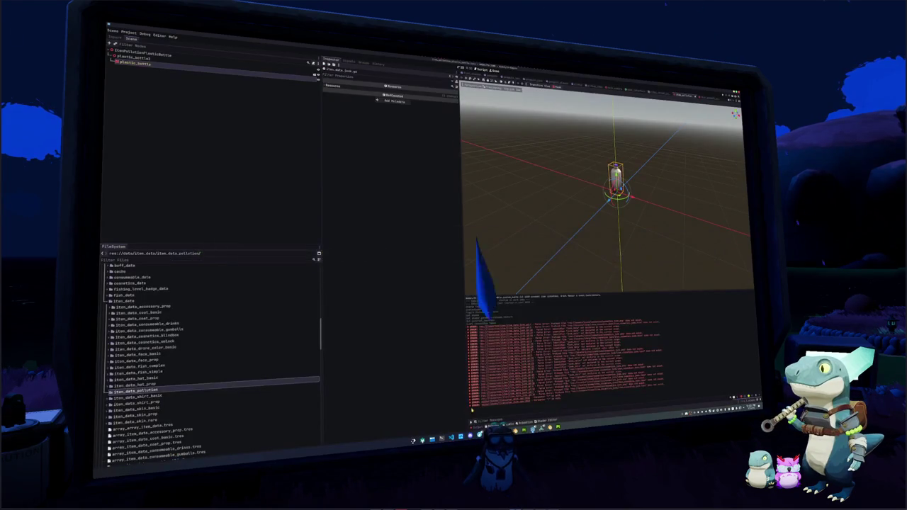
left_click(450, 437)
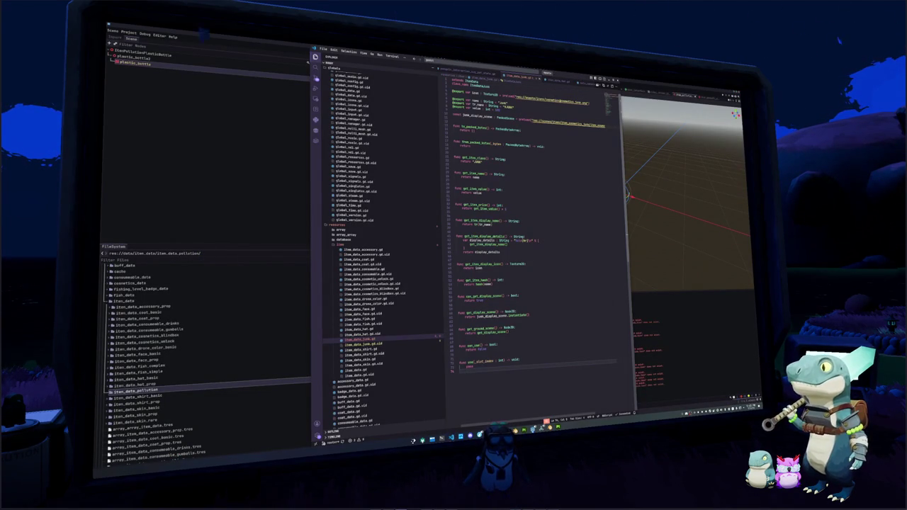
Rewrite the icon and scene preload paths from cosmetics to pollution plastic_bottle.
double_click(560, 101)
type("pol")
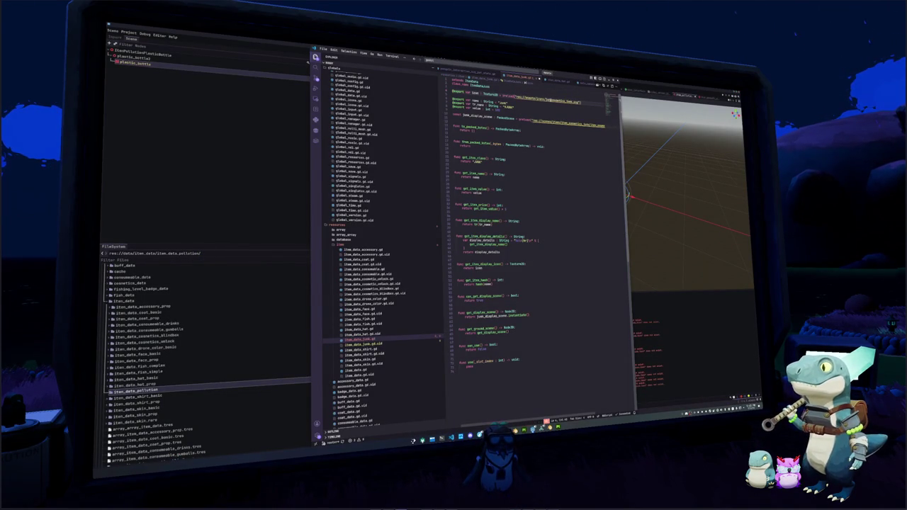
type("lution")
key("BackSpace")
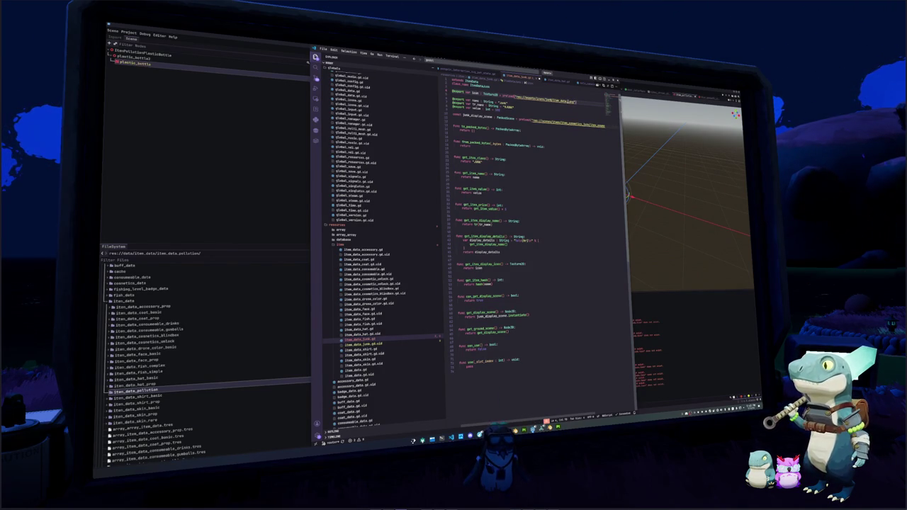
type("_icon")
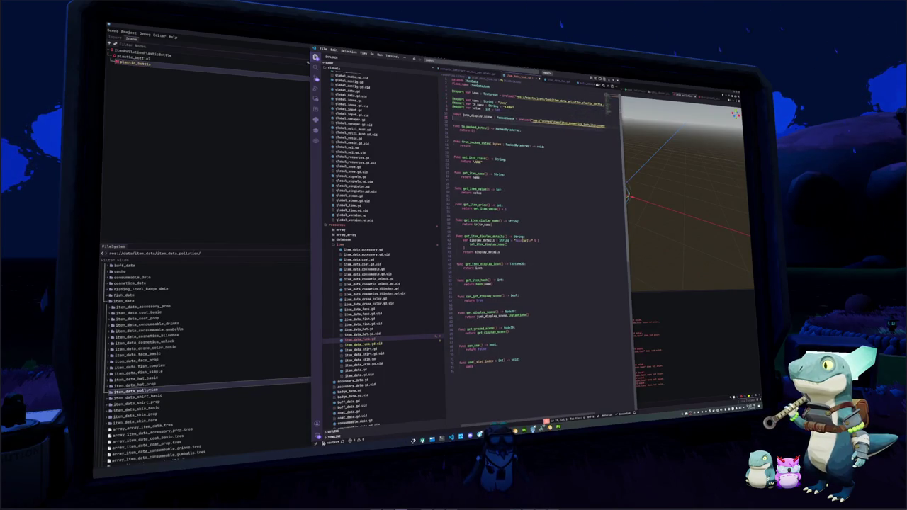
left_click(604, 125)
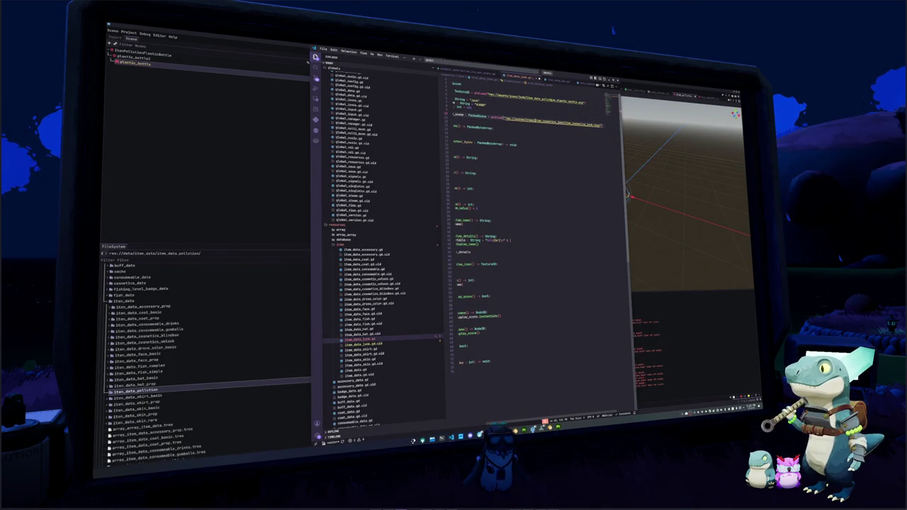
key("ctrl+shift+Left")
key("ctrl+shift+Left")
key("ctrl+shift+Left")
key("ctrl+v")
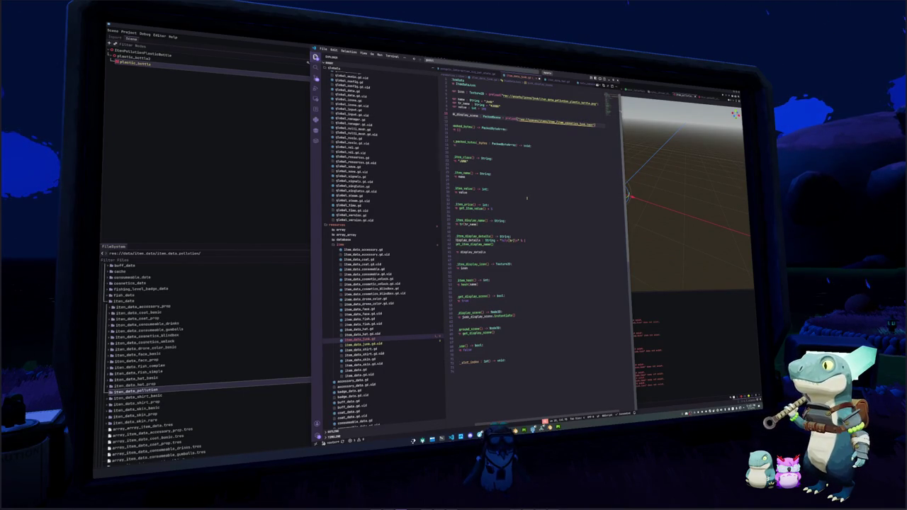
type("plastic_bottle")
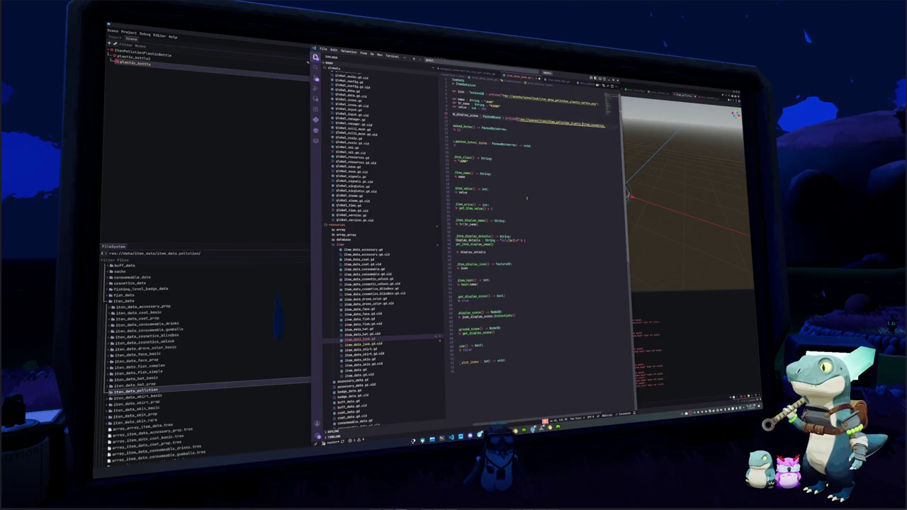
Delete the blank line before to_packed_bytes in the item data script.
scroll(526, 199, "right", 5)
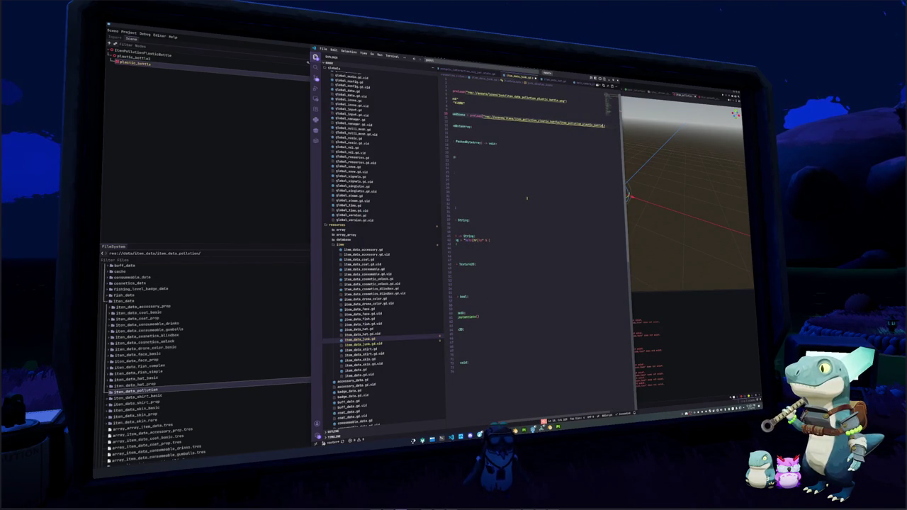
scroll(527, 199, "left", 5)
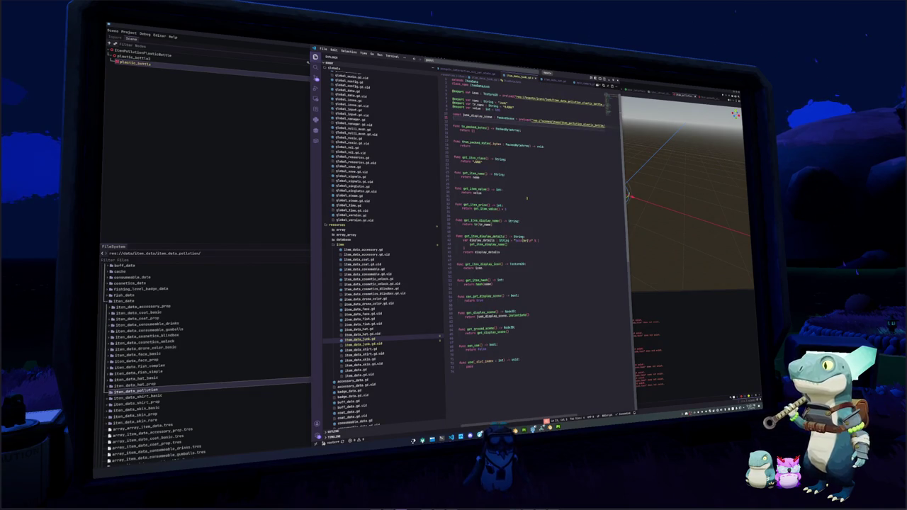
key("BackSpace")
key("Down")
key("Down")
key("Down")
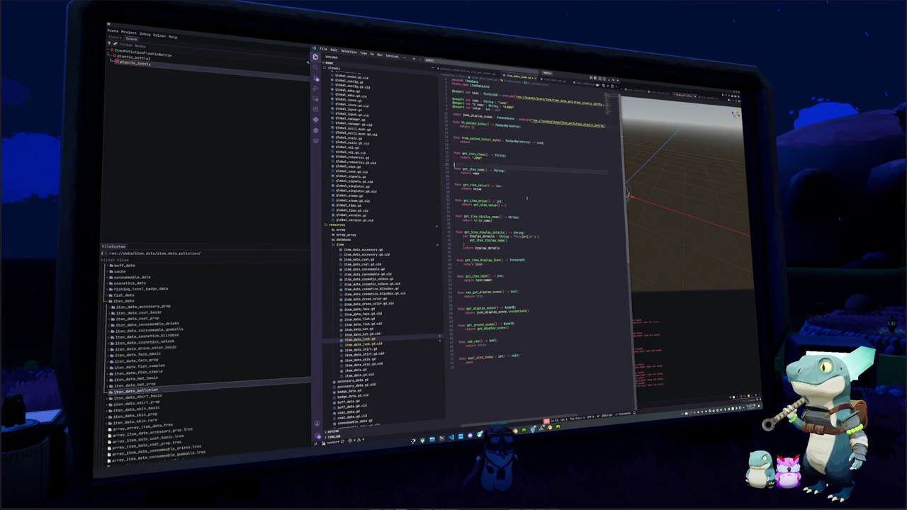
left_click(269, 190)
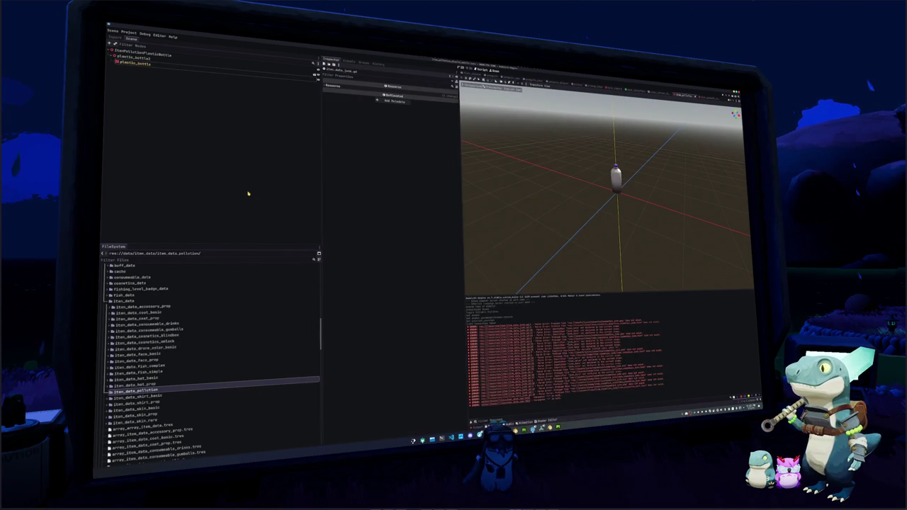
Create an ItemDataJson resource saved as item_data_pollution_plastic_bottle.tres in item_data_pollution.
right_click(142, 382)
mouse_move(177, 372)
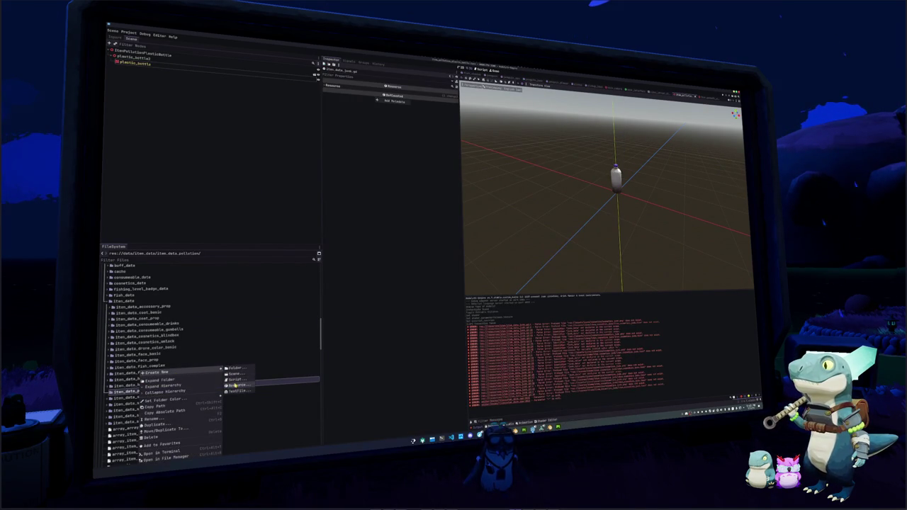
left_click(237, 385)
left_click(457, 302)
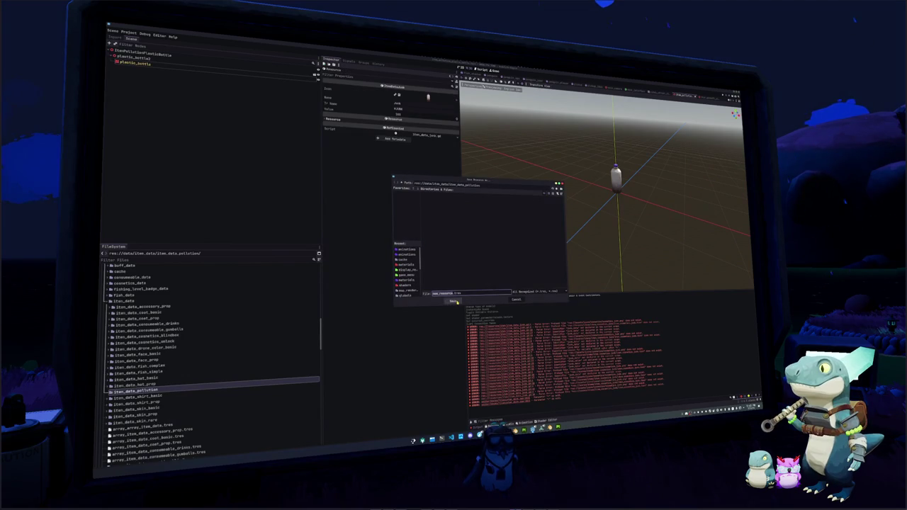
type("_data_pollutio")
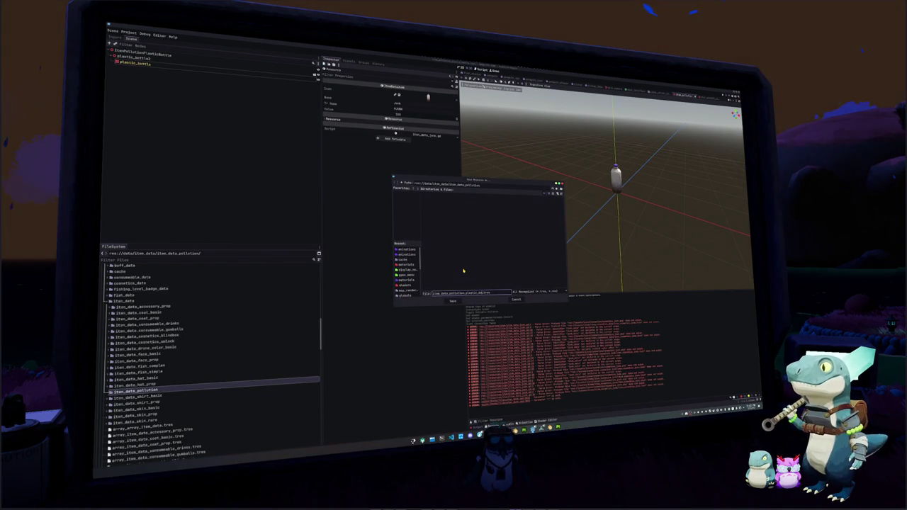
key("Return")
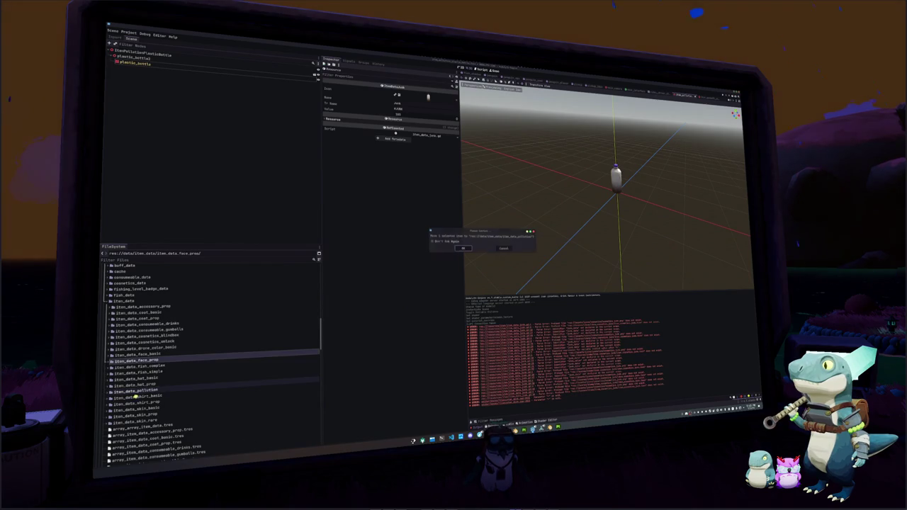
Set the resource's Name to Plastic Bottle and Tr Name to PLASTIC_BOTTLE.
left_click(138, 396)
type("Plastic")
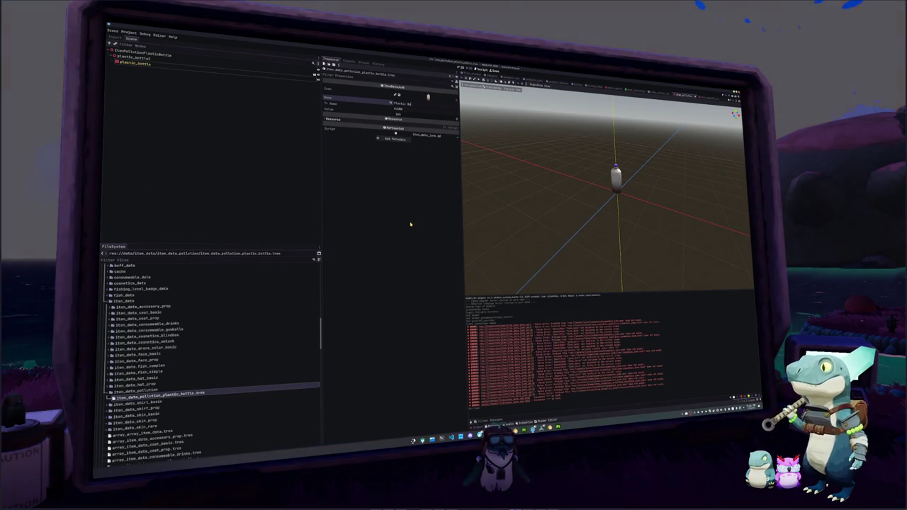
type("Bottle")
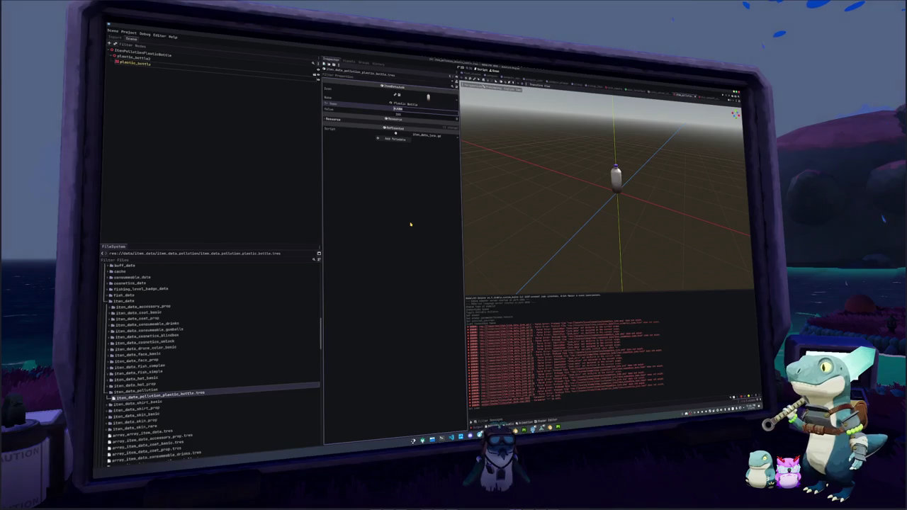
key("Tab")
type("plastic_bottle")
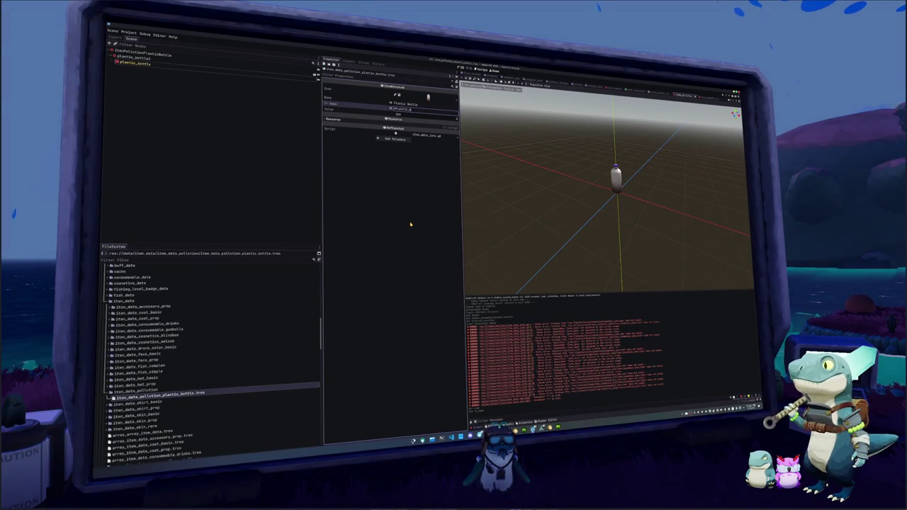
key("Return")
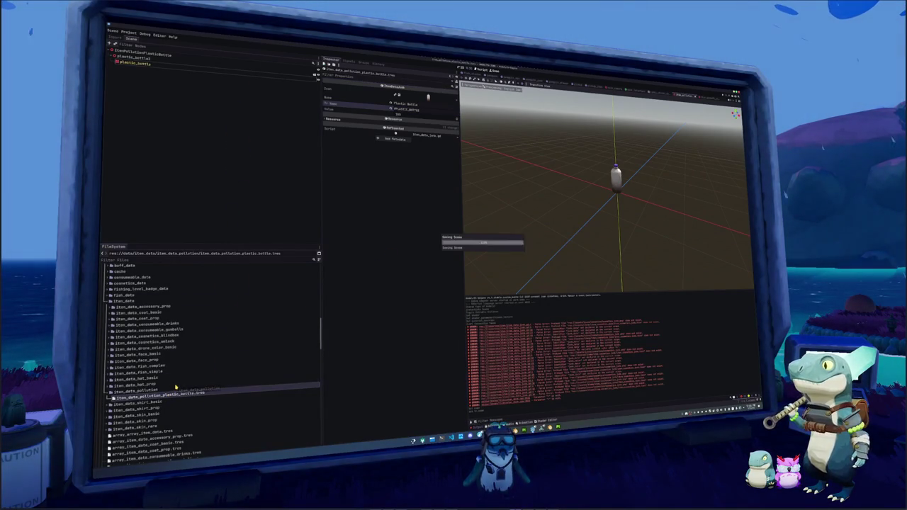
scroll(178, 386, "down", 2)
mouse_move(178, 386)
left_mouse_down()
mouse_move(172, 366)
mouse_move(170, 379)
left_mouse_up()
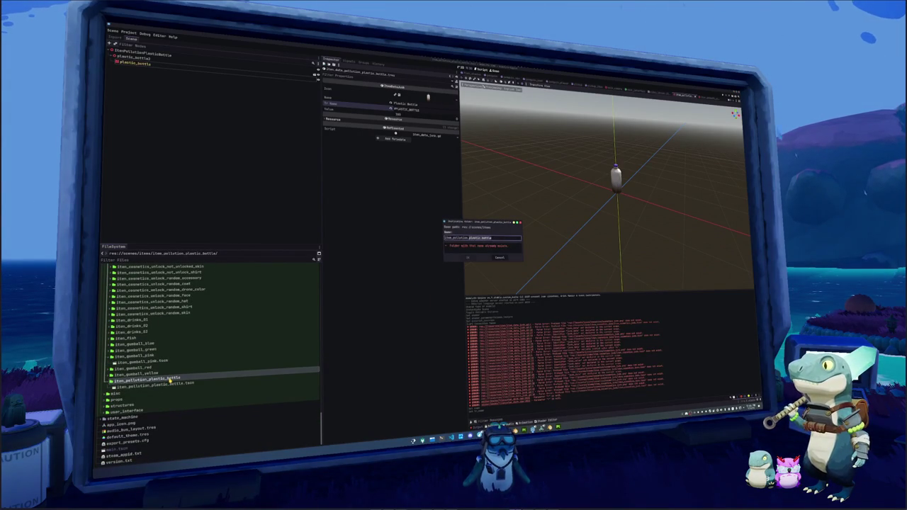
Name the copied folder item_pollution_soda_can and its scene file item_pollution_soda_can.tscn.
type("old_item")
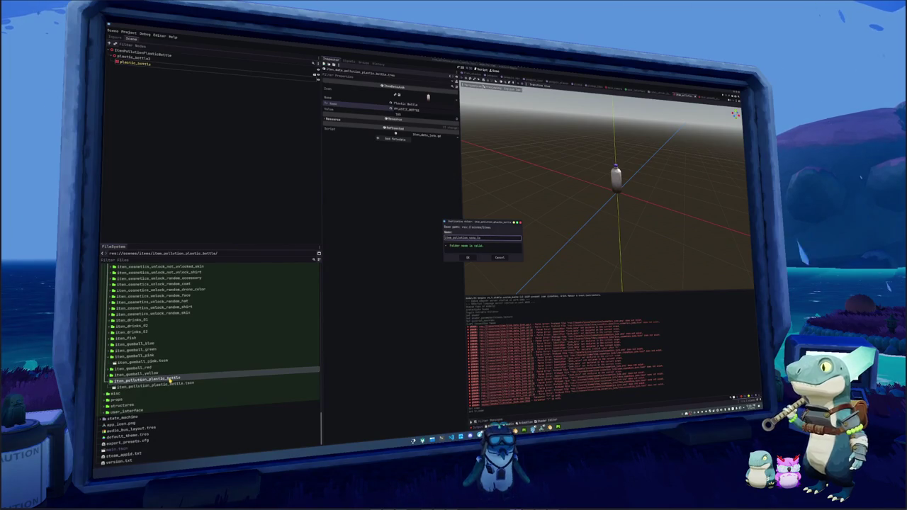
key("Return")
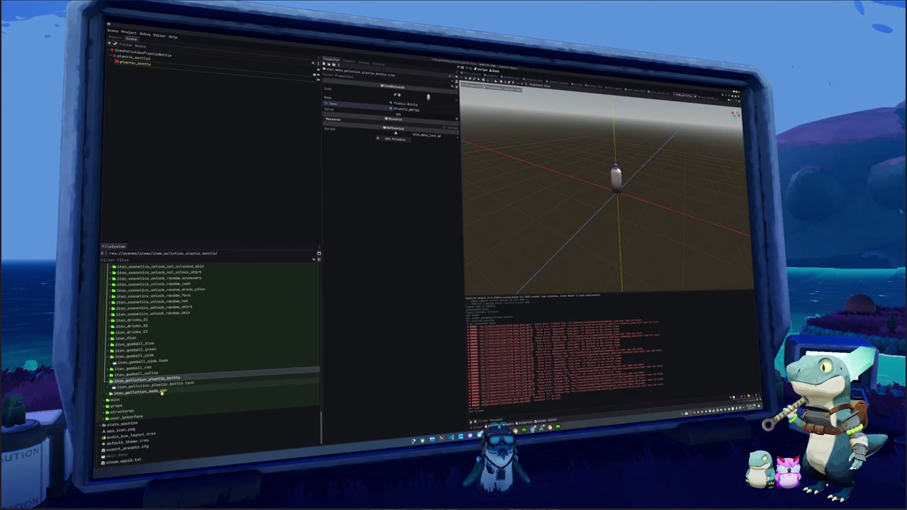
type("em_data_poll")
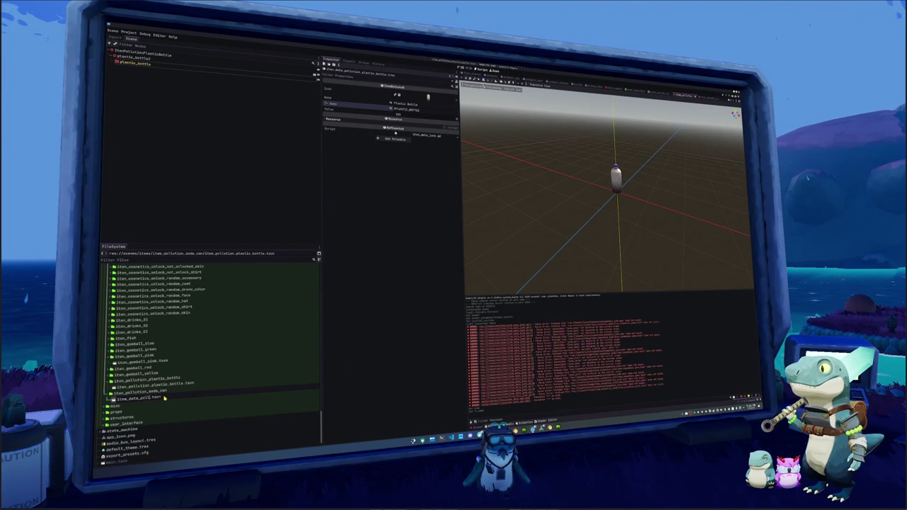
key("BackSpace")
key("BackSpace")
key("BackSpace")
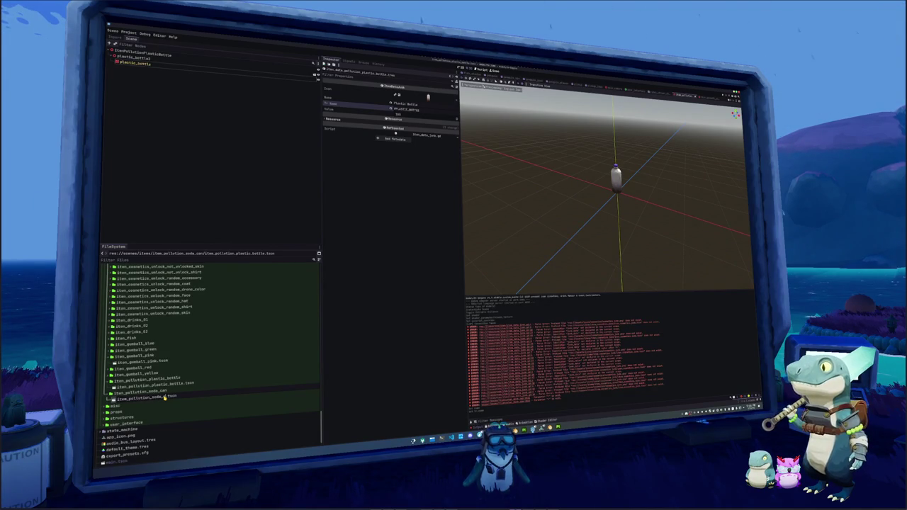
type("a_can")
key("Return")
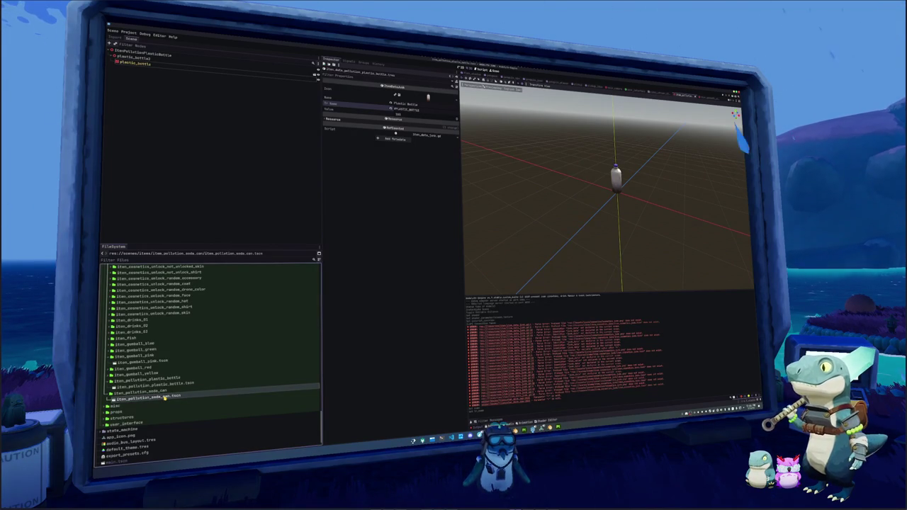
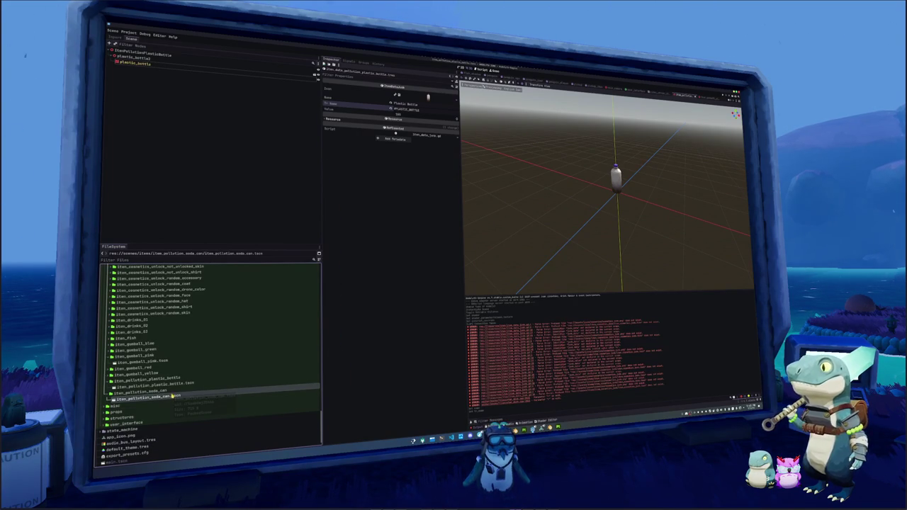
Rename the root node to ItemPollutionSodaCan and delete the old plastic_bottle child nodes.
left_click(142, 54)
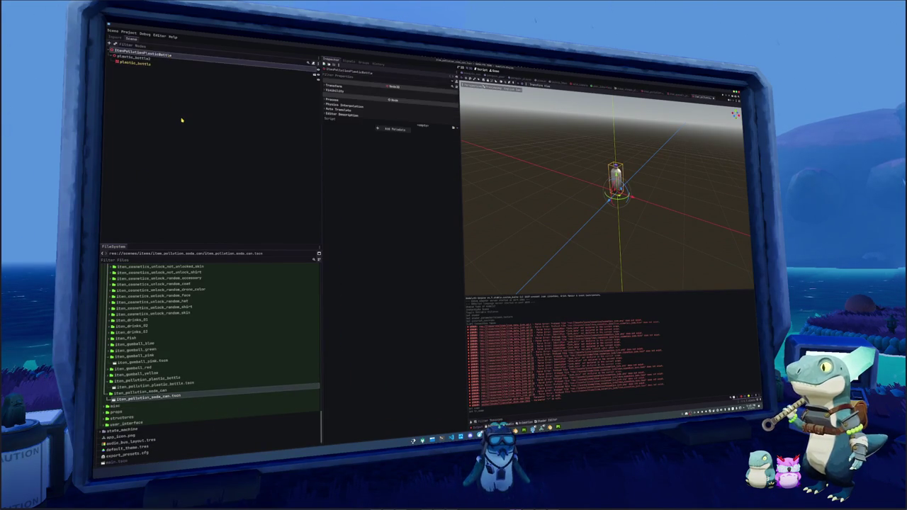
type("llution")
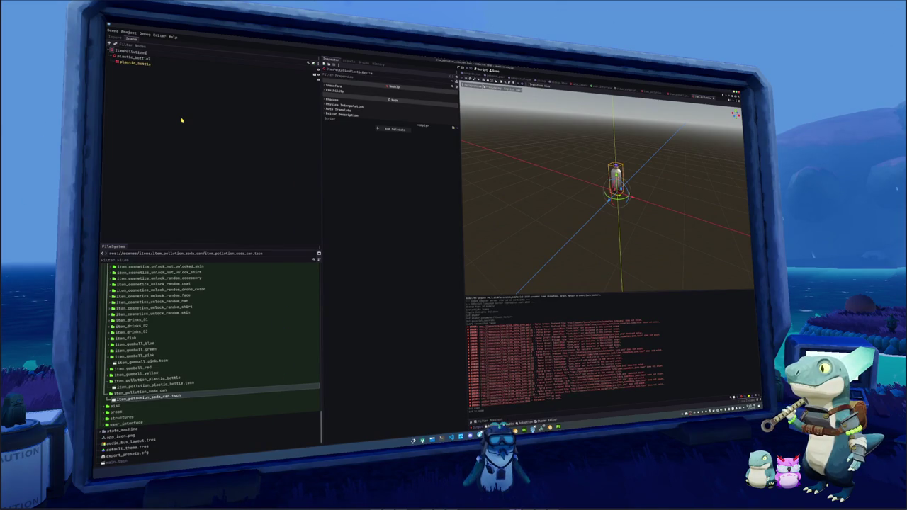
key("Return")
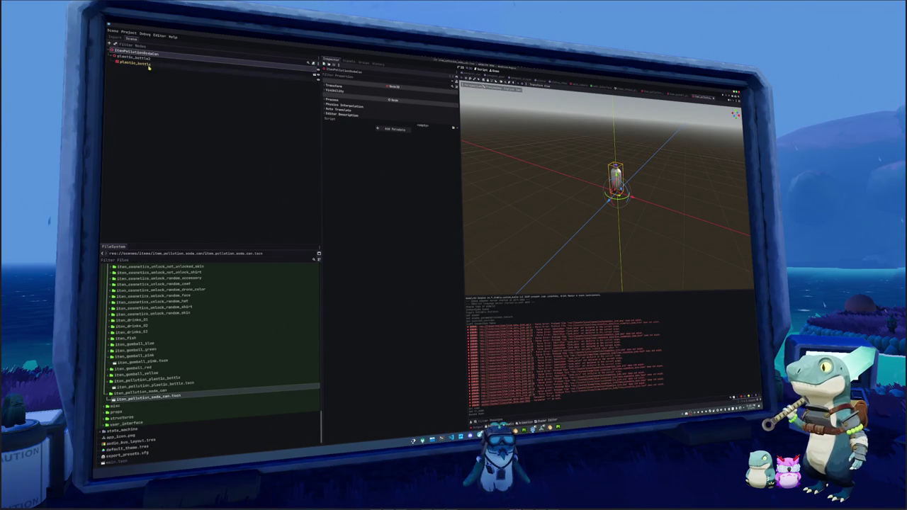
key("Delete")
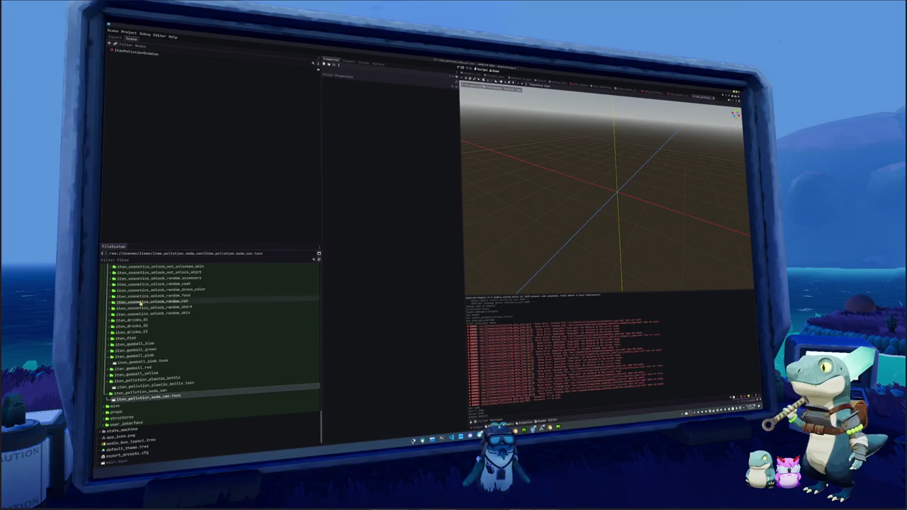
Add the soda_can.glb model from the soda_can folder into the scene.
scroll(143, 298, "up", 10)
scroll(143, 330, "down", 10)
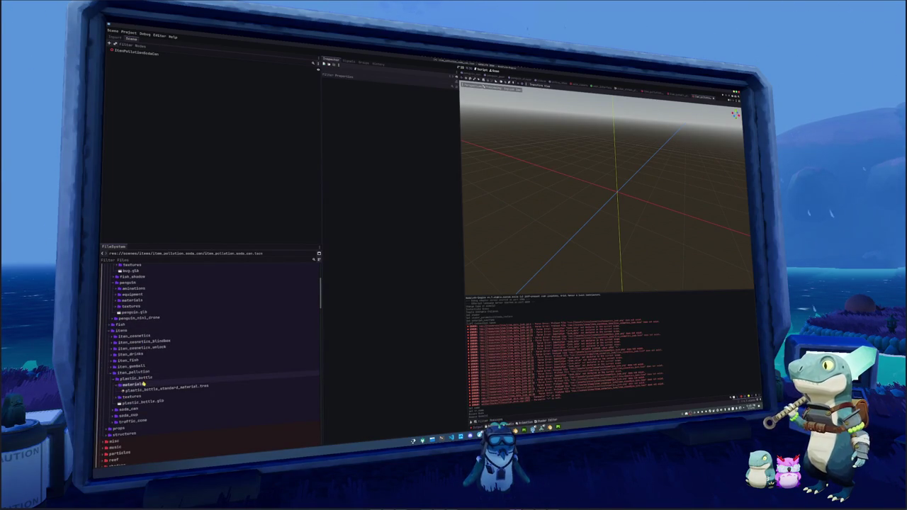
scroll(144, 383, "down", 3)
double_click(142, 361)
mouse_move(137, 377)
left_mouse_down()
mouse_move(129, 376)
mouse_move(172, 198)
mouse_move(173, 58)
left_mouse_up()
Make the soda_can node's children editable and focus the view on its mesh.
right_click(172, 60)
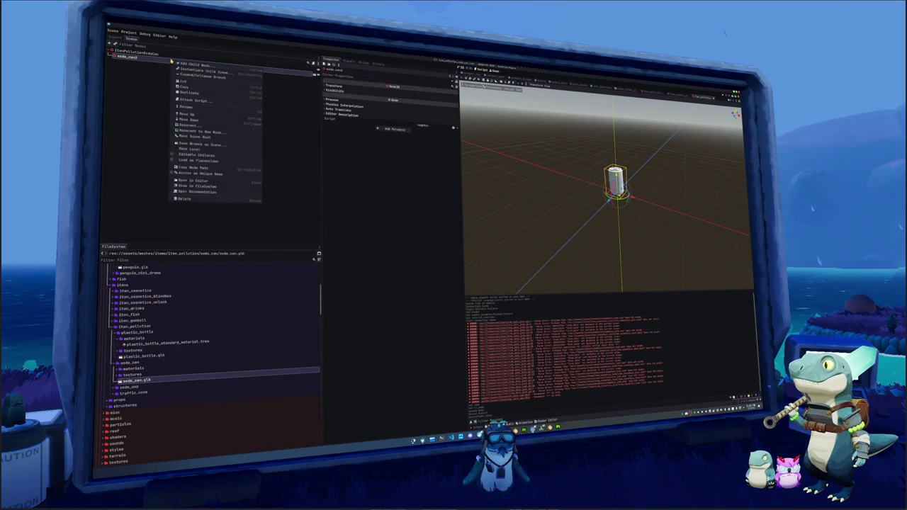
left_click(182, 155)
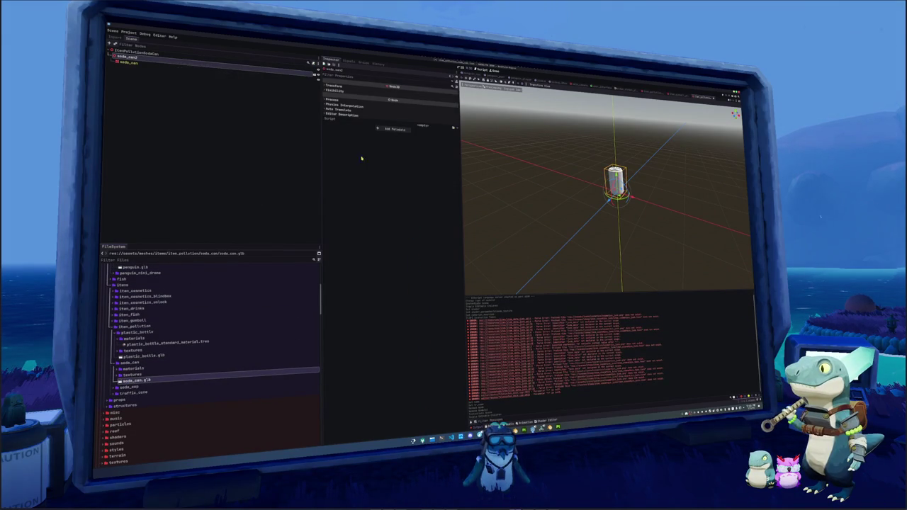
left_click(129, 62)
key("f")
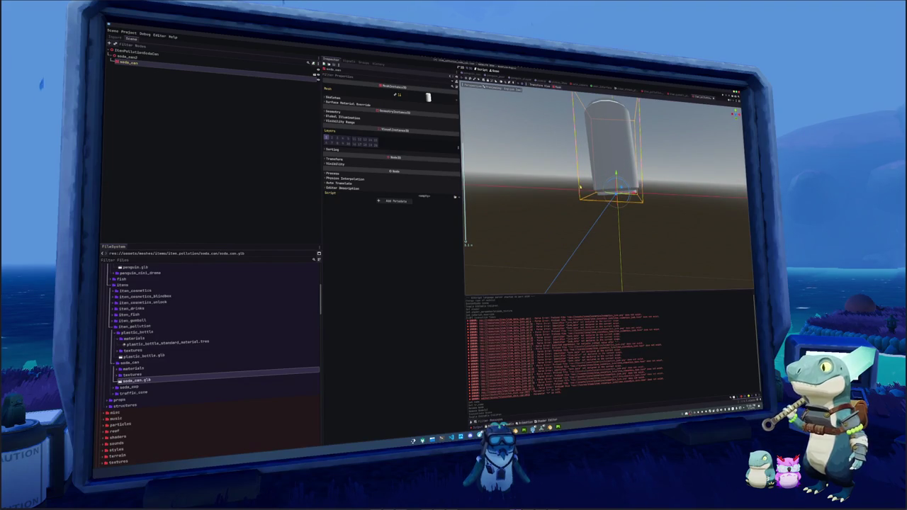
In Blender, open the soda can .blend file, discarding unsaved changes.
left_click(550, 428)
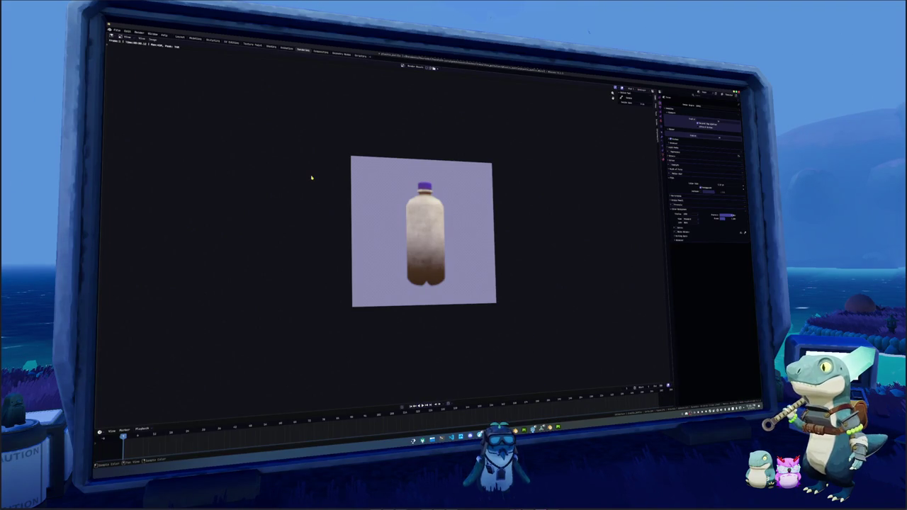
left_click(117, 30)
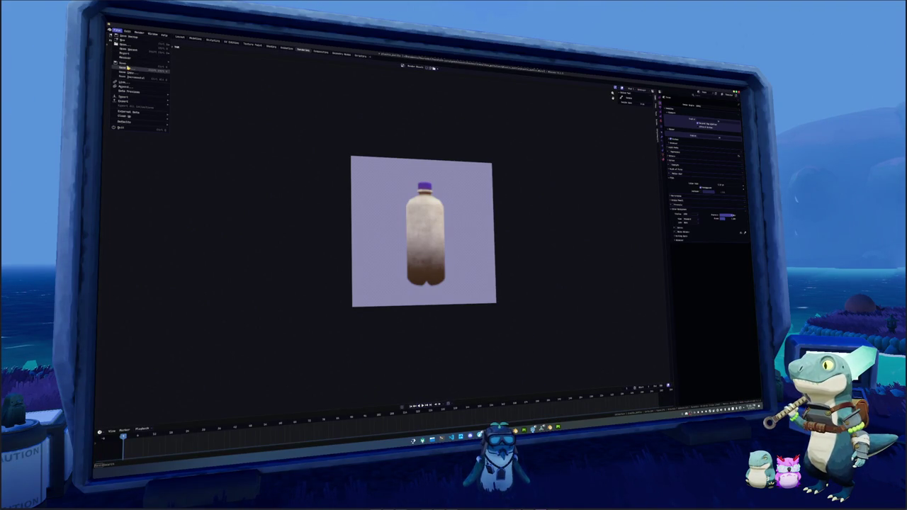
left_click(124, 47)
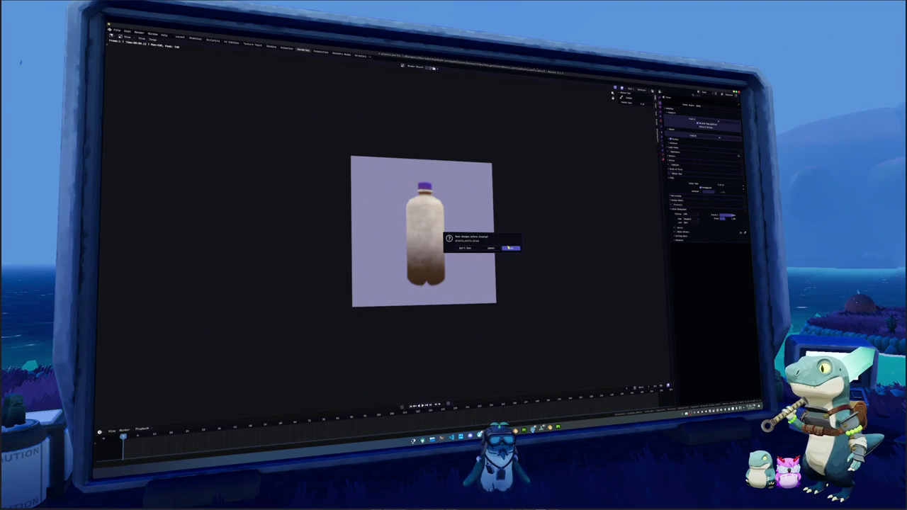
left_click(509, 248)
double_click(180, 51)
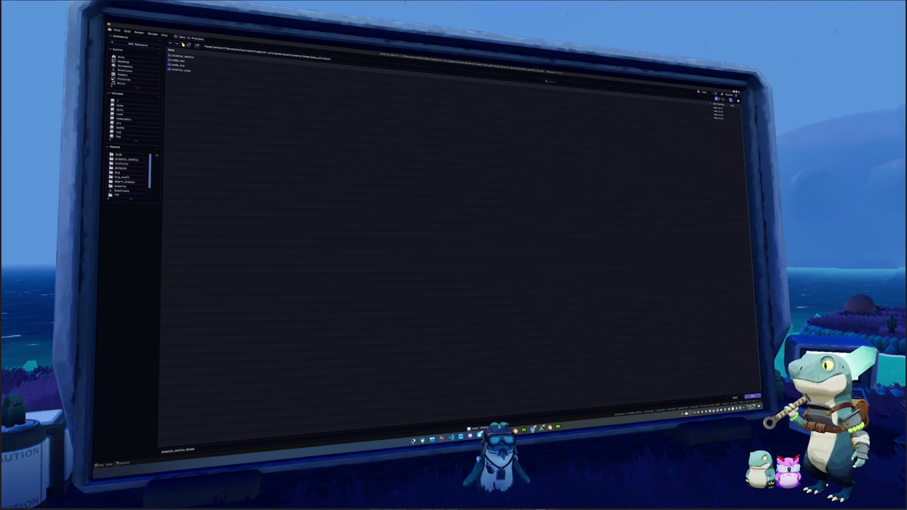
double_click(181, 75)
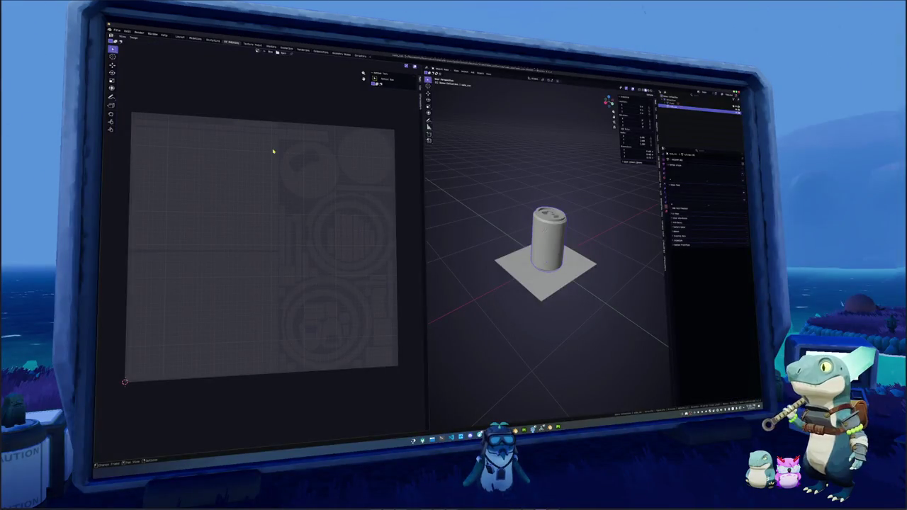
Delete the ground plane, scale the can up, and apply its rotation and scale.
left_click(576, 261)
key("Delete")
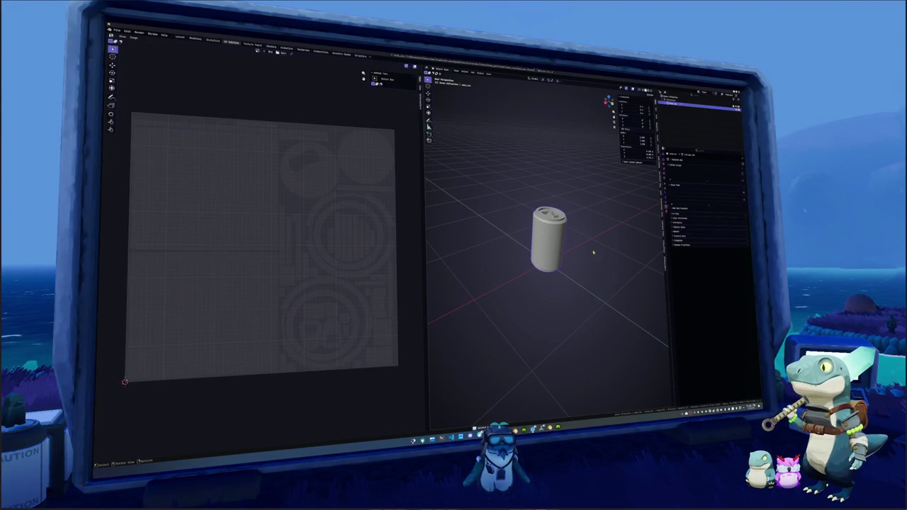
scroll(620, 234, "down", 3)
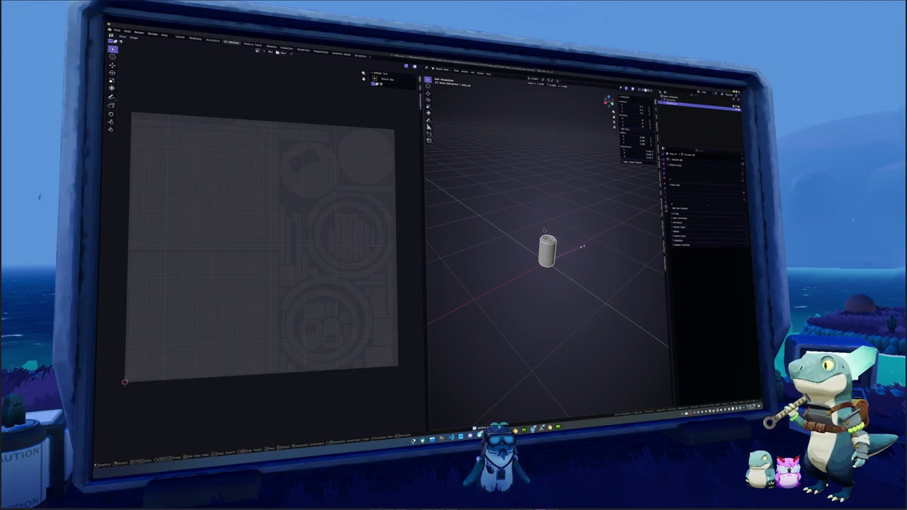
key("s")
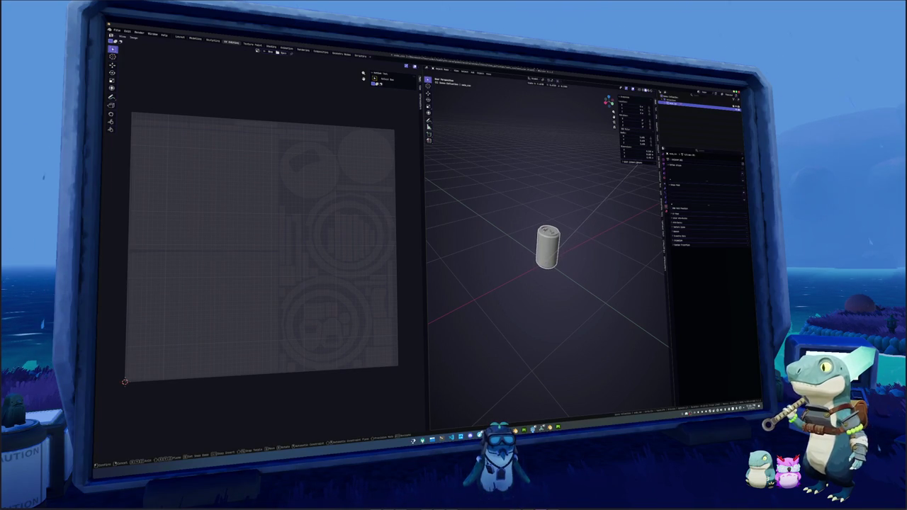
left_click(610, 197)
key("ctrl+a")
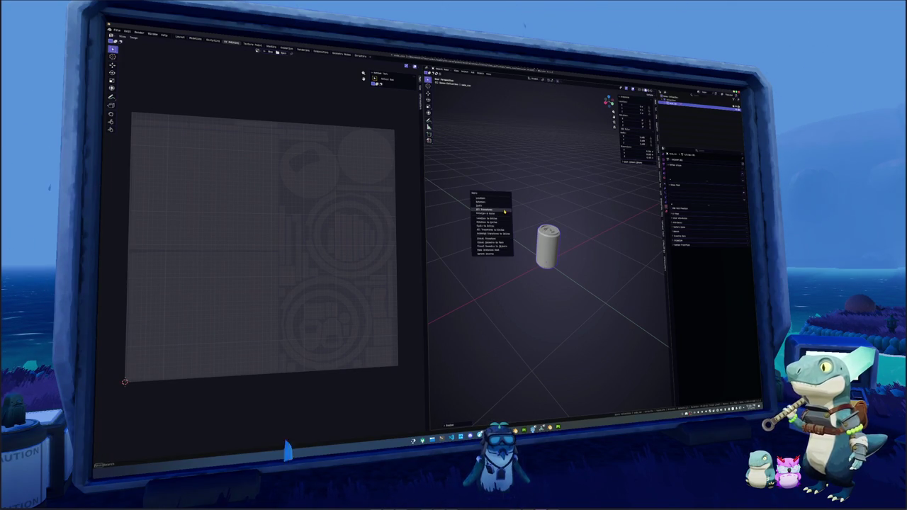
left_click(505, 213)
Enlarge the can further, keeping it upright, and apply all transforms.
key("KP_1")
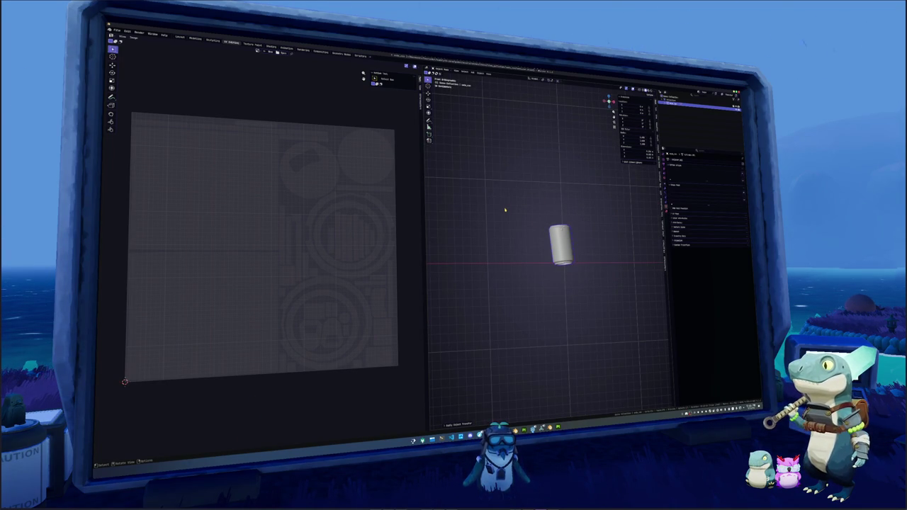
key("s")
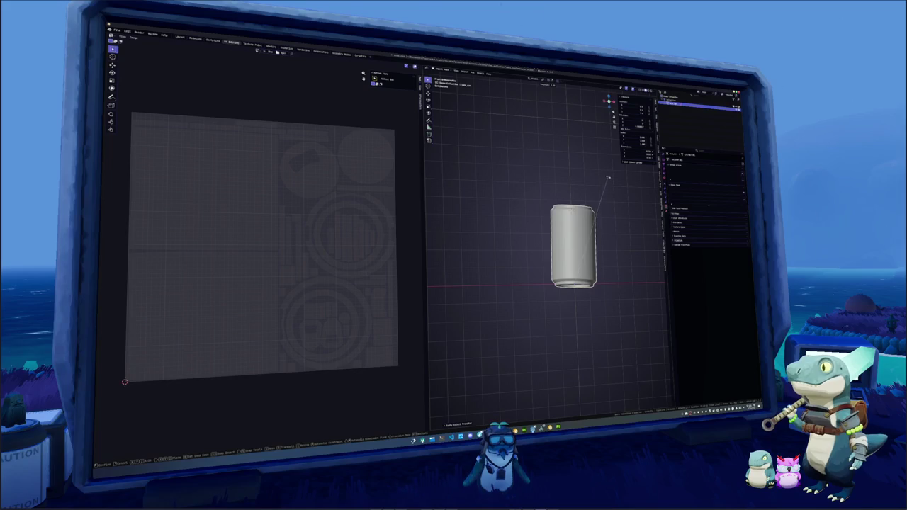
left_click(591, 156)
key("KP_3")
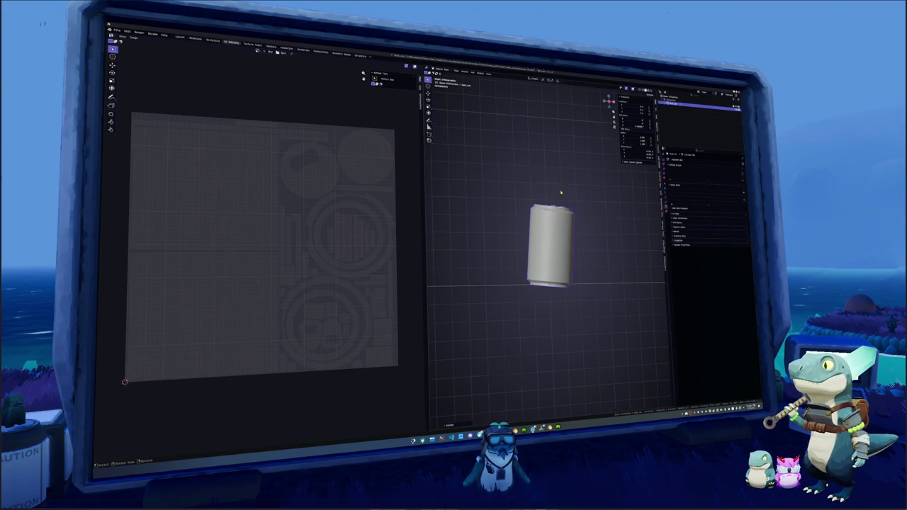
key("r")
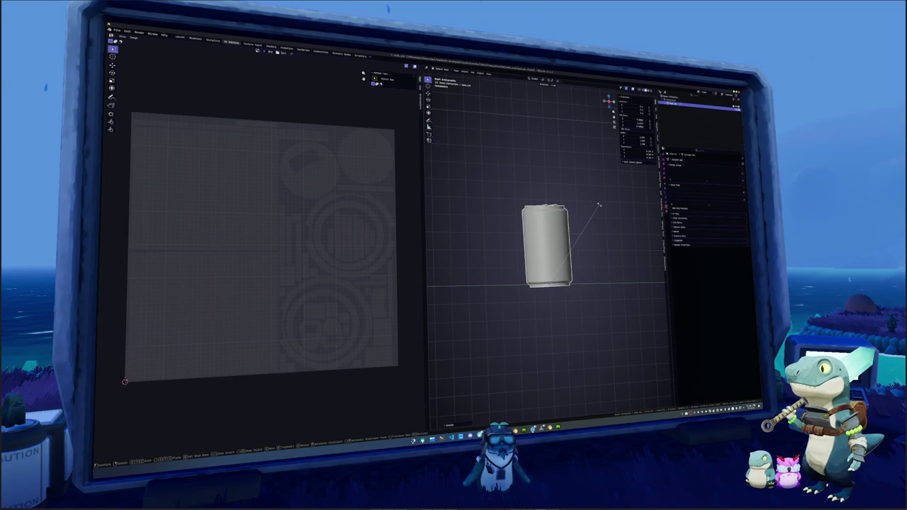
right_click(609, 267)
key("ctrl+a")
left_click(609, 264)
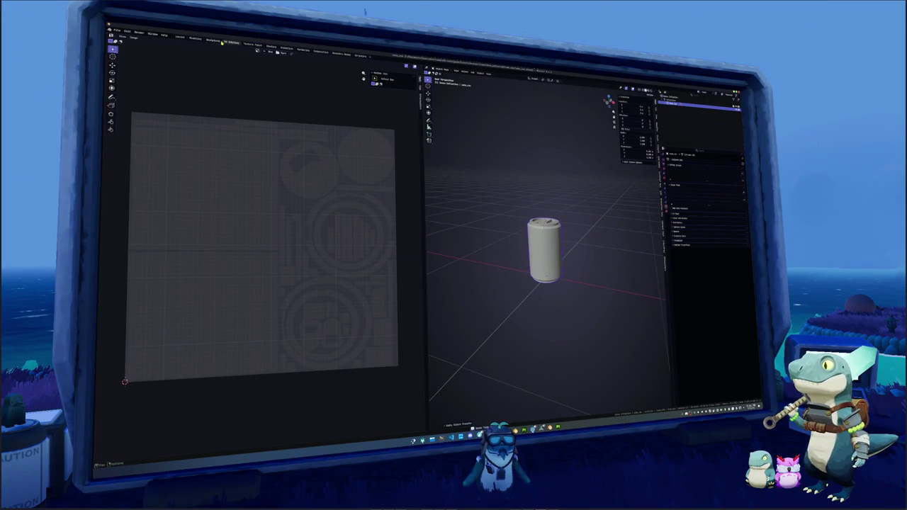
left_click(271, 48)
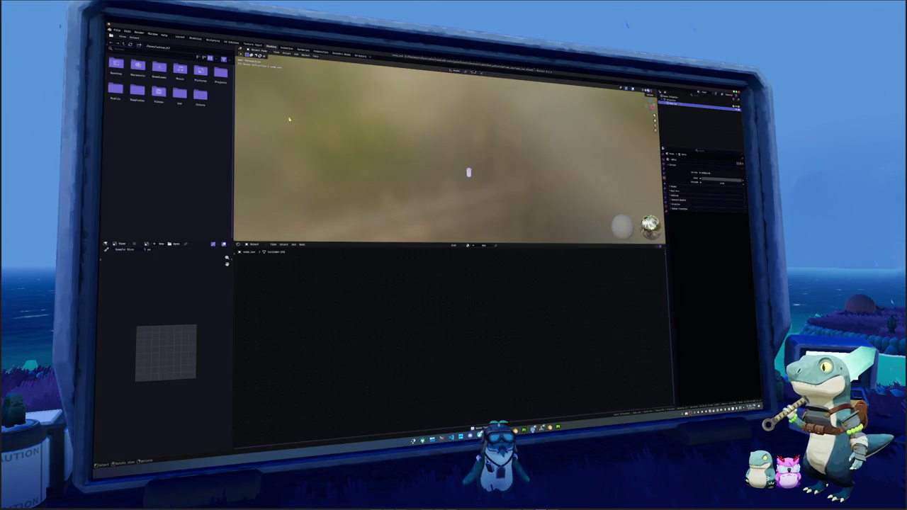
Create a new can material, replacing Principled BSDF with Texture Coordinate, Mapping and Image Texture nodes.
left_click(487, 245)
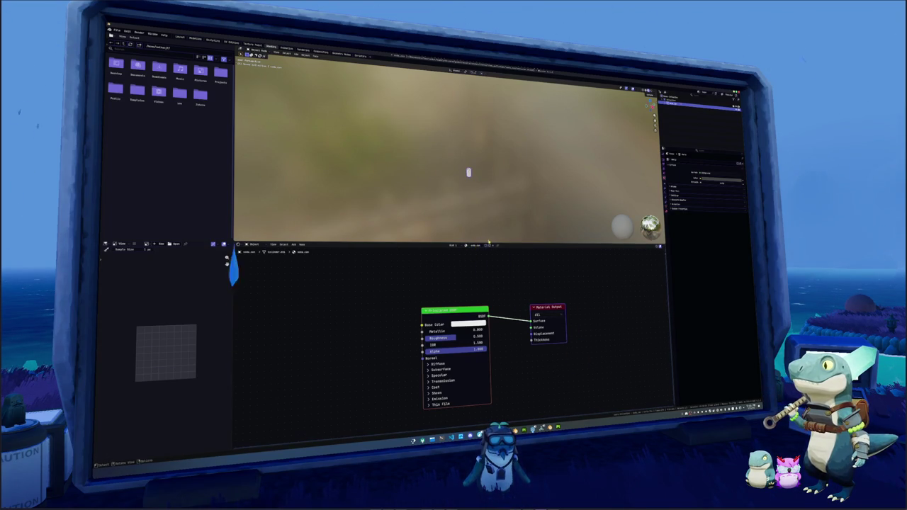
left_click(462, 308)
key("x")
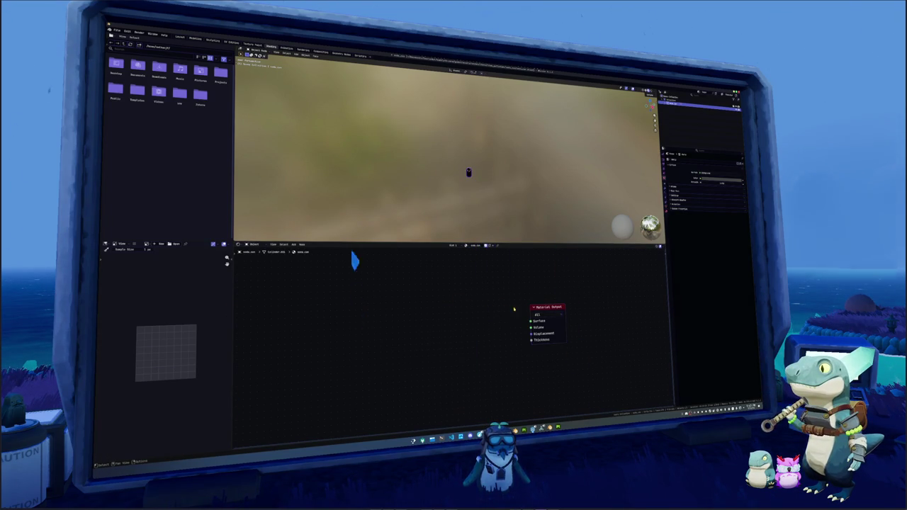
key("ctrl+t")
Load the blue soda can base-color image into the texture node, then bring up the Add menu.
left_click(505, 342)
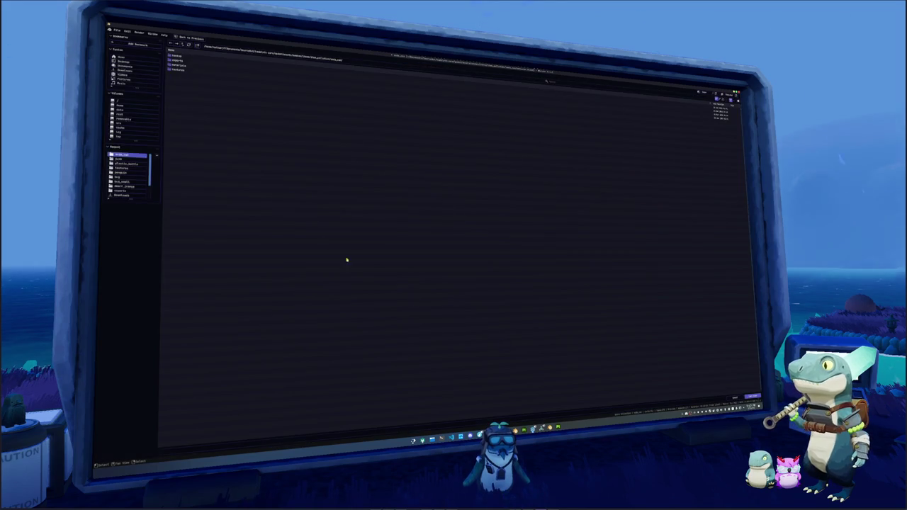
double_click(180, 60)
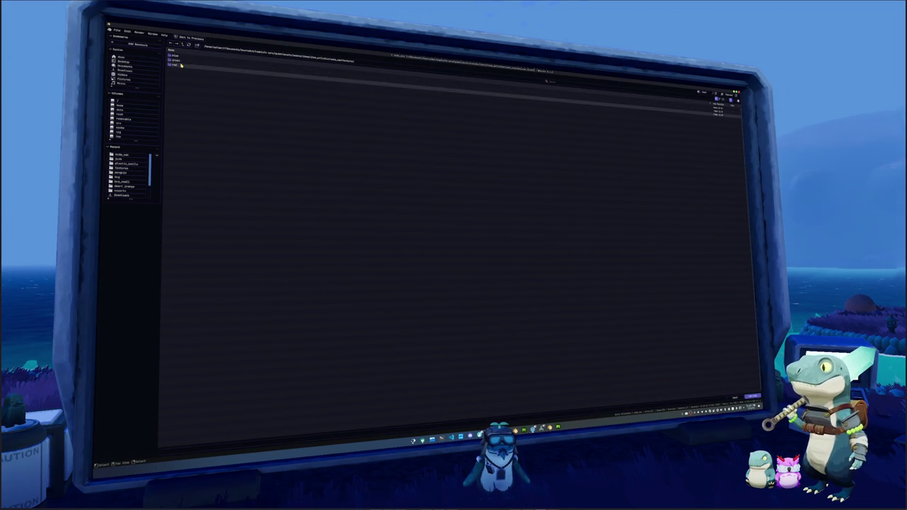
double_click(180, 60)
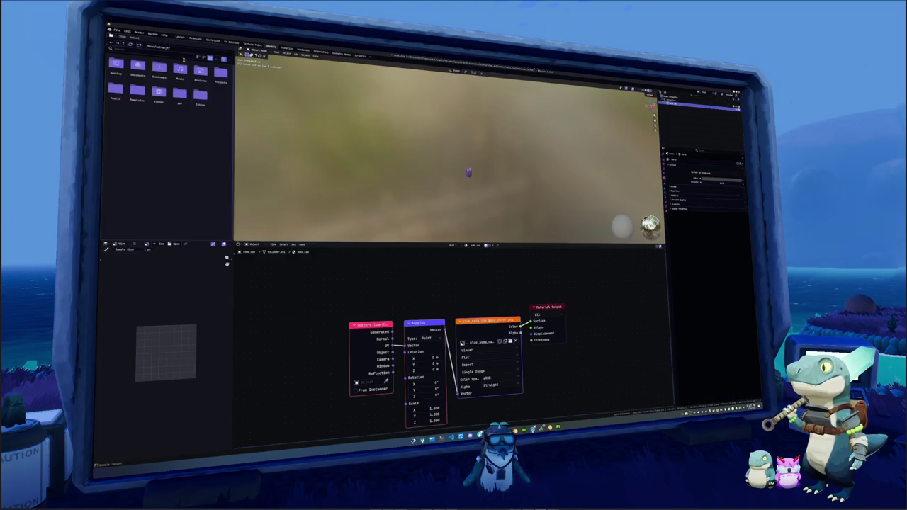
scroll(427, 212, "up", 5)
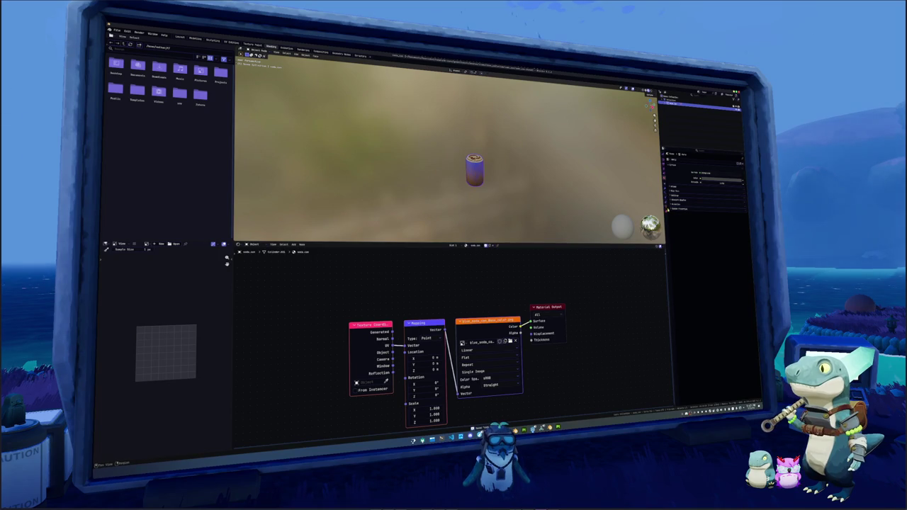
left_click(668, 204)
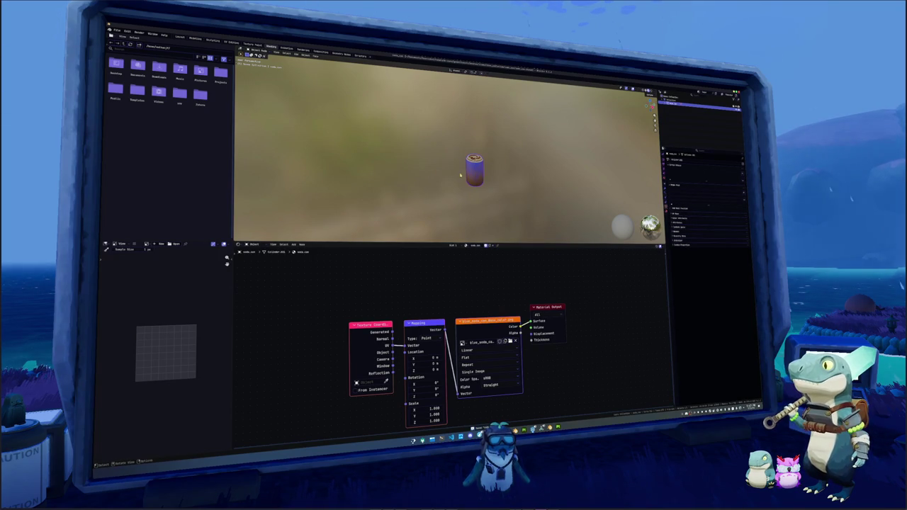
key("shift+a")
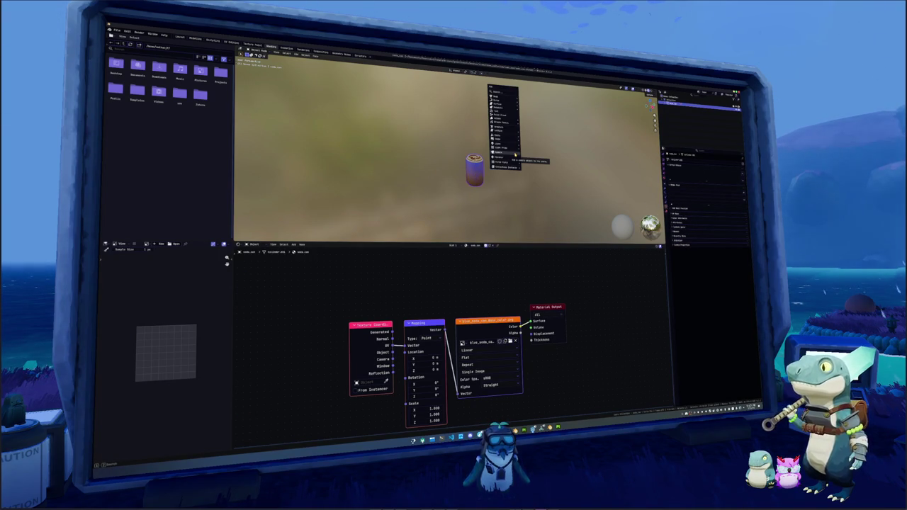
Add a camera, reset its rotation, rotate it 90° on X, and place it left of the can.
left_click(515, 154)
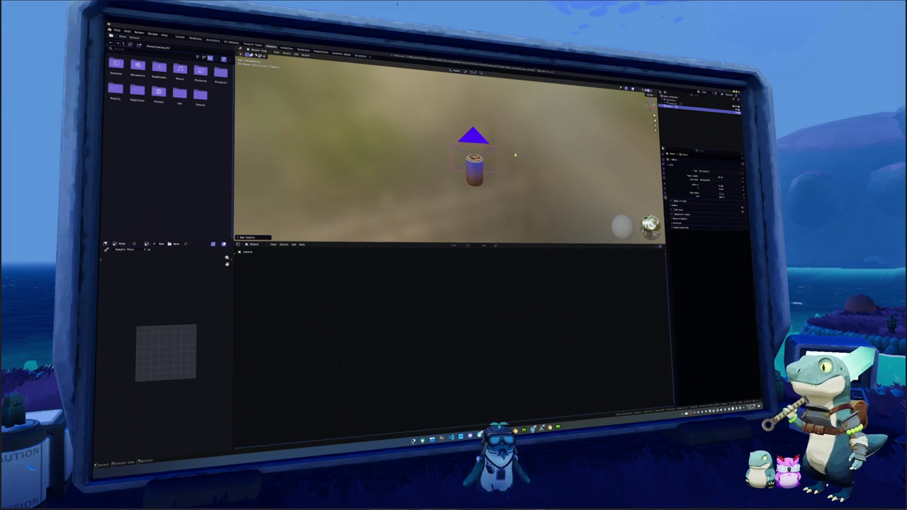
key("alt+r")
key("r")
key("x")
key("9")
key("0")
key("Return")
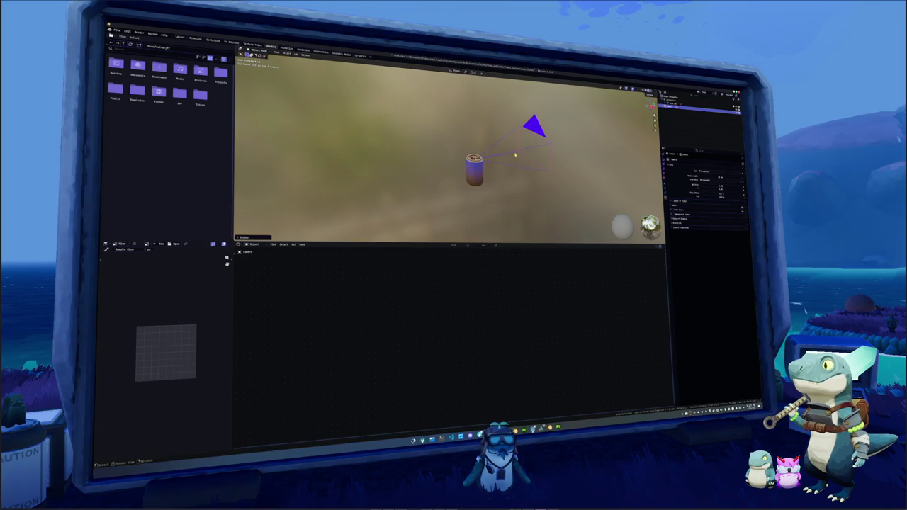
key("g")
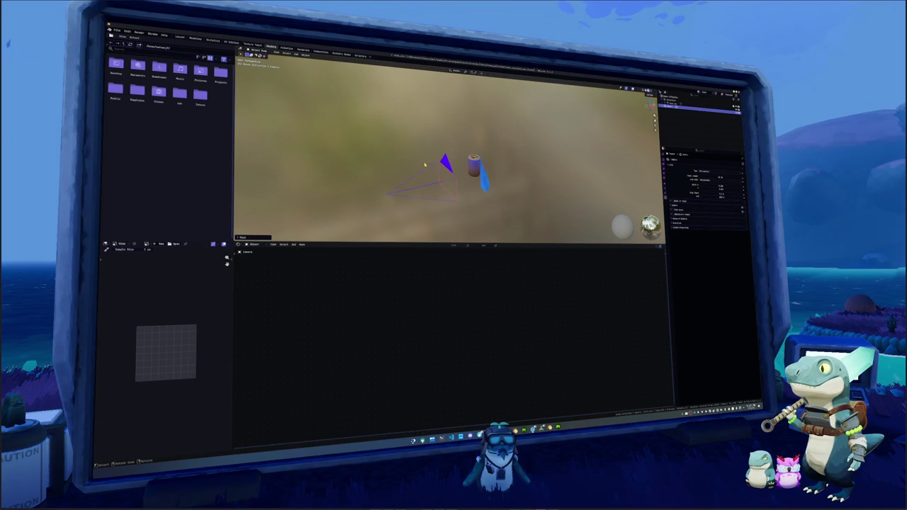
left_click(424, 165)
Reframe the camera view so the soda can sits centred in the shot.
key("KP_0")
key("g")
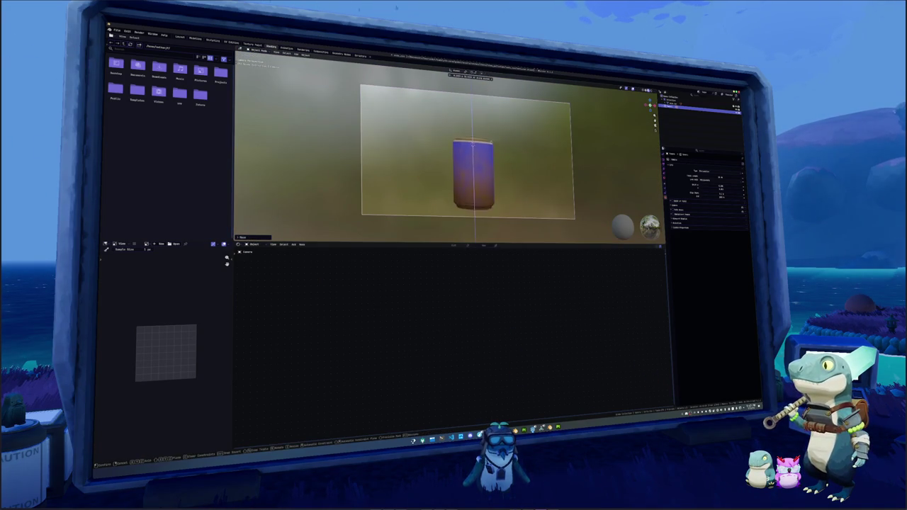
left_click(507, 181)
left_click(489, 170)
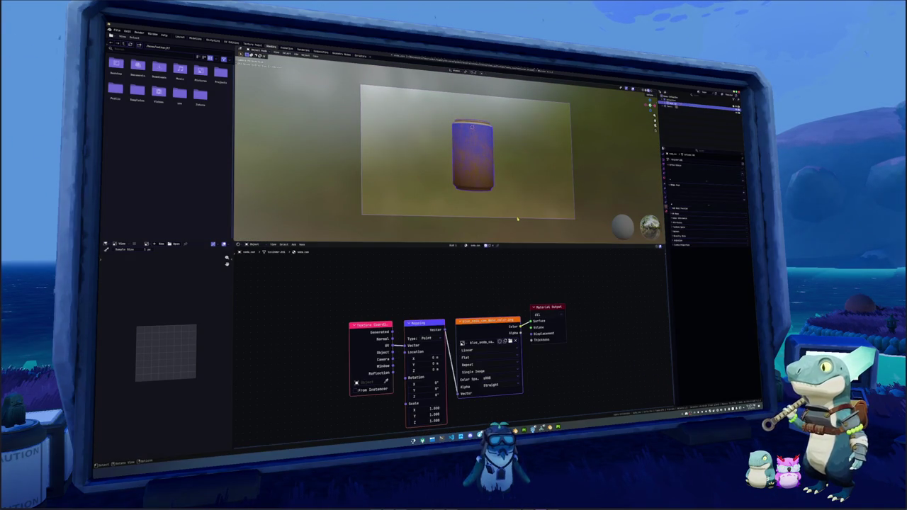
left_click(517, 220)
key("r")
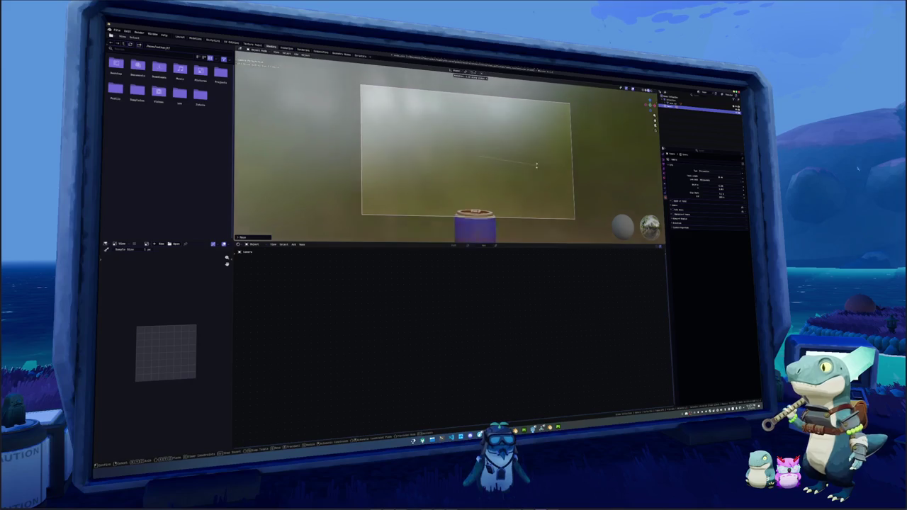
left_click(535, 150)
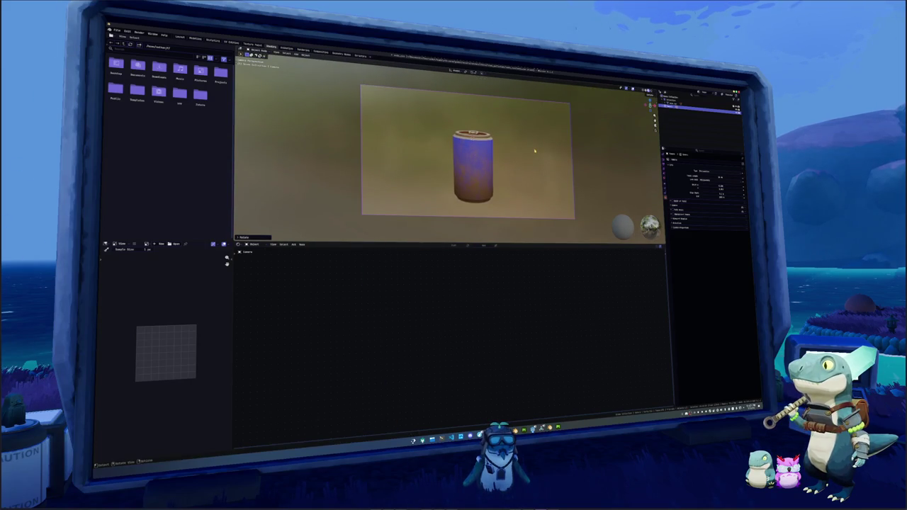
key("r")
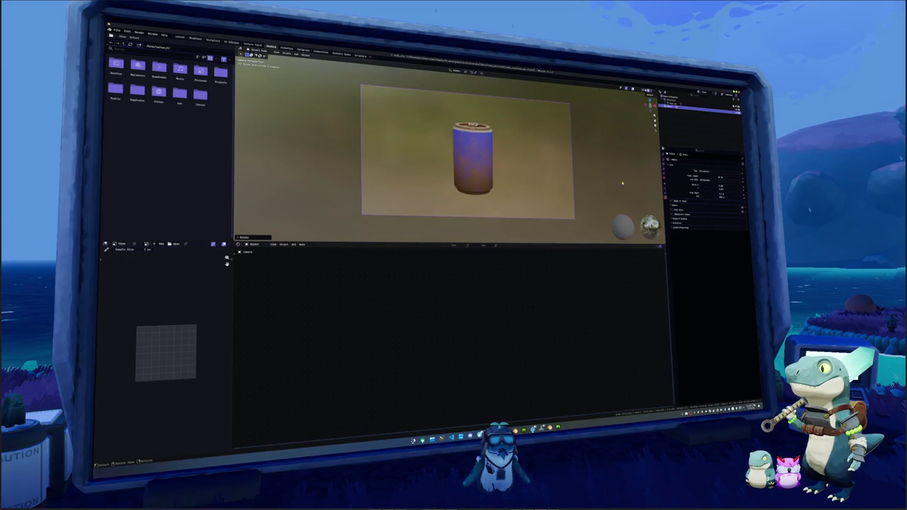
Make the render resolution square and raise the camera focal length so the can fills the frame.
left_click(665, 190)
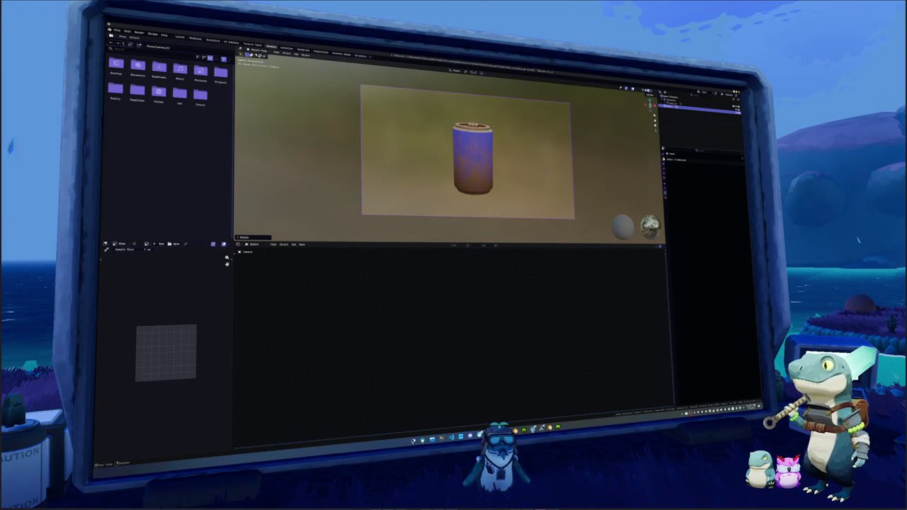
left_click(664, 164)
left_click(664, 171)
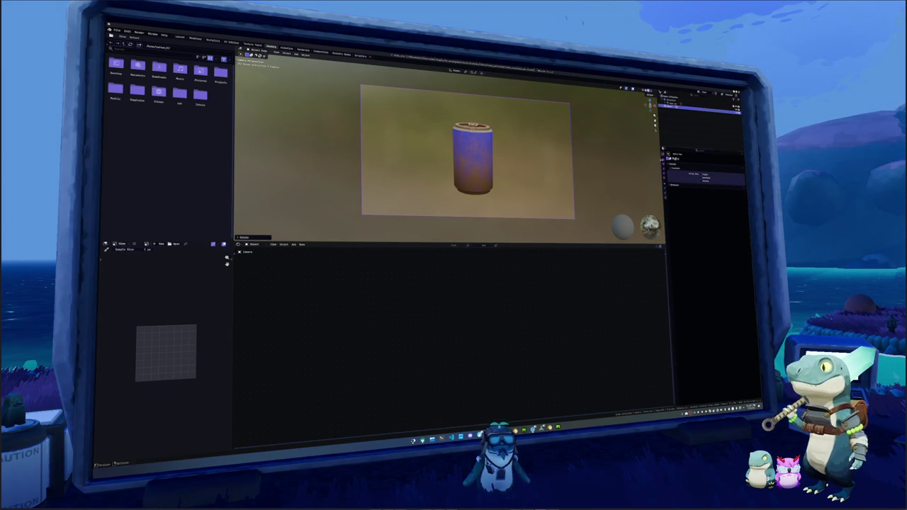
left_click(665, 167)
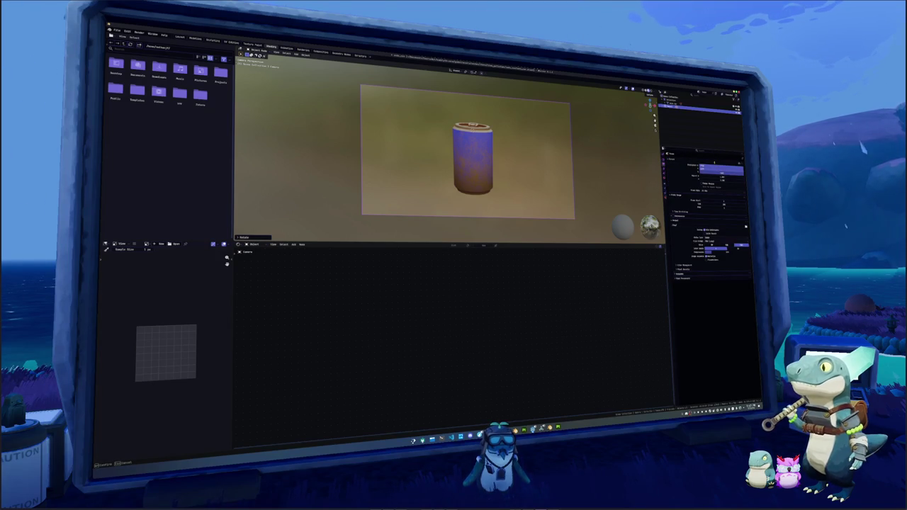
mouse_move(719, 166)
left_mouse_down()
mouse_move(573, 141)
mouse_move(586, 154)
left_mouse_up()
left_click(665, 196)
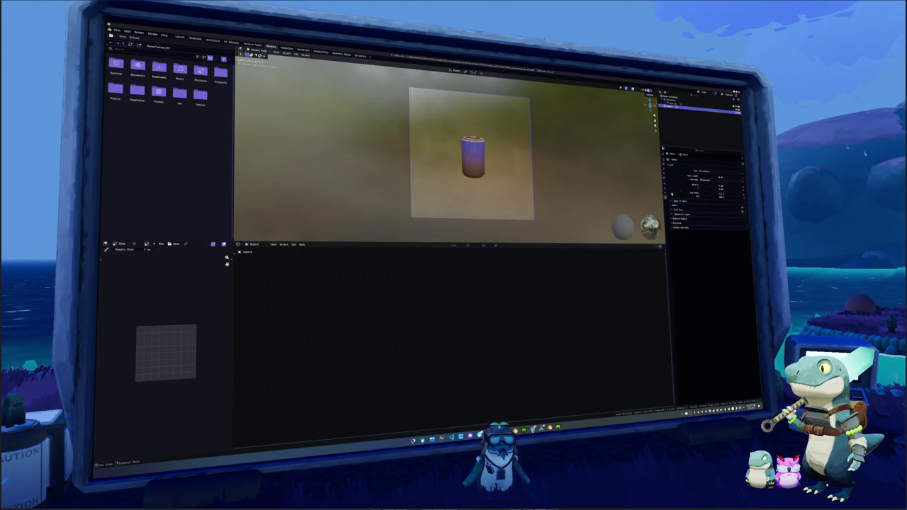
left_click_drag(719, 177, 745, 177)
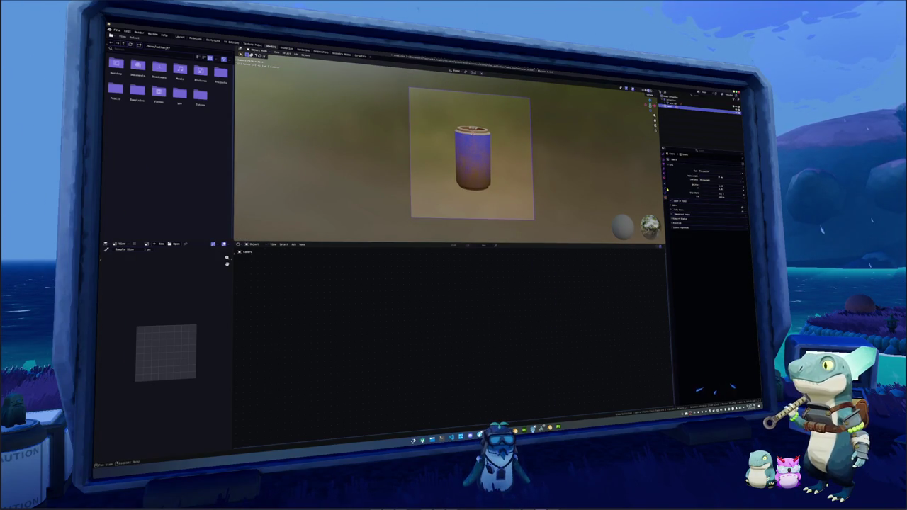
Switch the Color Management view transform to a different option.
left_click(665, 164)
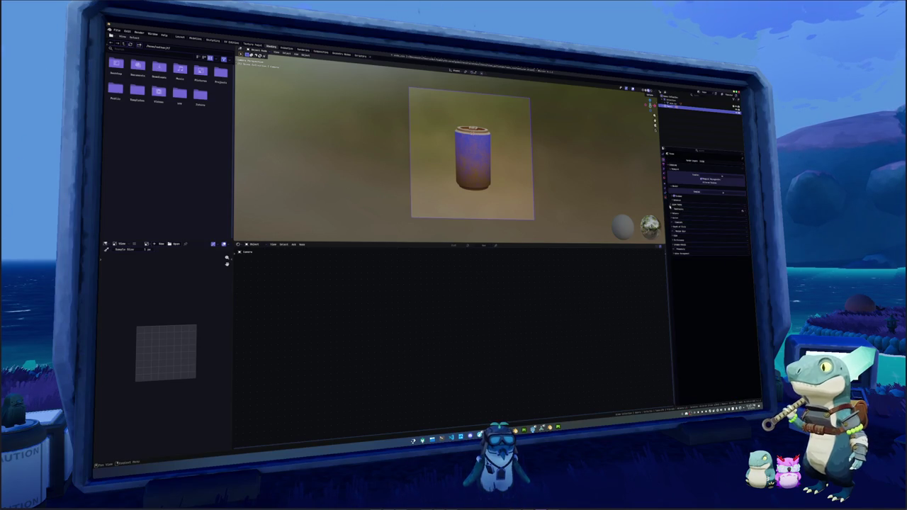
left_click(675, 236)
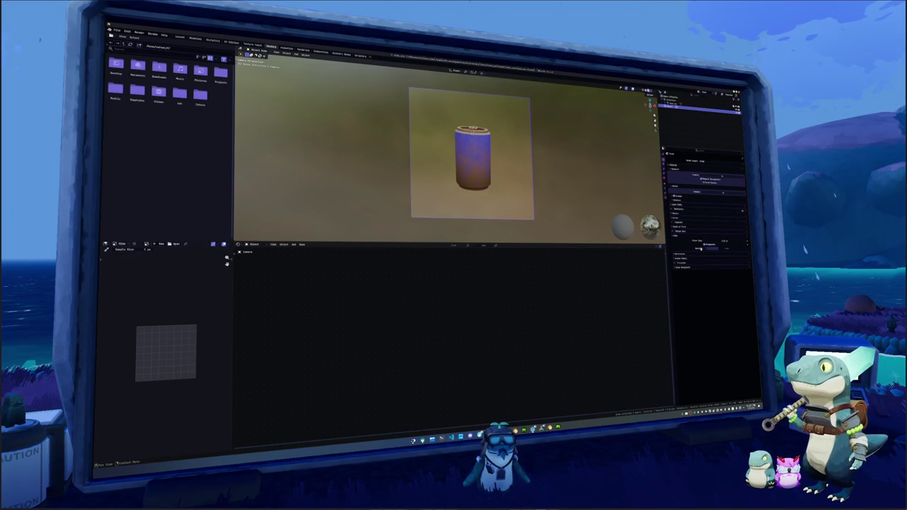
left_click(679, 268)
left_click(691, 277)
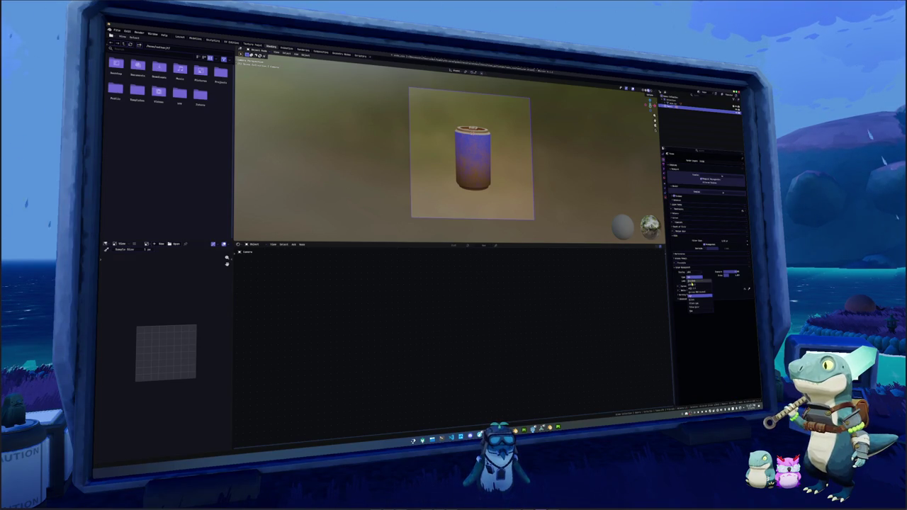
left_click(691, 284)
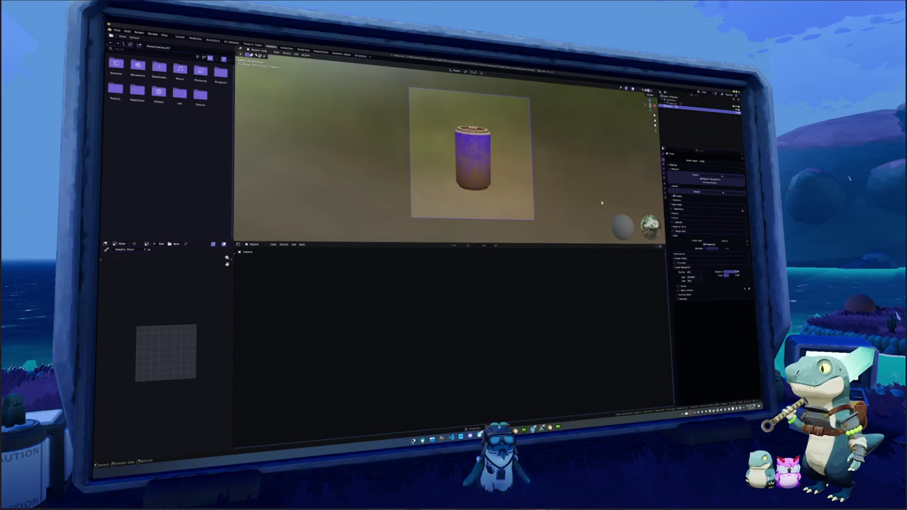
Check the can's colour texture settings in the image editor, then render the can with F12.
left_click(484, 172)
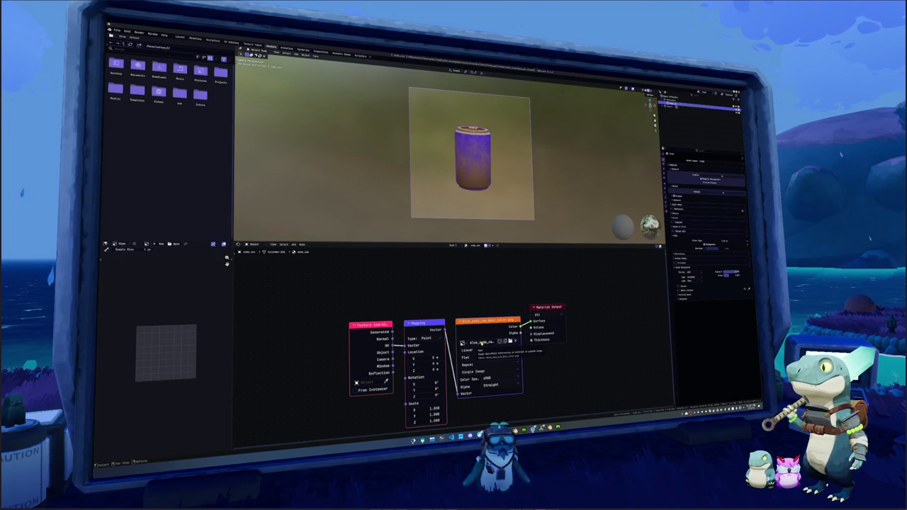
left_click(481, 324)
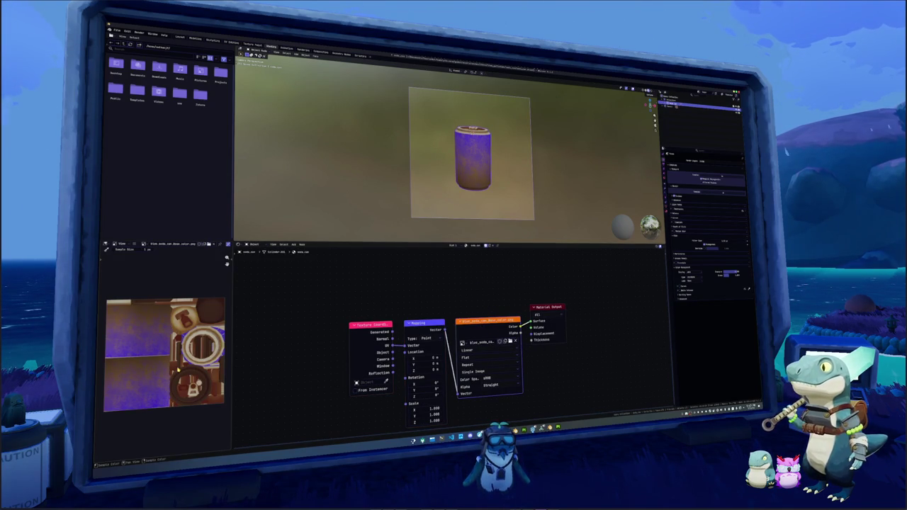
key("n")
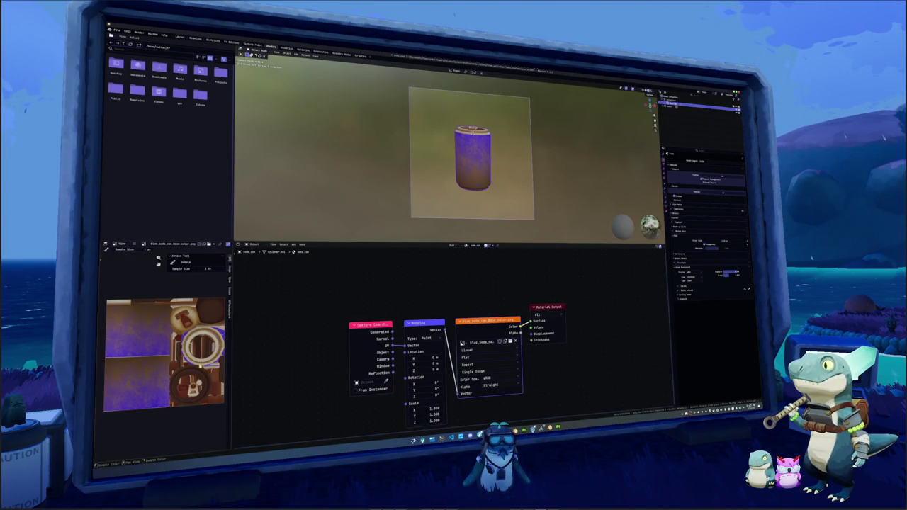
left_click(229, 276)
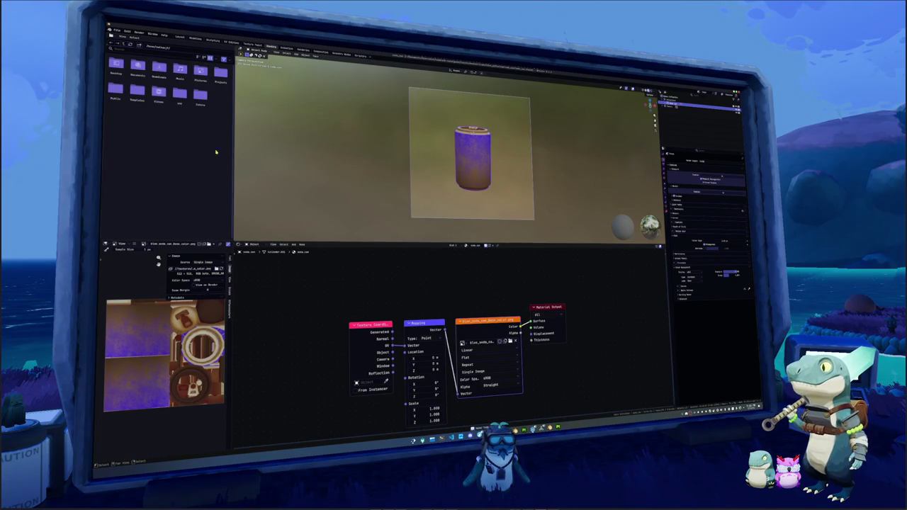
key("F12")
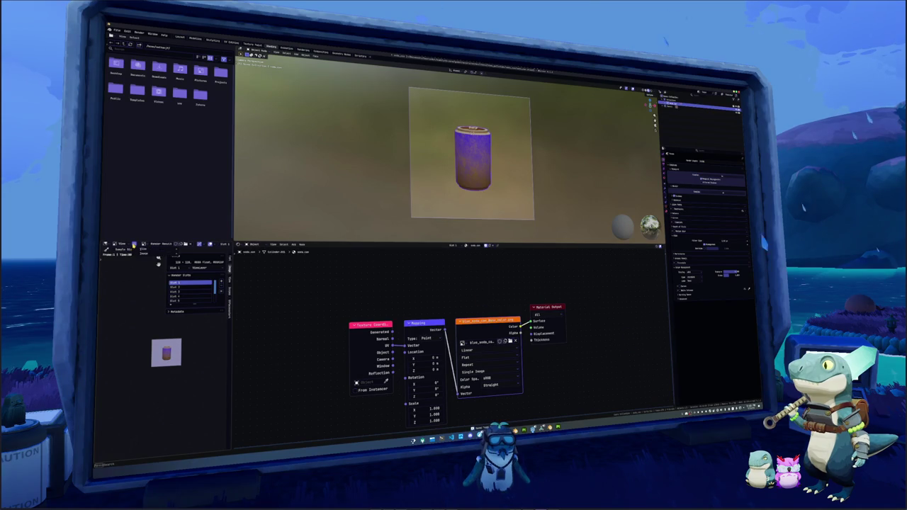
Save the blue can render as an icon image file via Save As with an edited file name.
left_click(142, 253)
left_click(194, 287)
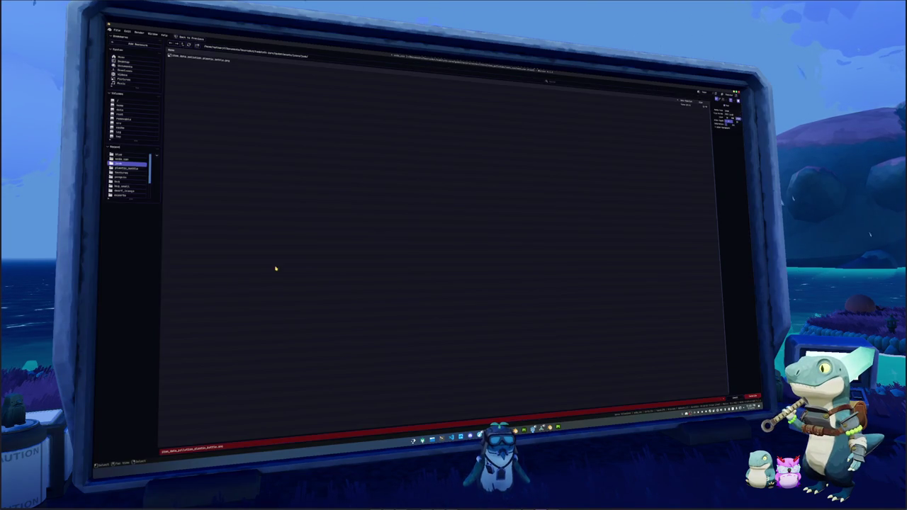
left_click(240, 441)
type("zine_m")
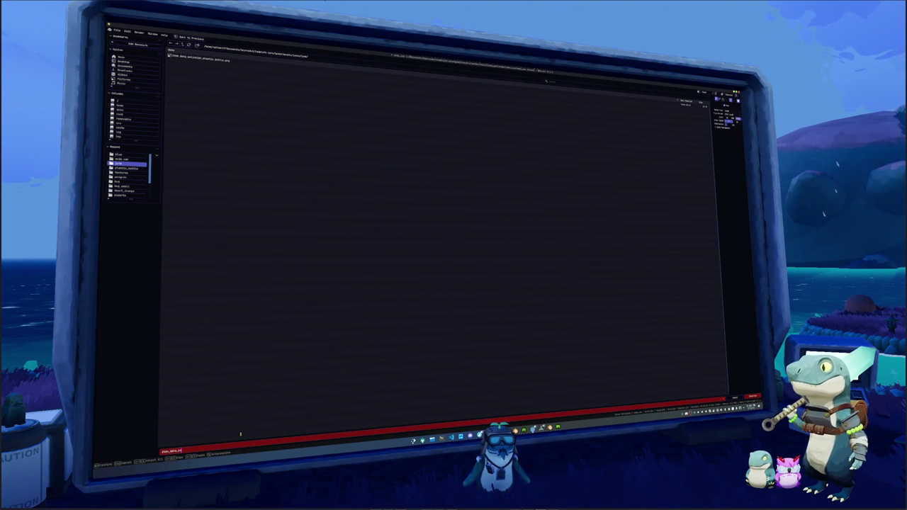
type("png")
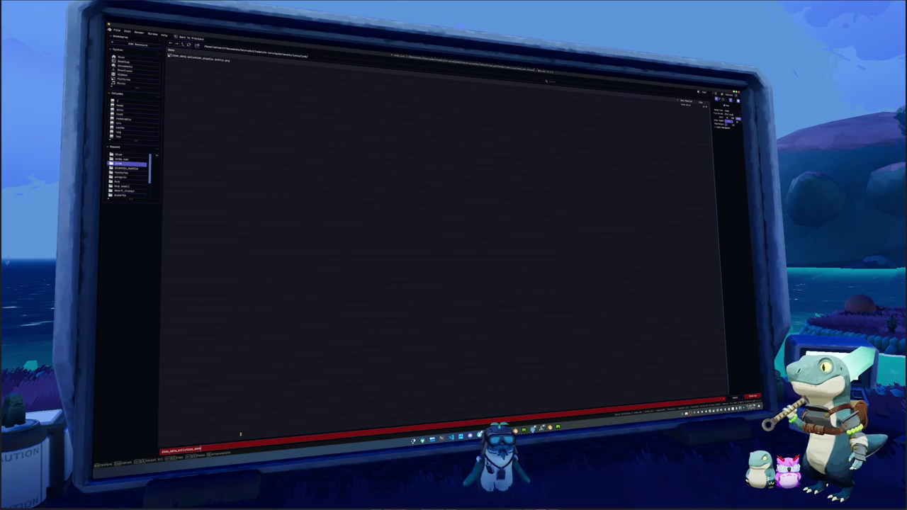
key("Return")
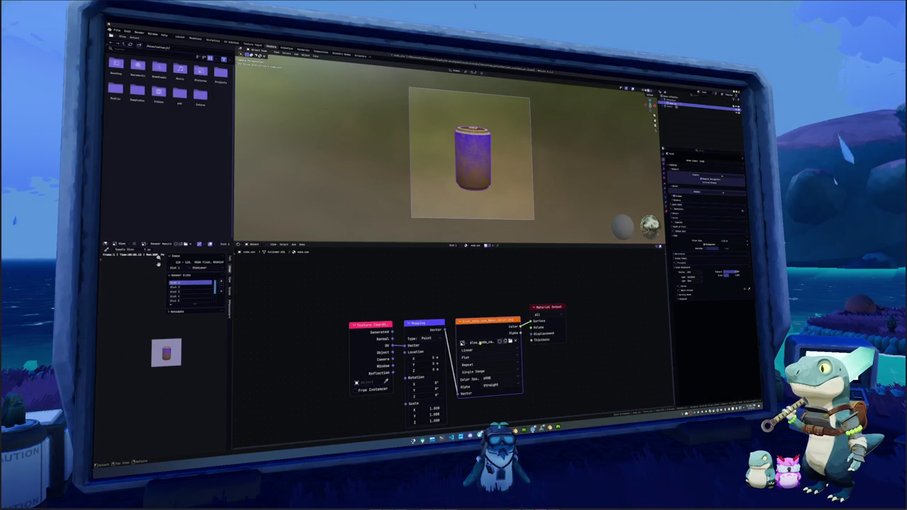
left_click(510, 341)
Retexture the can with the green soda can base-color image and save the green icon.
left_click(182, 44)
double_click(183, 59)
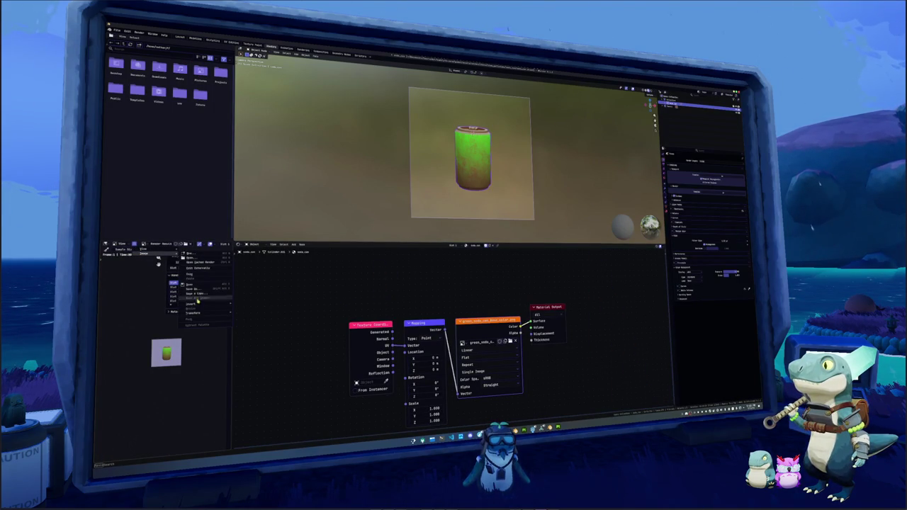
left_click(205, 289)
left_click(258, 445)
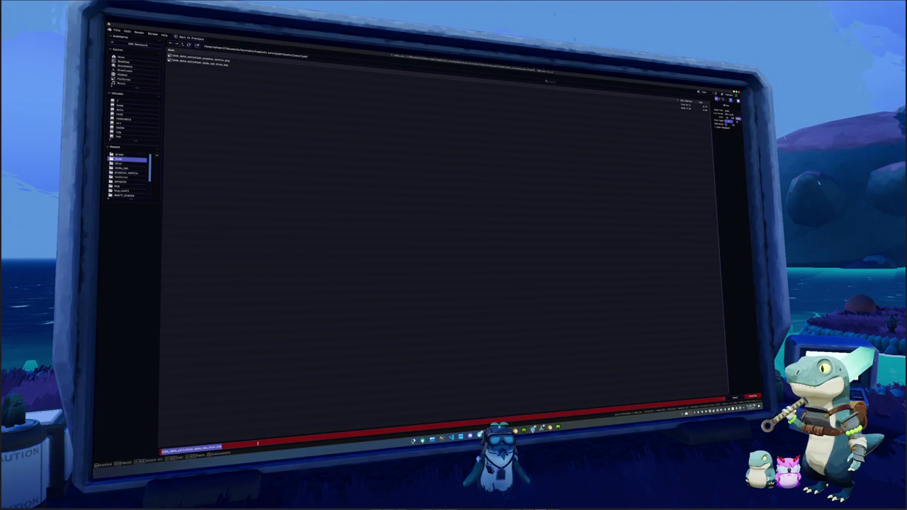
key("End")
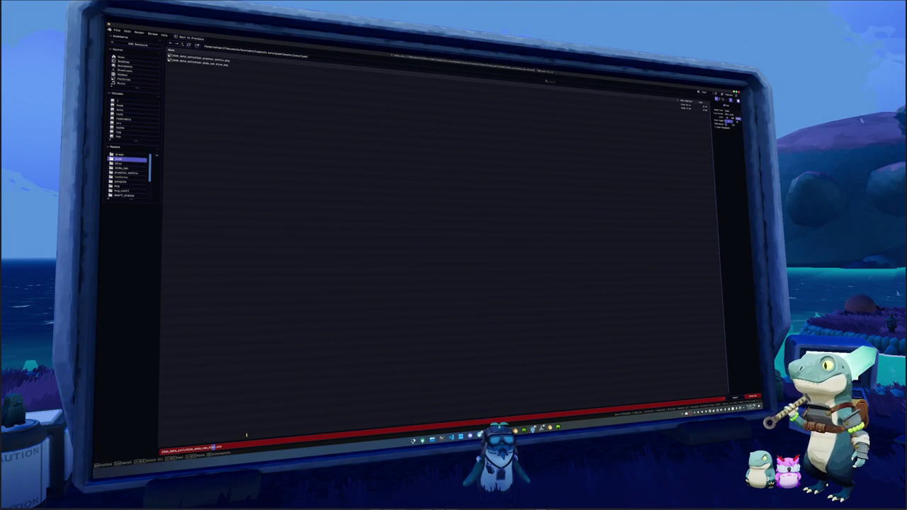
key("Return")
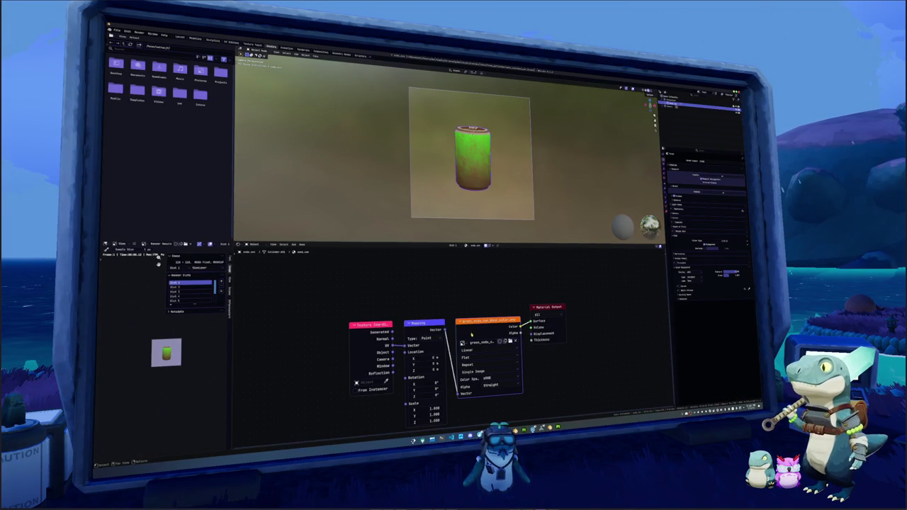
Retexture with red_soda_can_Base_color.png, save the icon renamed from green to red, and apply transforms.
left_click(505, 341)
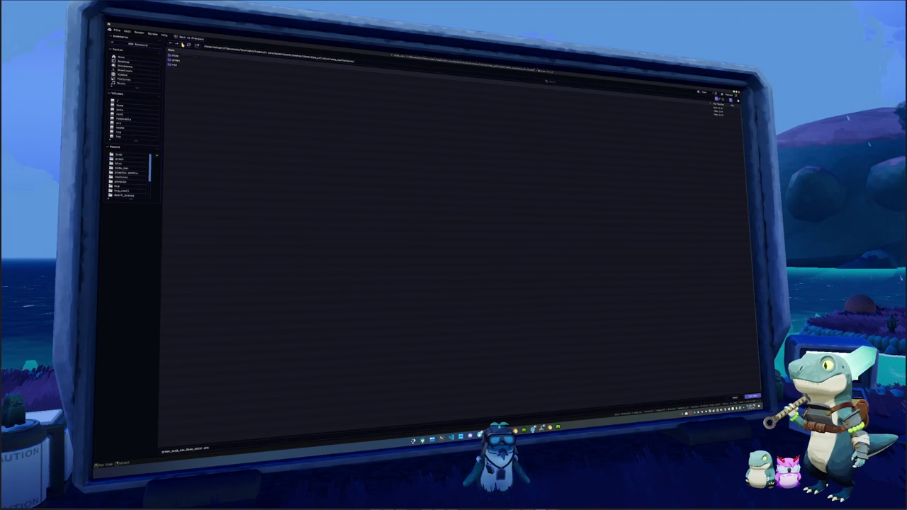
double_click(191, 58)
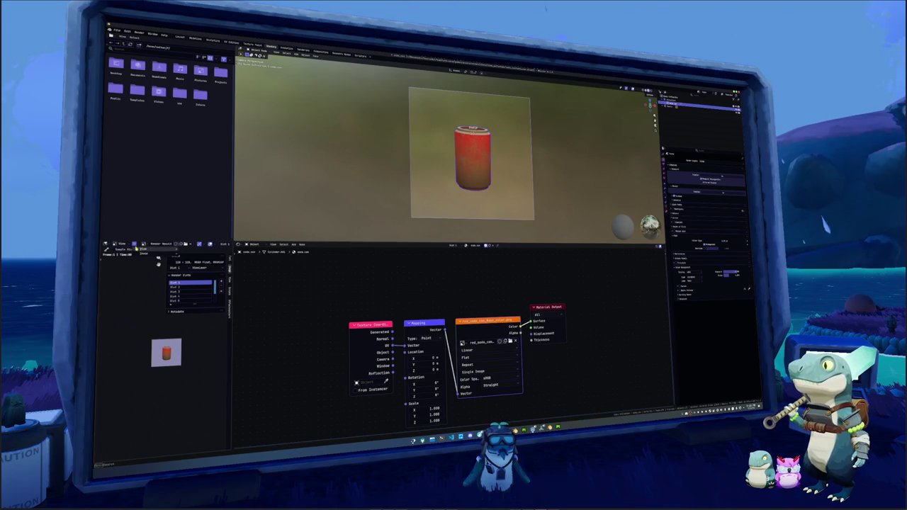
left_click(181, 255)
left_click(190, 292)
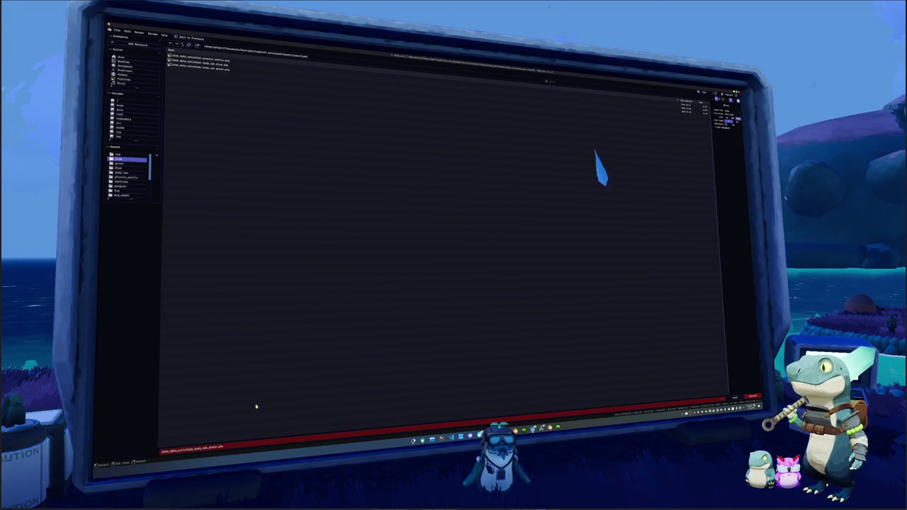
double_click(213, 448)
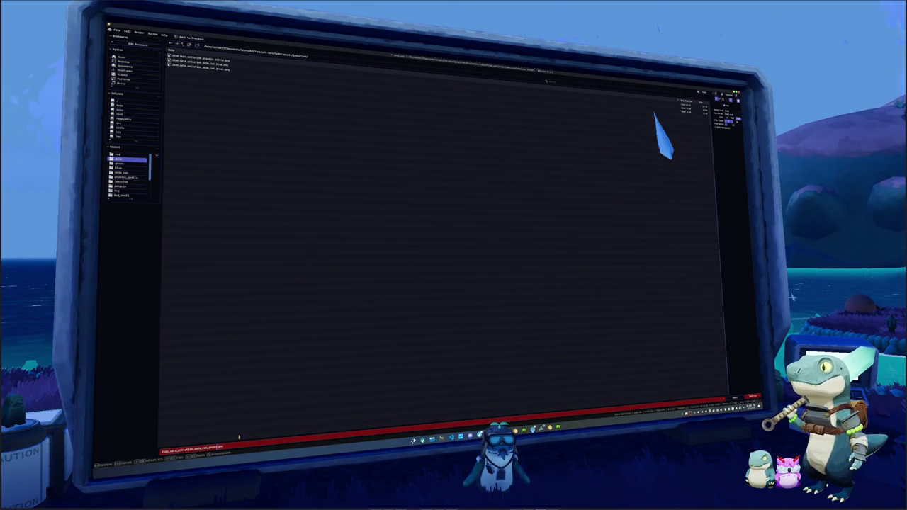
type("red")
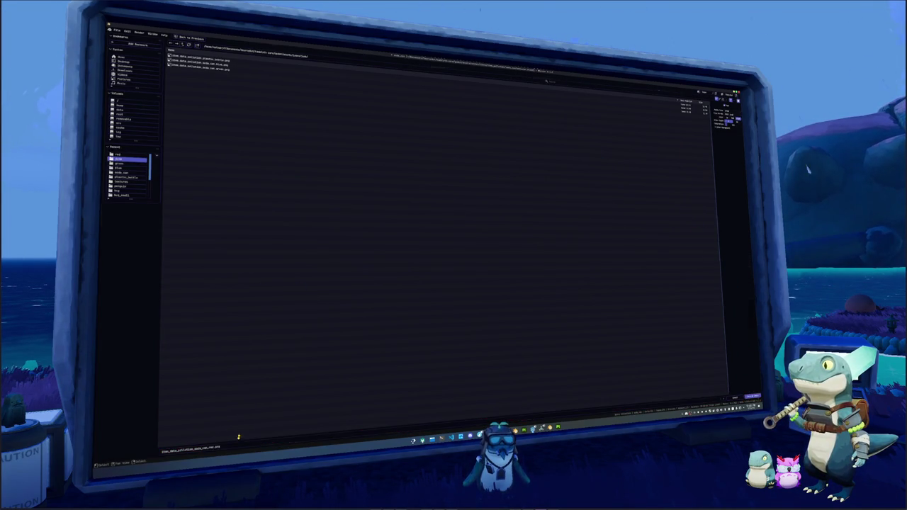
key("Return")
key("ctrl+a")
left_click(474, 183)
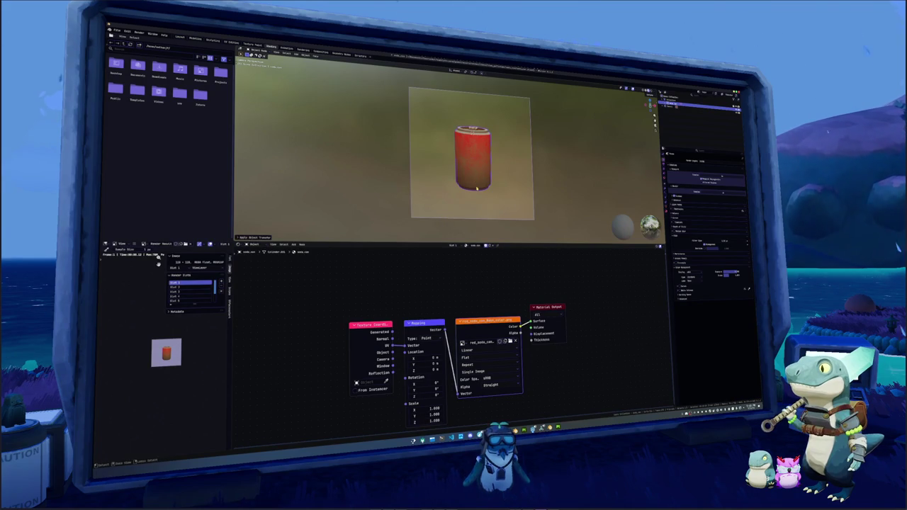
Export the soda can as glTF 2.0 to soda_can.glb in the soda_can folder.
left_click(117, 31)
mouse_move(131, 103)
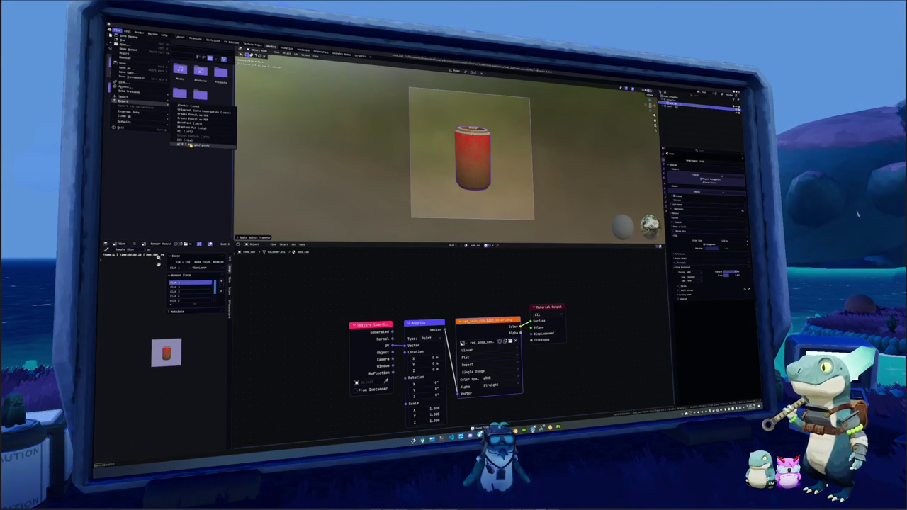
left_click(187, 144)
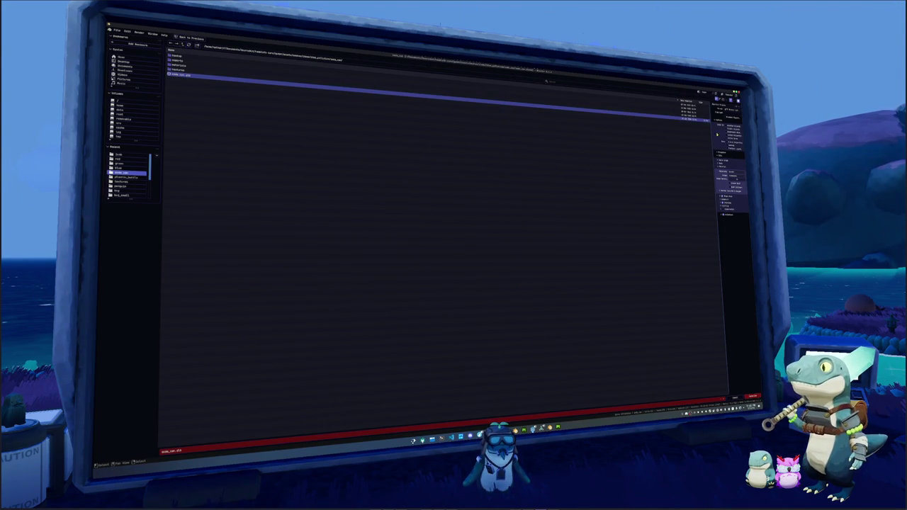
left_click(735, 175)
left_click(727, 187)
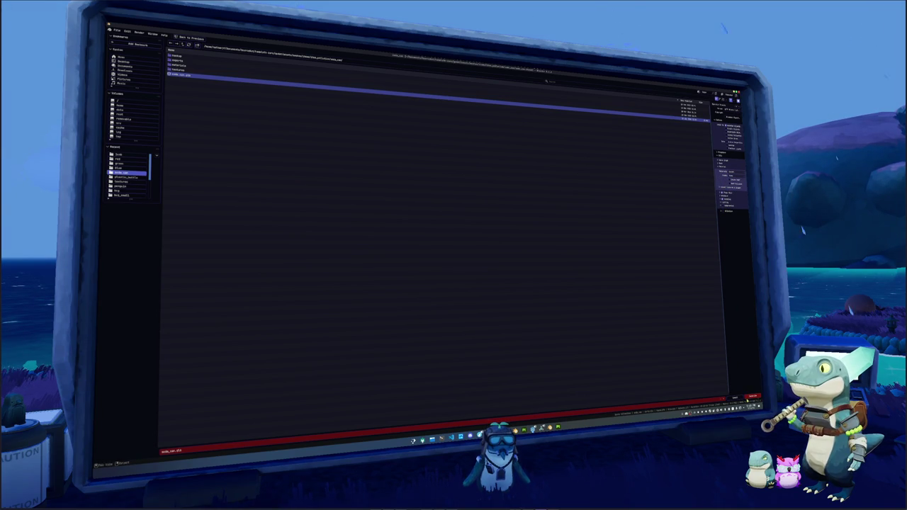
key("Return")
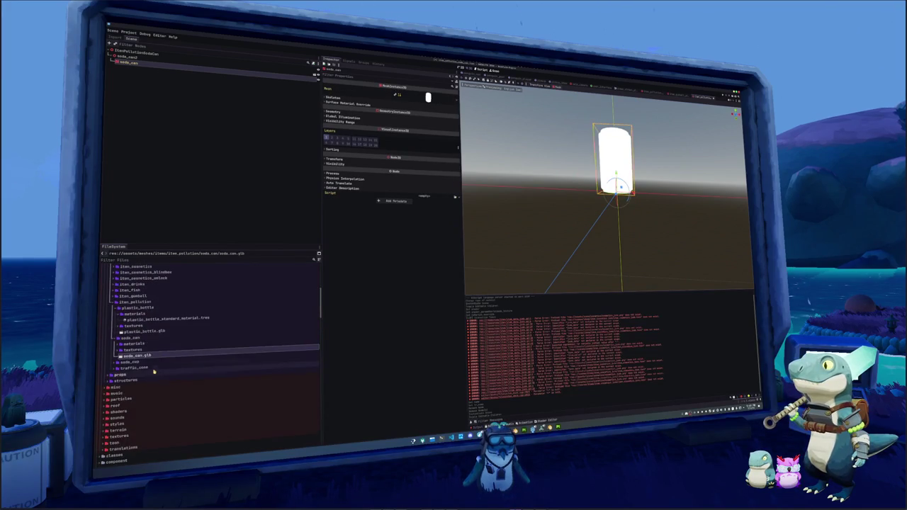
Convert blue_soda_can_standard_material.tres to a ShaderMaterial.
double_click(148, 344)
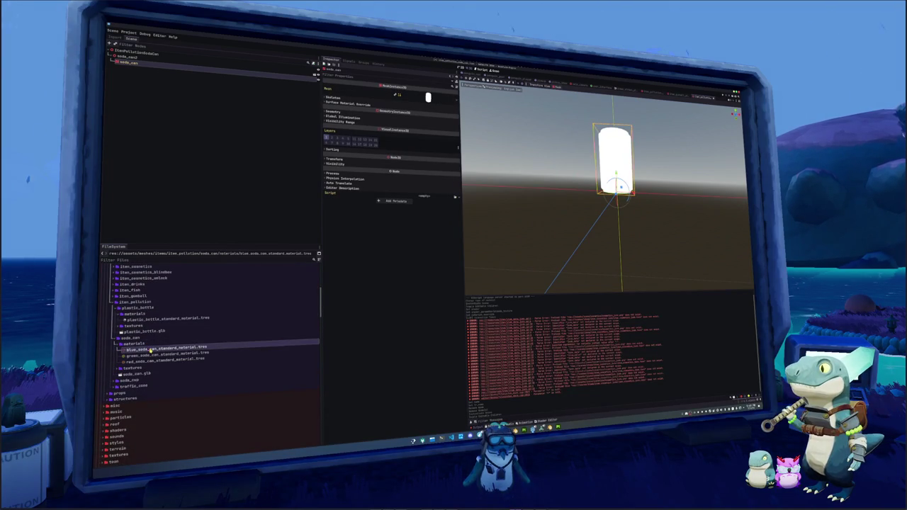
right_click(149, 349)
left_click(182, 418)
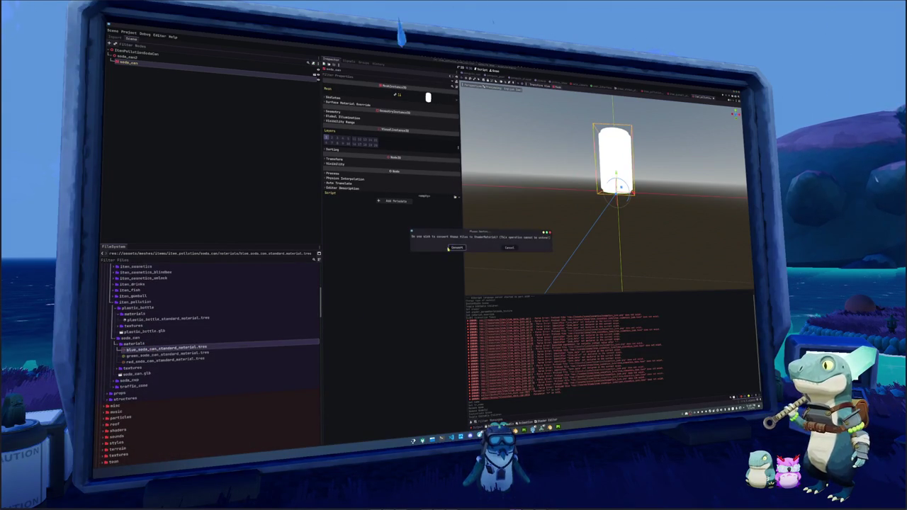
key("Return")
Assign standard_material_cell_shader to the blue soda can material.
left_click(164, 349)
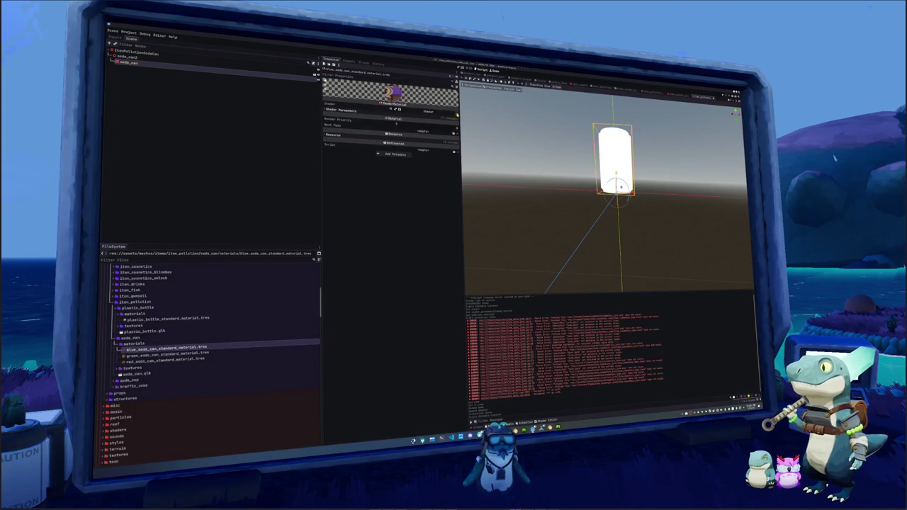
left_click(447, 128)
left_click(439, 213)
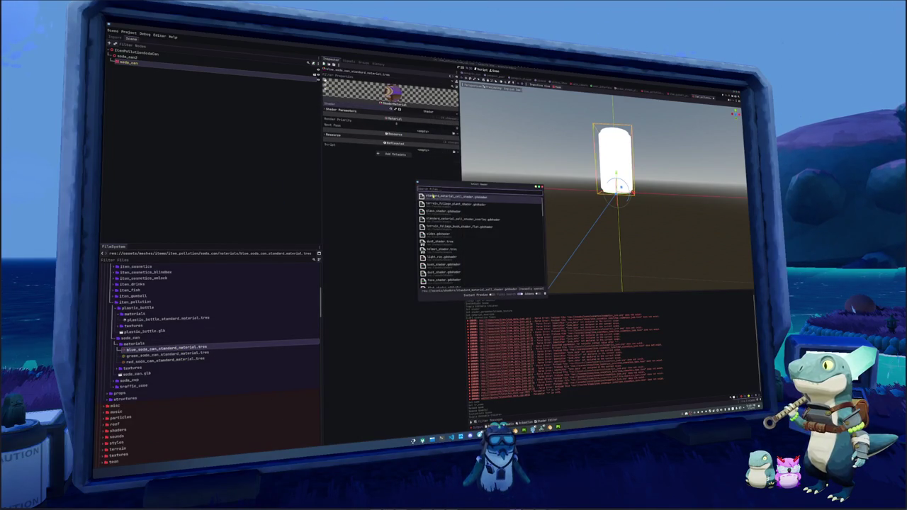
double_click(433, 196)
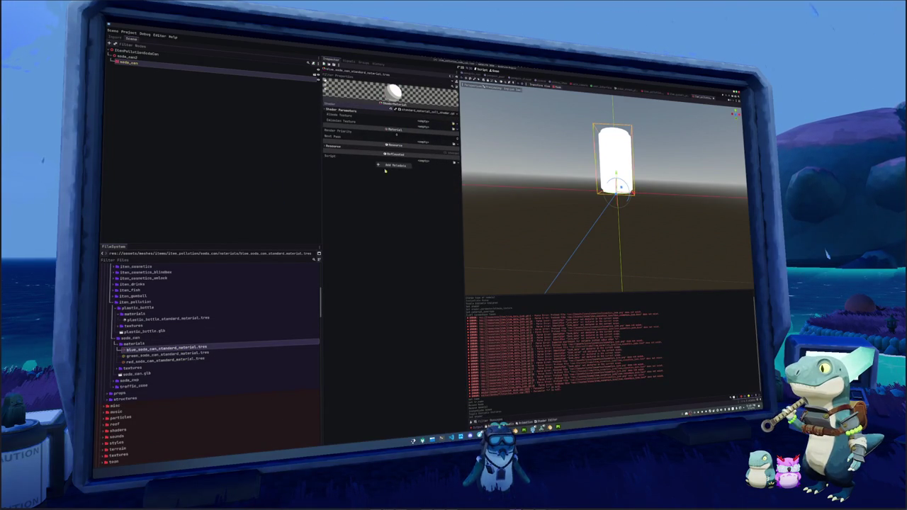
Set blue_soda_can_Base_color.png as the blue material's base colour texture.
left_click(118, 367)
left_click(120, 374)
left_click(147, 378)
left_click_drag(148, 378, 429, 125)
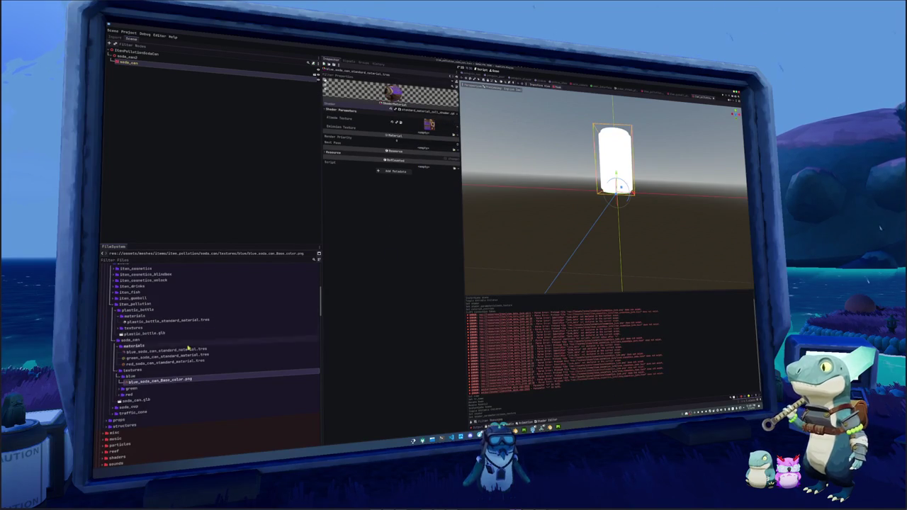
left_click(155, 357)
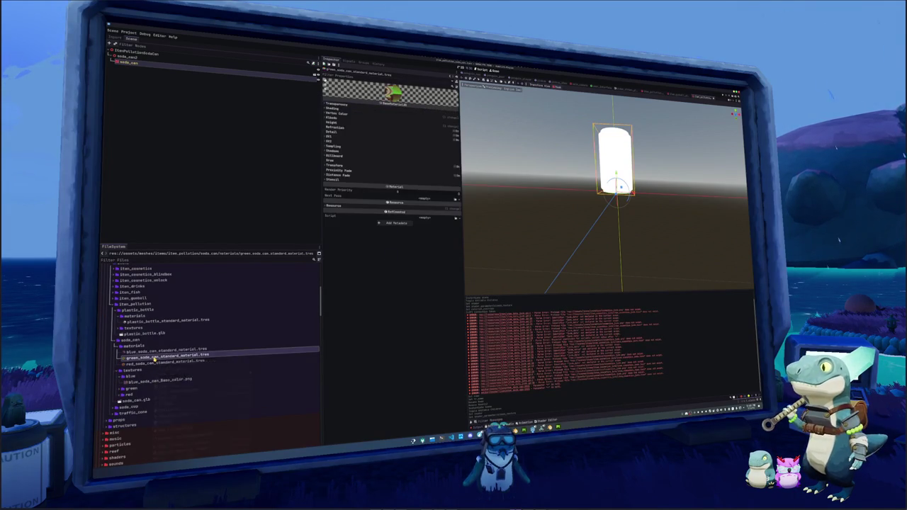
Convert the green soda can material to the cell shader with green_soda_can_Base_color.png as texture.
right_click(154, 357)
left_click(171, 436)
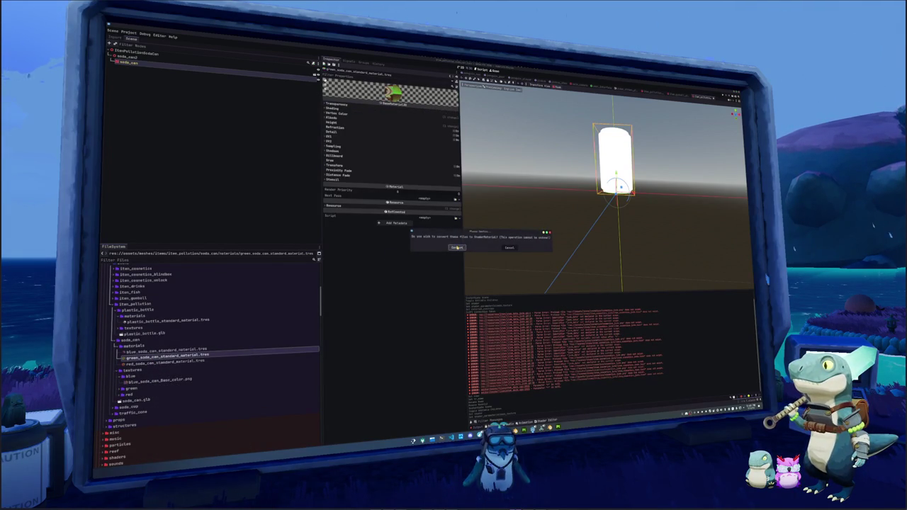
left_click(164, 361)
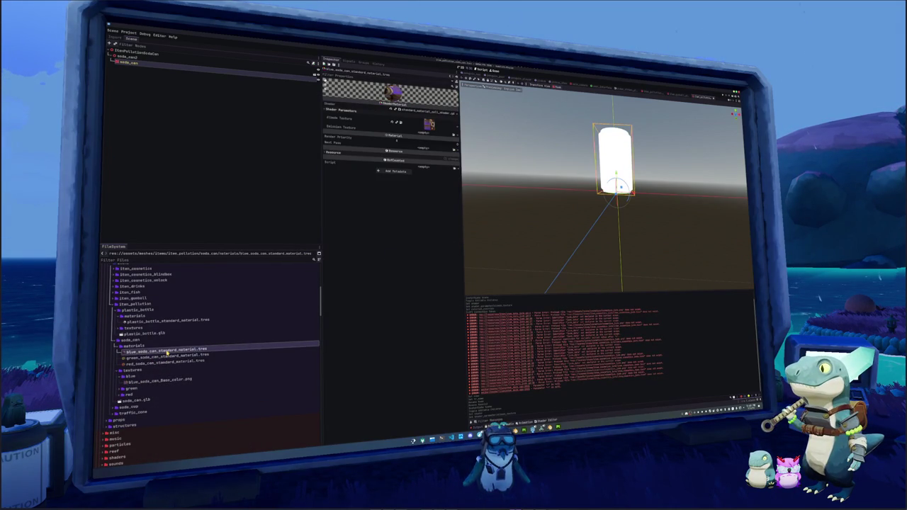
left_click(164, 357)
left_click(454, 111)
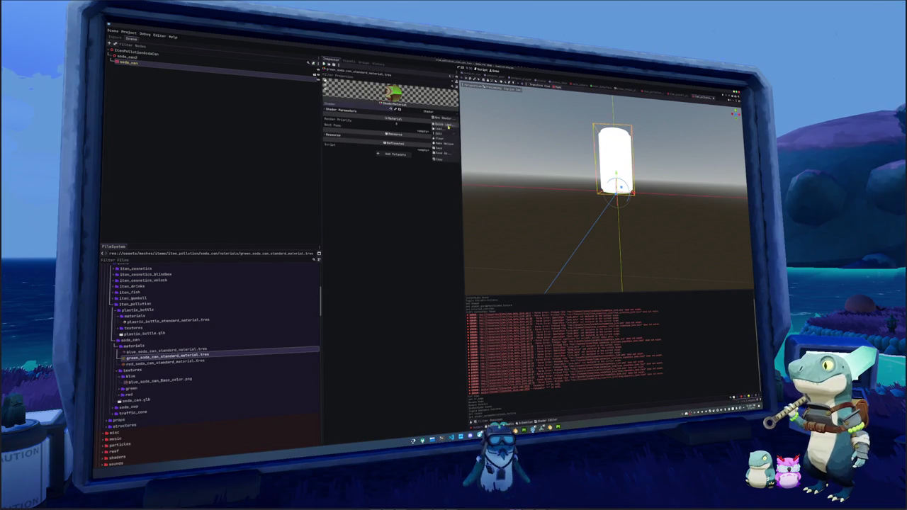
left_click(443, 128)
double_click(438, 199)
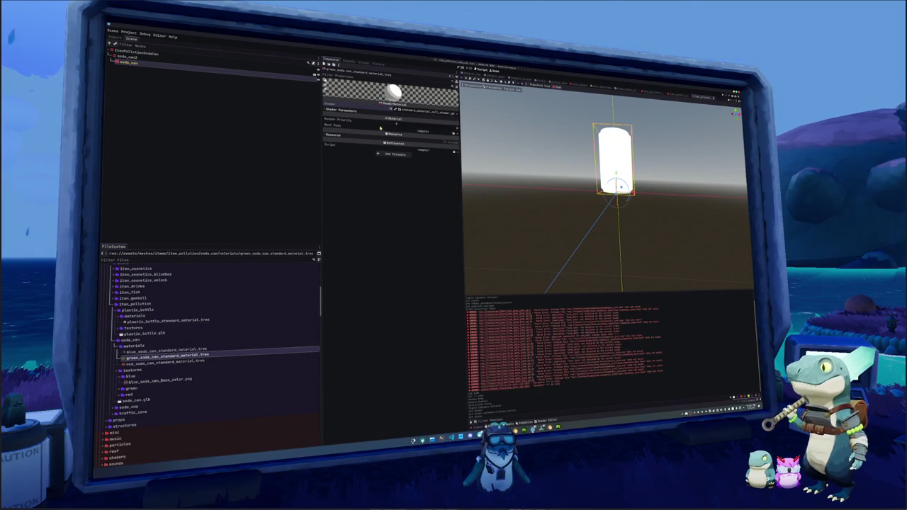
left_click(120, 389)
mouse_move(157, 393)
left_mouse_down()
mouse_move(163, 373)
mouse_move(397, 177)
mouse_move(423, 122)
left_mouse_up()
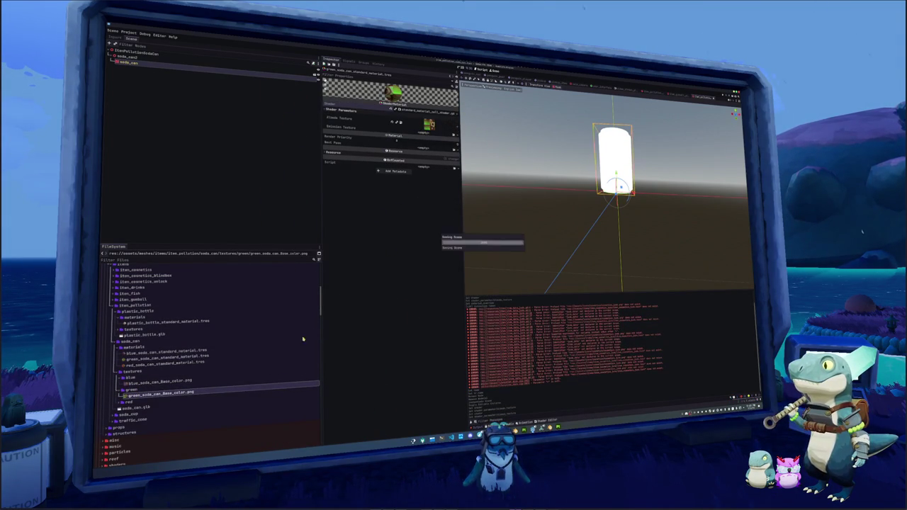
Convert the red soda can material to the cell shader with red_soda_can_Base_color.png as albedo.
left_click(153, 363)
right_click(153, 363)
left_click(178, 435)
left_click(456, 248)
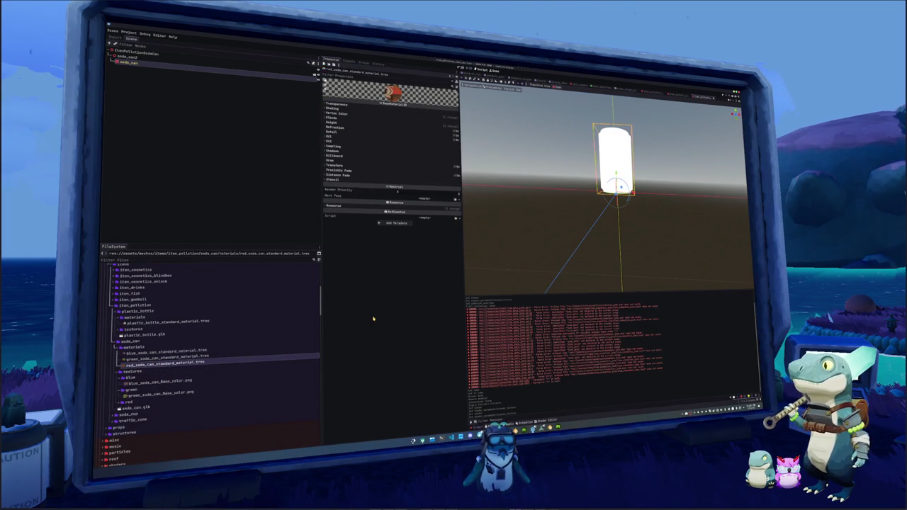
left_click(157, 365)
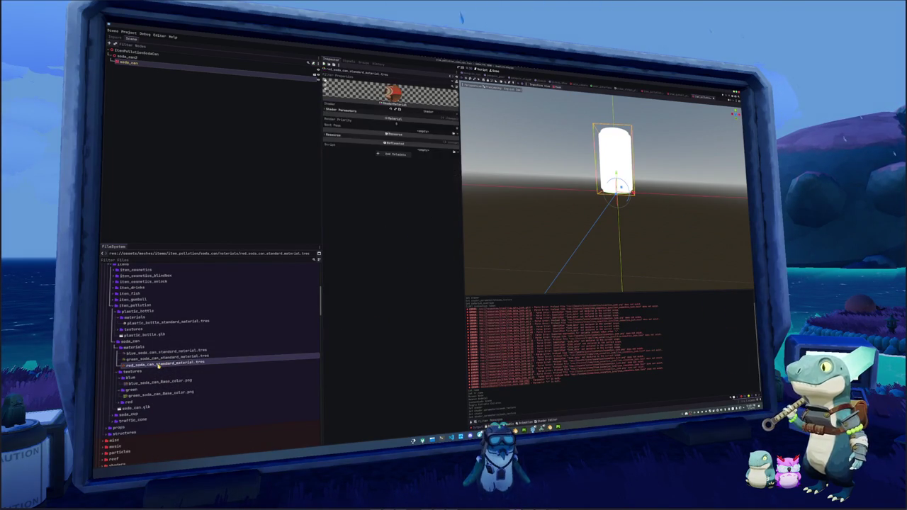
left_click(454, 108)
left_click(444, 128)
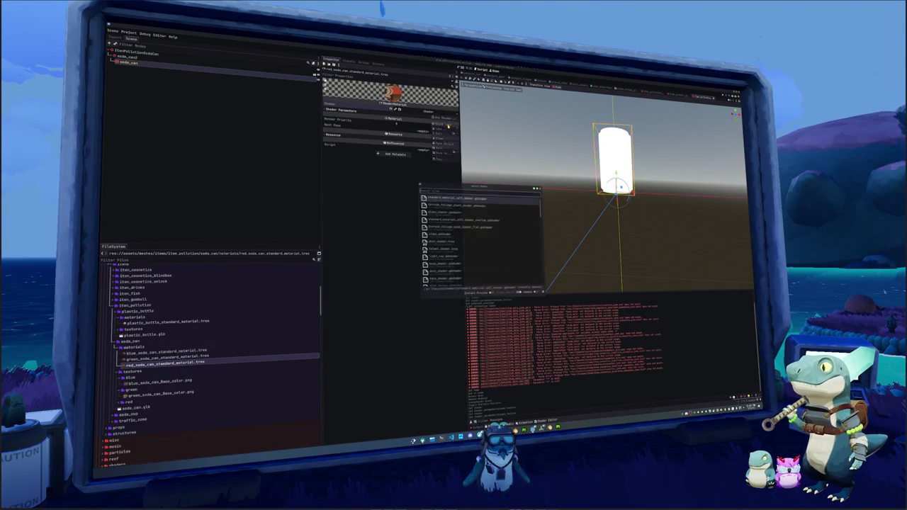
double_click(426, 219)
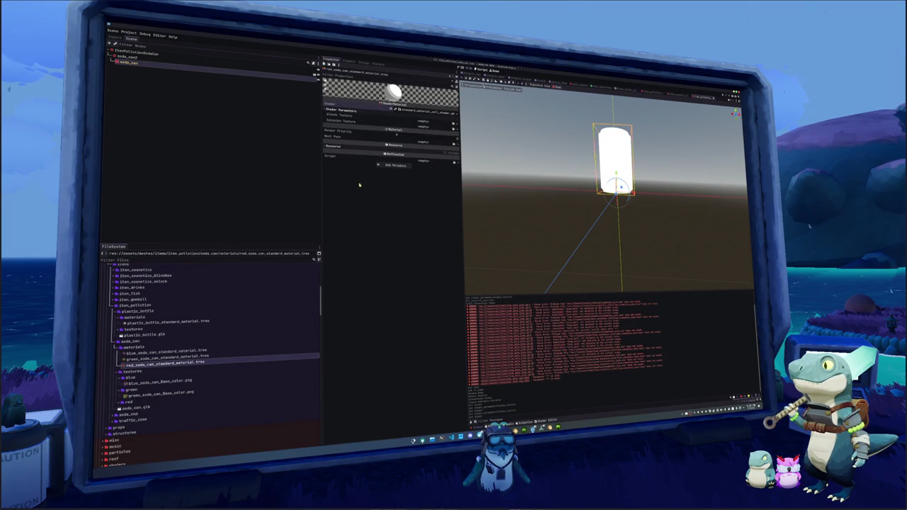
left_click(143, 402)
double_click(144, 401)
mouse_move(157, 408)
left_mouse_down()
mouse_move(298, 227)
mouse_move(422, 122)
left_mouse_up()
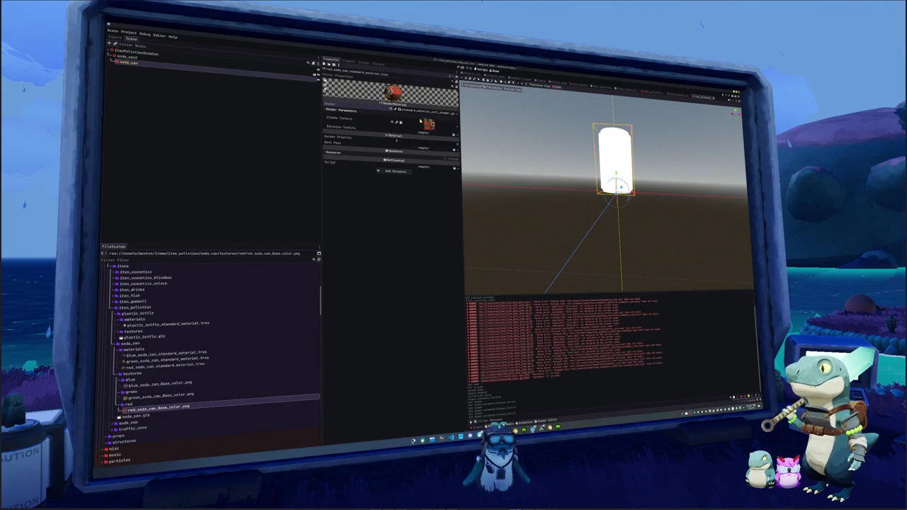
Rename the soda can scene folder to item_pollution_soda_can_blue.
left_click(171, 76)
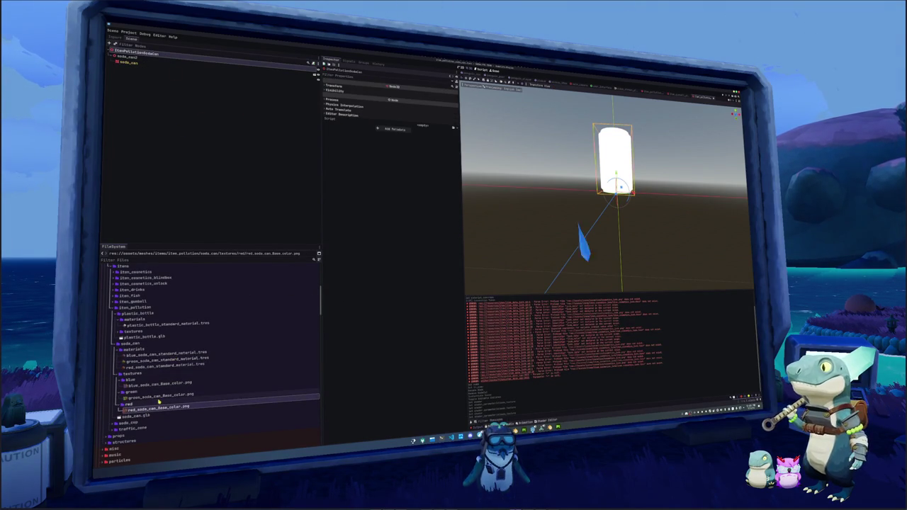
scroll(159, 403, "down", 10)
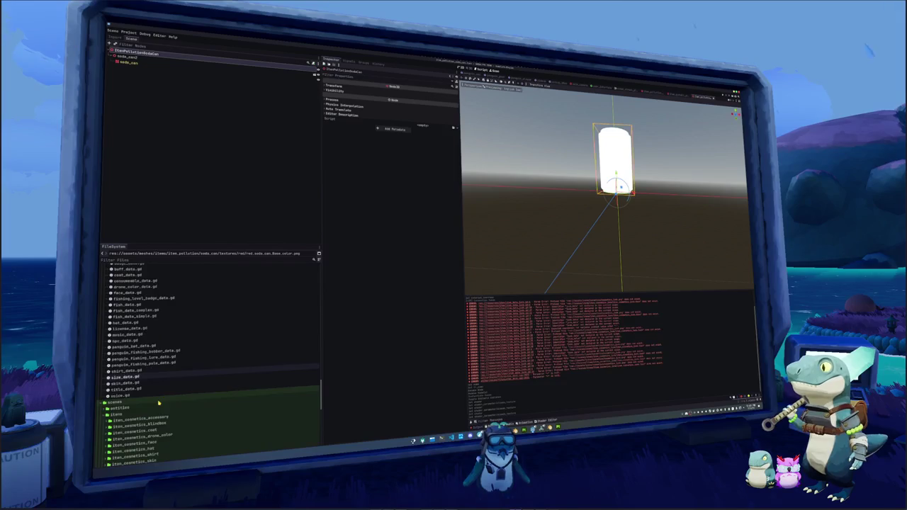
left_click(154, 380)
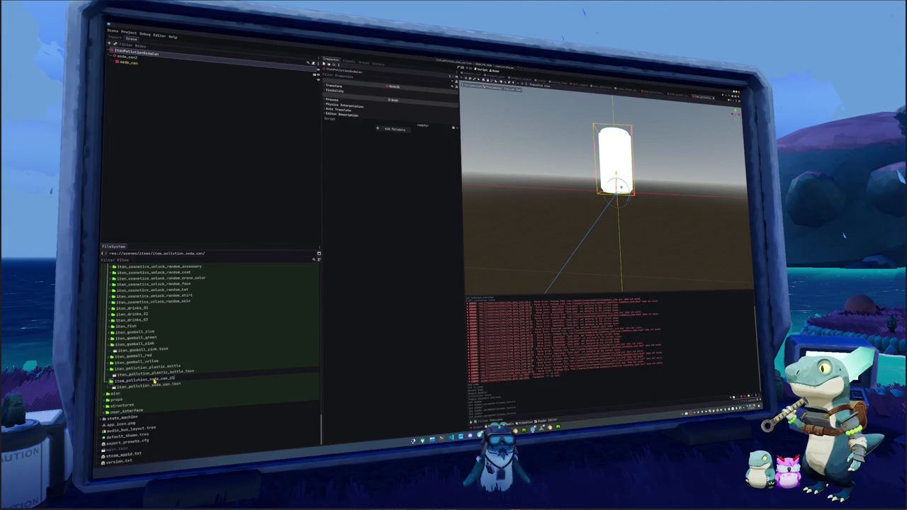
type("blue")
key("Return")
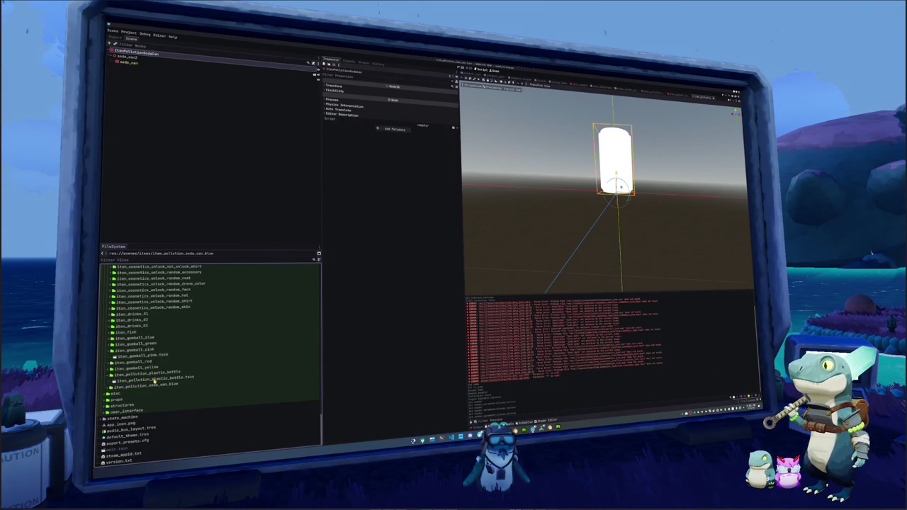
Rename the scene file inside it to item_pollution_soda_can_blue.tscn.
double_click(154, 383)
left_click(151, 391)
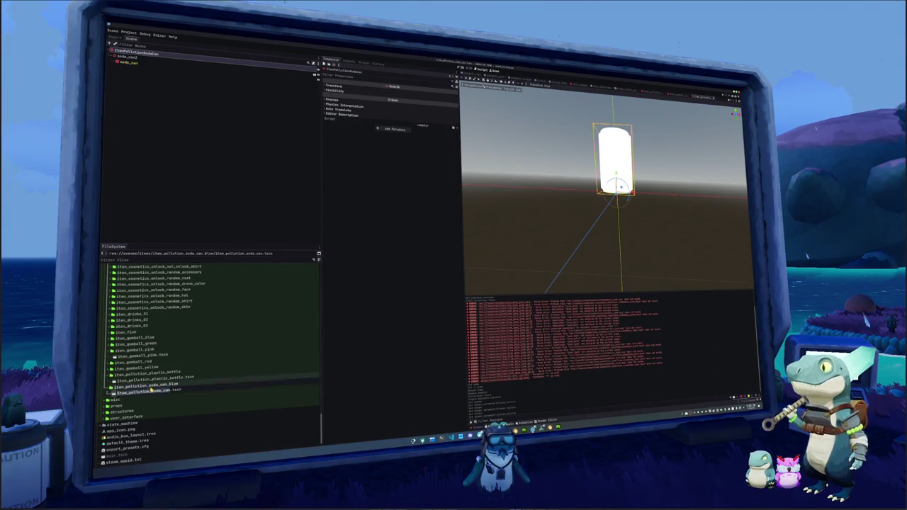
type("ue")
key("Return")
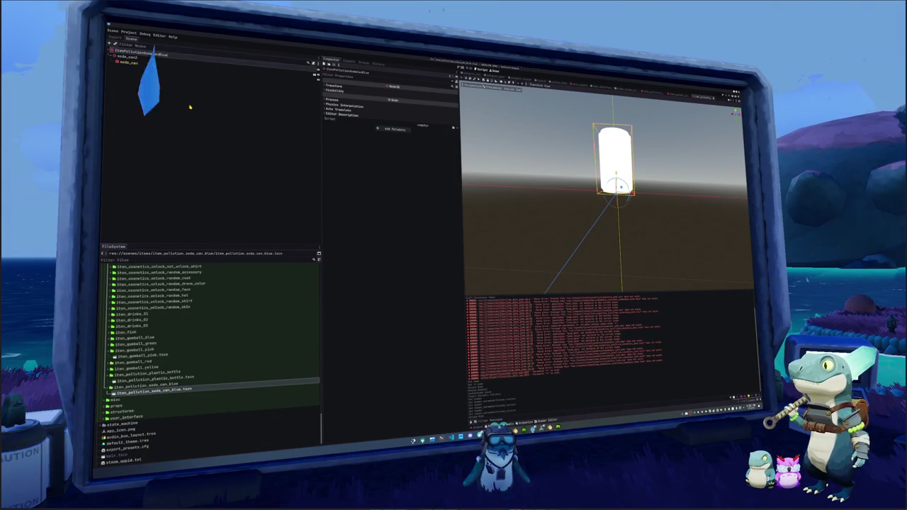
Quick Load the blue material into the soda can mesh's Material Override.
left_click(155, 64)
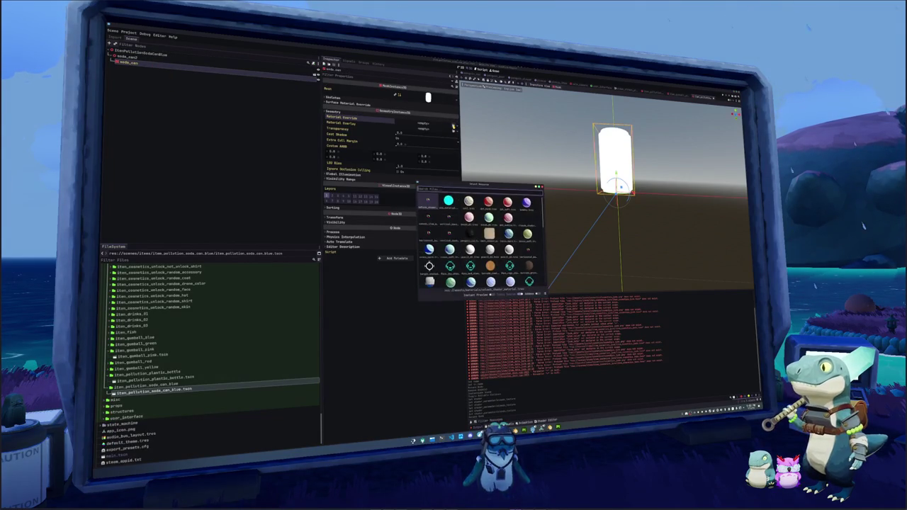
type("blue")
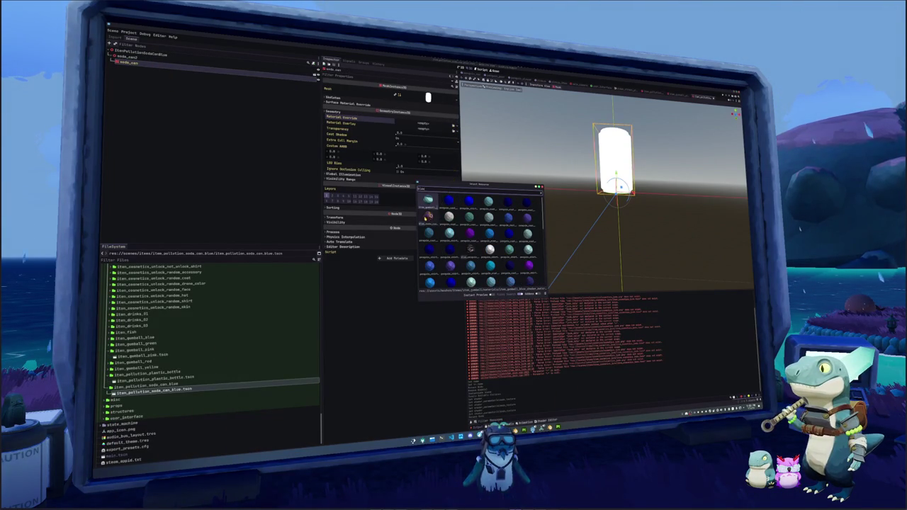
key("Return")
mouse_move(511, 226)
left_mouse_down()
mouse_move(557, 217)
mouse_move(561, 205)
left_mouse_up()
Duplicate the folder as item_pollution_soda_can_red and rename its scene to item_pollution_soda_can_red.tscn.
left_click(145, 386)
key("ctrl+d")
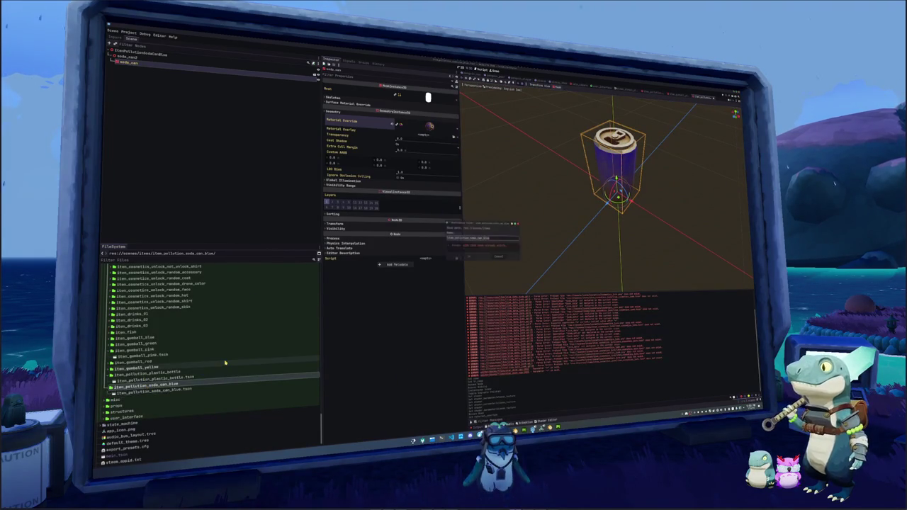
type("red")
key("Return")
double_click(183, 398)
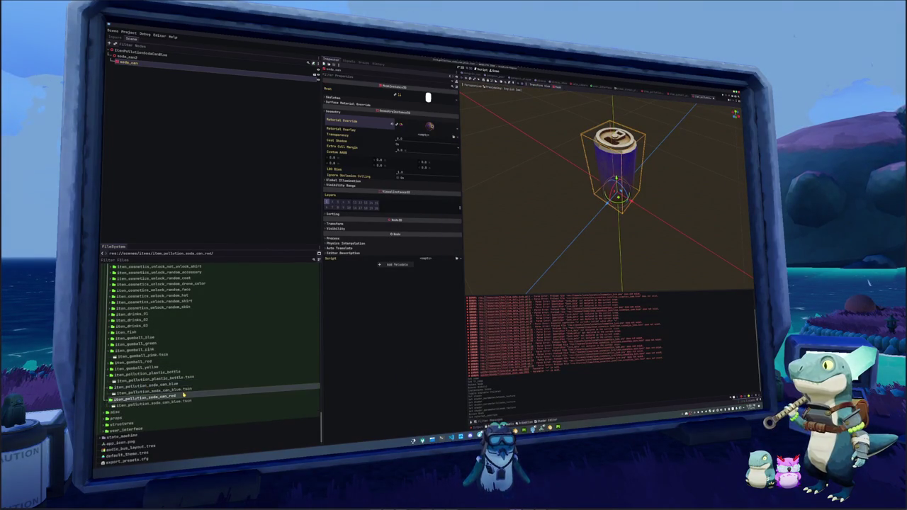
left_click(186, 401)
double_click(177, 401)
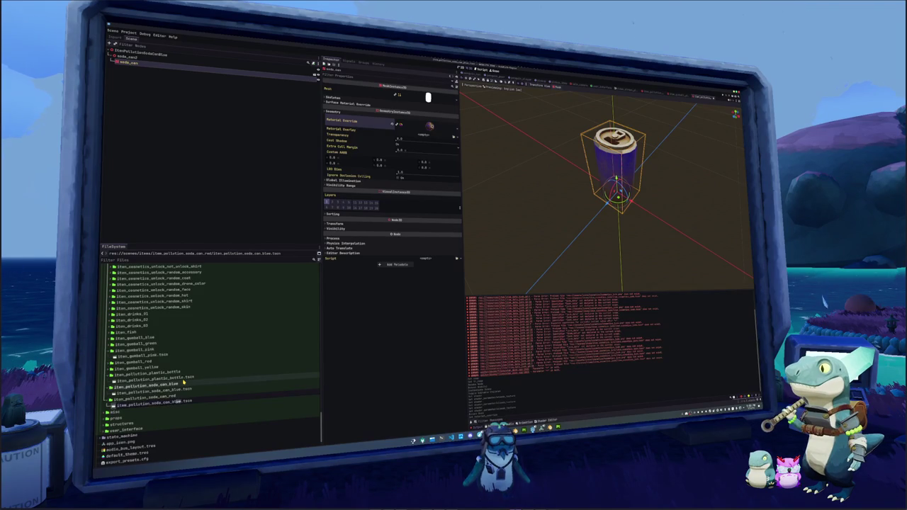
type("red")
key("Return")
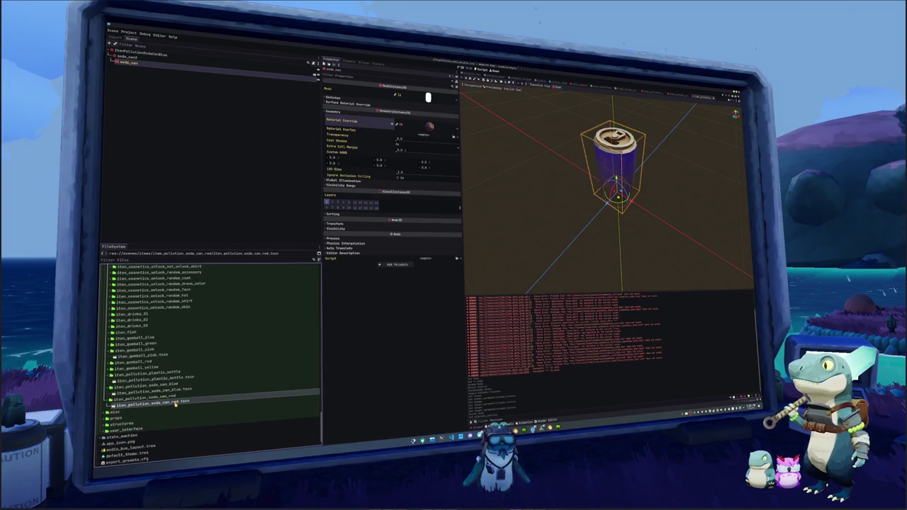
left_click(181, 54)
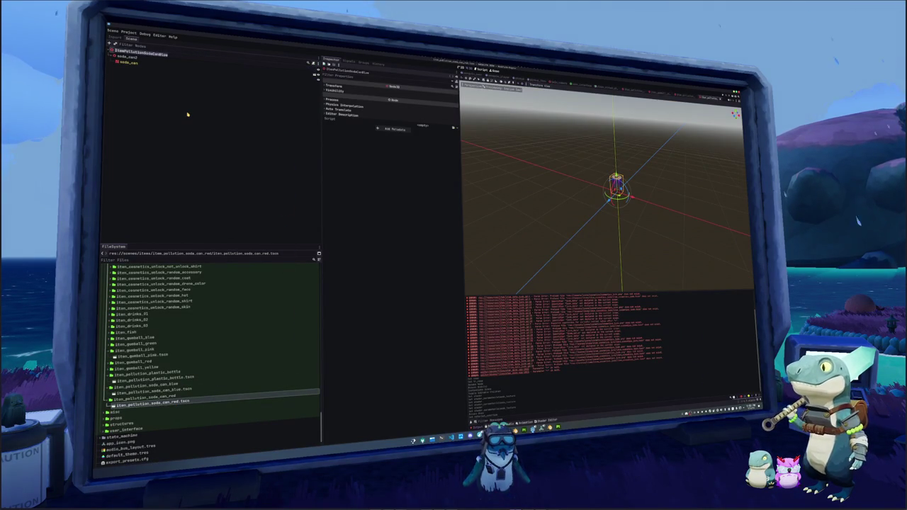
Rename the root to ItemPollutionSodaCanRed and give the can the red material.
key("Return")
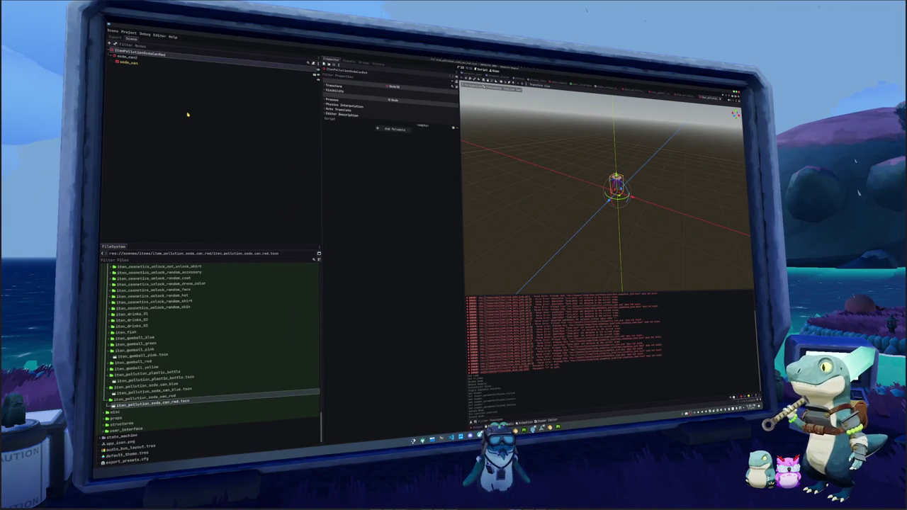
left_click(128, 62)
left_click(334, 111)
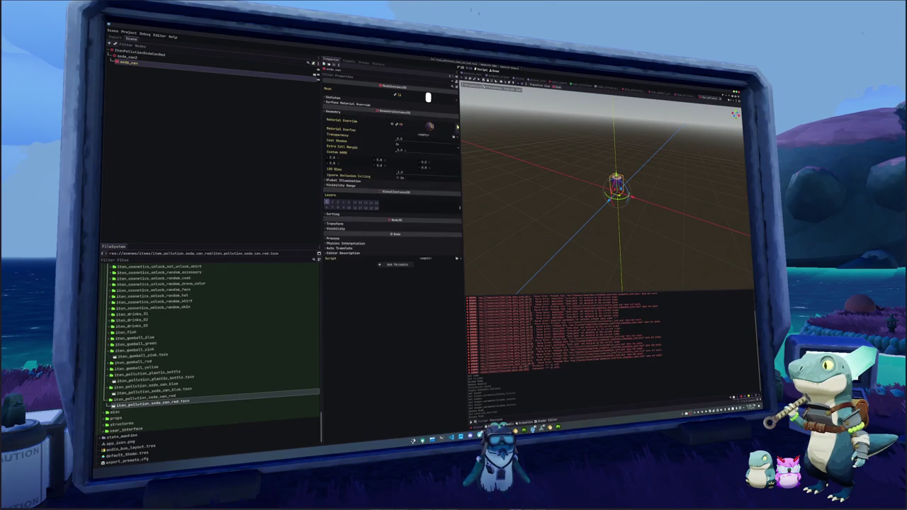
left_click(458, 127)
left_click(429, 163)
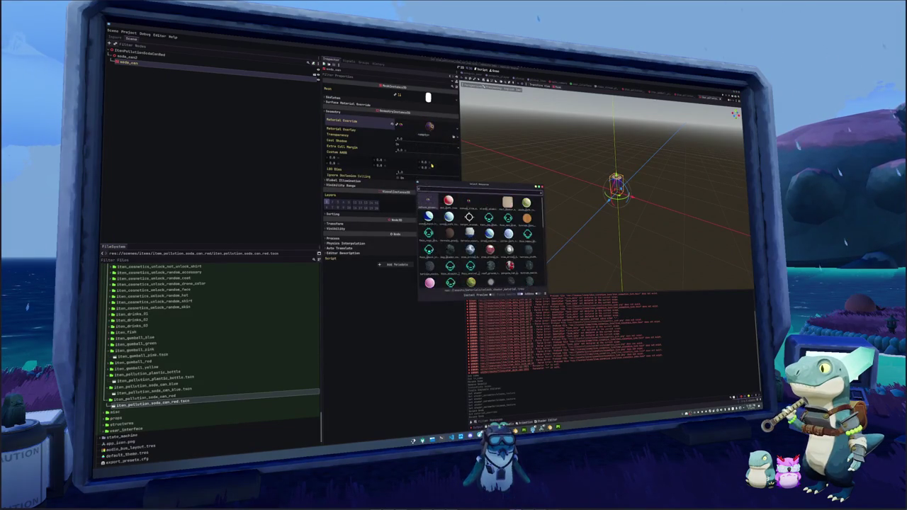
type("red")
key("Return")
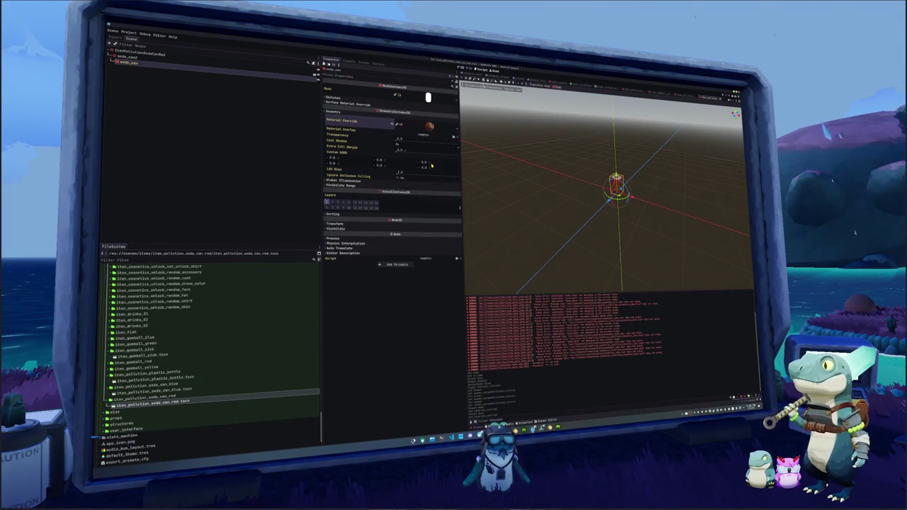
Duplicate the red folder as item_pollution_soda_can_green and select its copied scene.
left_click(145, 396)
key("ctrl+d")
type("green")
key("Return")
left_click(183, 390)
double_click(152, 396)
scroll(170, 376, "down", 2)
left_click(173, 372)
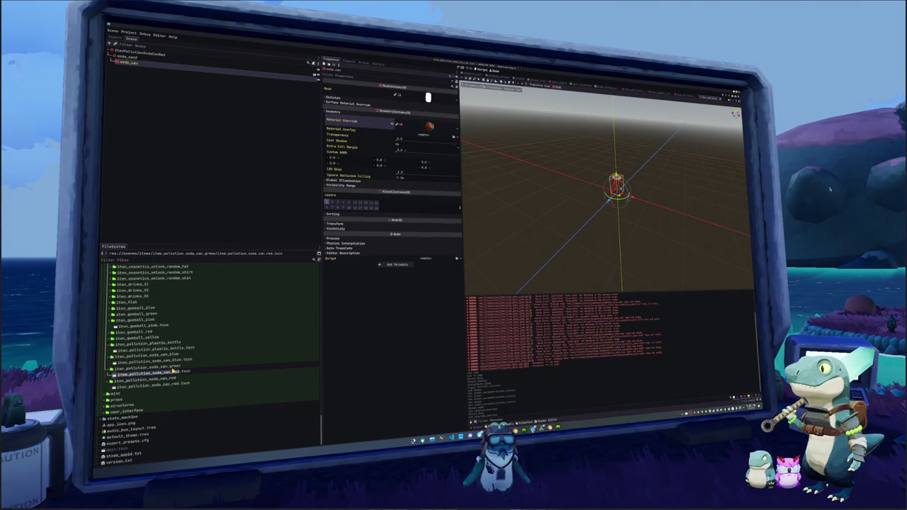
Rename the scene to item_pollution_soda_can_green.tscn and its root to ItemPollutionSodaCanGreen.
type("green")
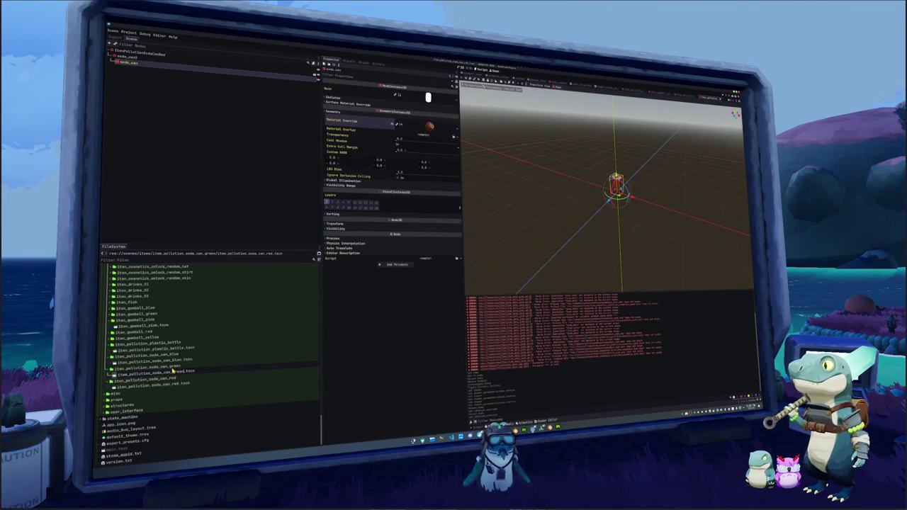
key("Return")
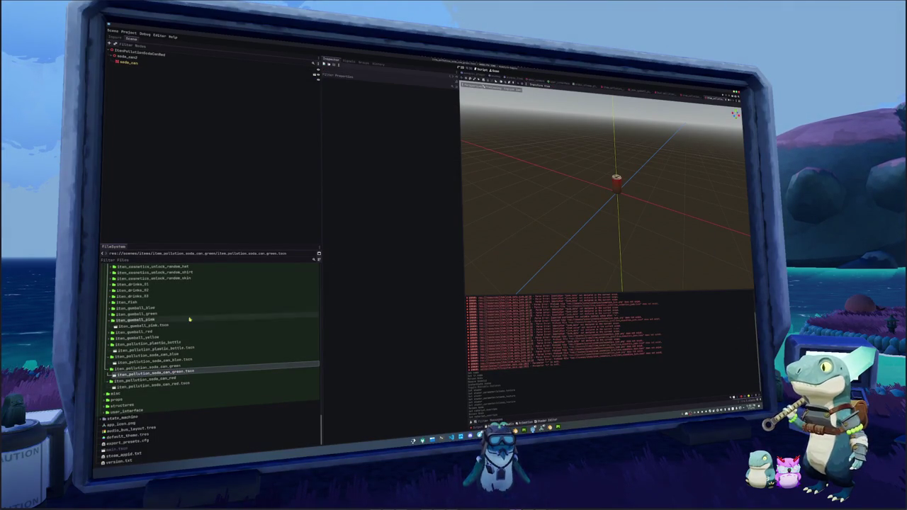
left_click(185, 64)
key("F2")
type("Green")
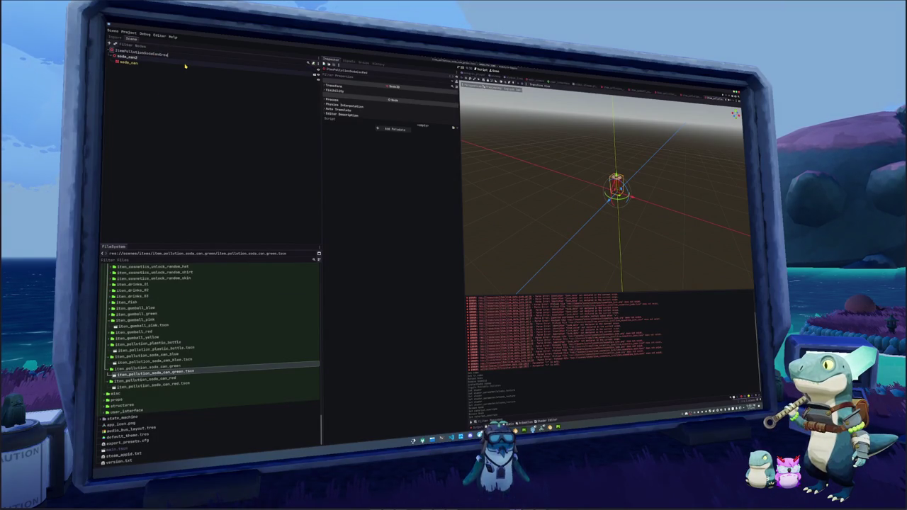
key("Return")
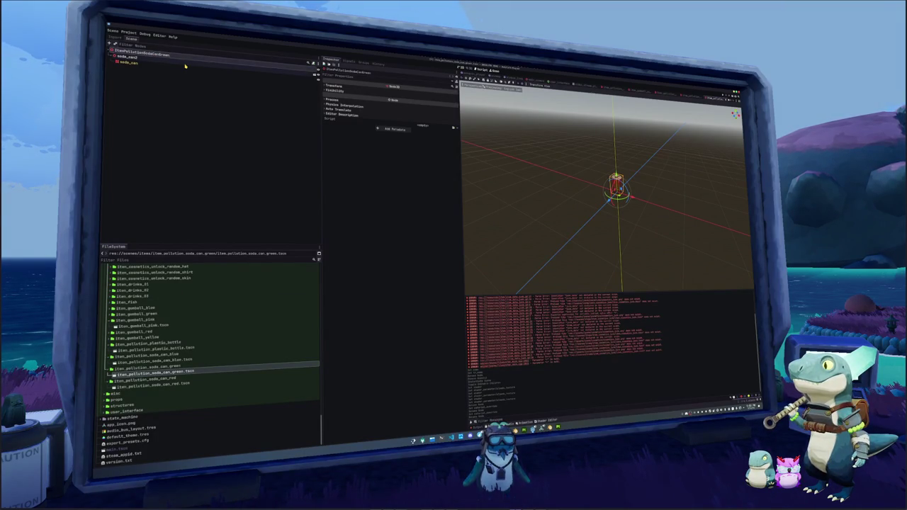
Assign a green material to the can's Material Override.
left_click(185, 64)
left_click(407, 114)
left_click(399, 124)
left_click(431, 163)
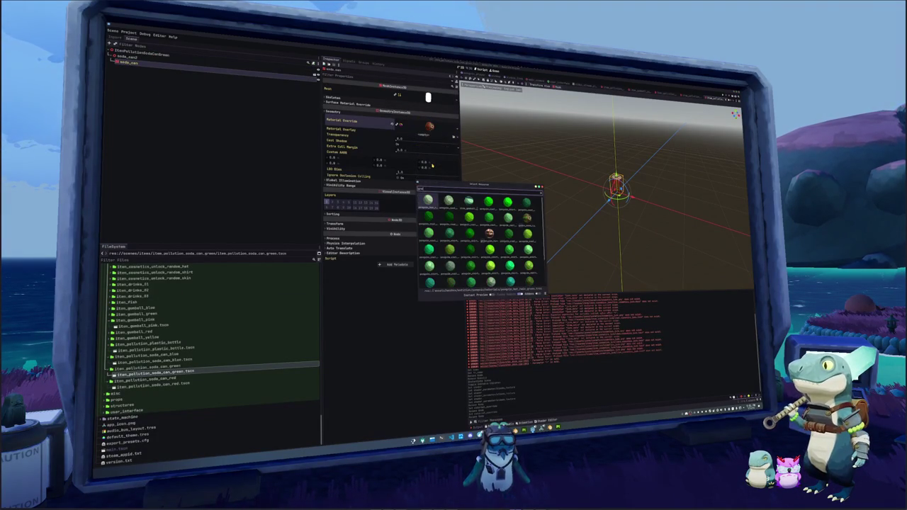
double_click(527, 218)
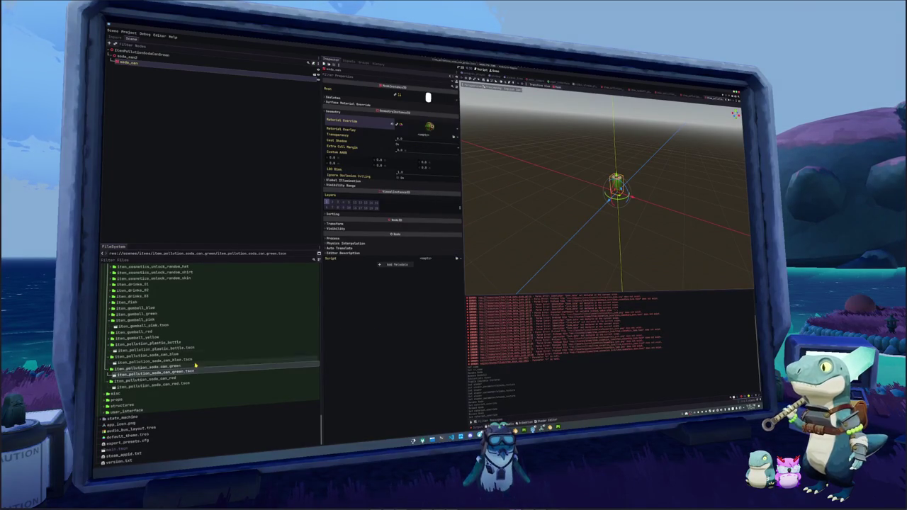
Open item_data_pollution_plastic_bottle.tres in the FileSystem.
scroll(155, 356, "up", 15)
scroll(154, 355, "up", 10)
left_click(150, 380)
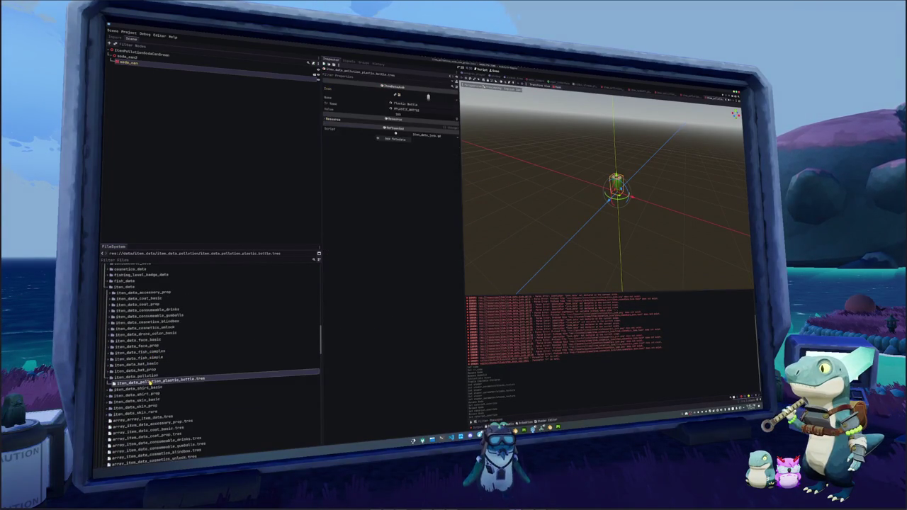
Duplicate the plastic bottle data as item_data_pollution_soda_can_red.tres with the red soda can icon.
key("ctrl+d")
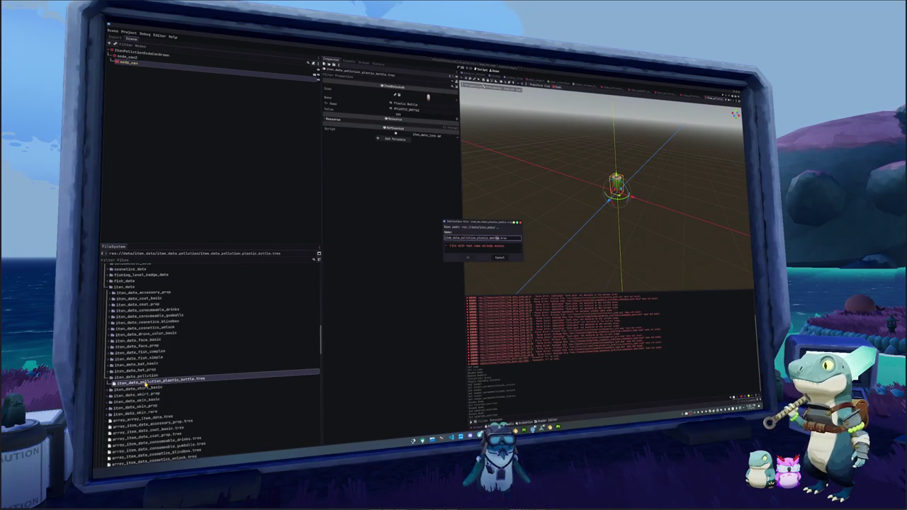
type("soda_can")
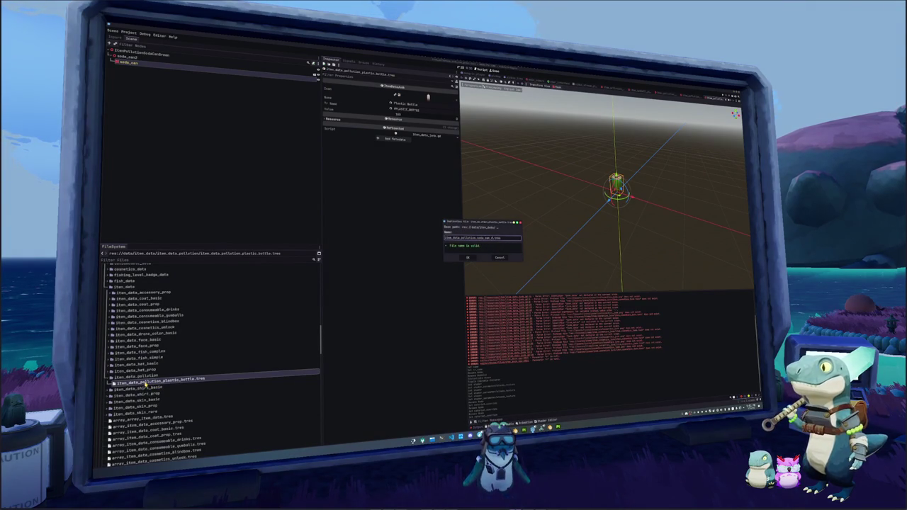
key("Return")
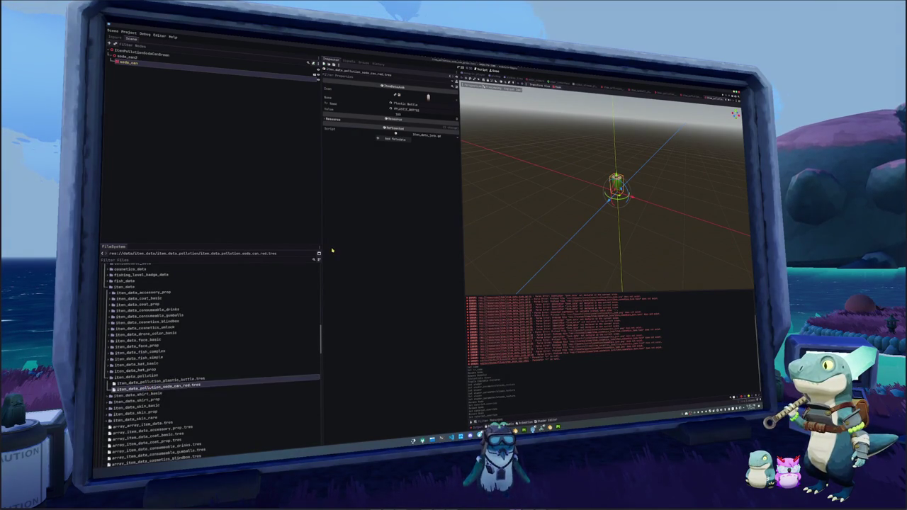
left_click(457, 98)
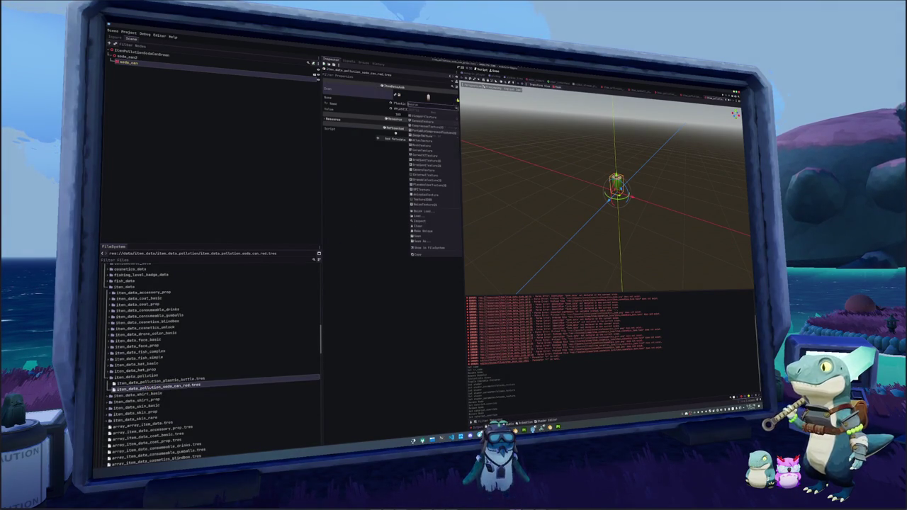
left_click(422, 212)
type("red ")
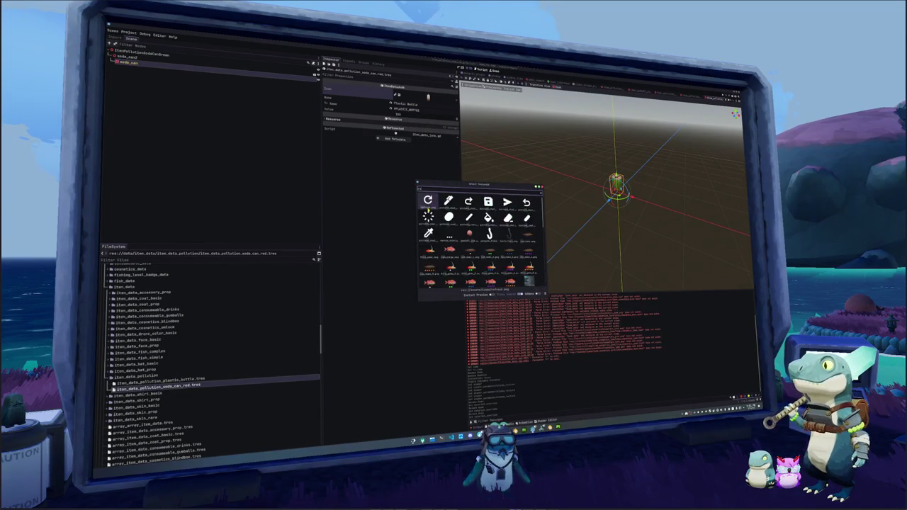
type("so")
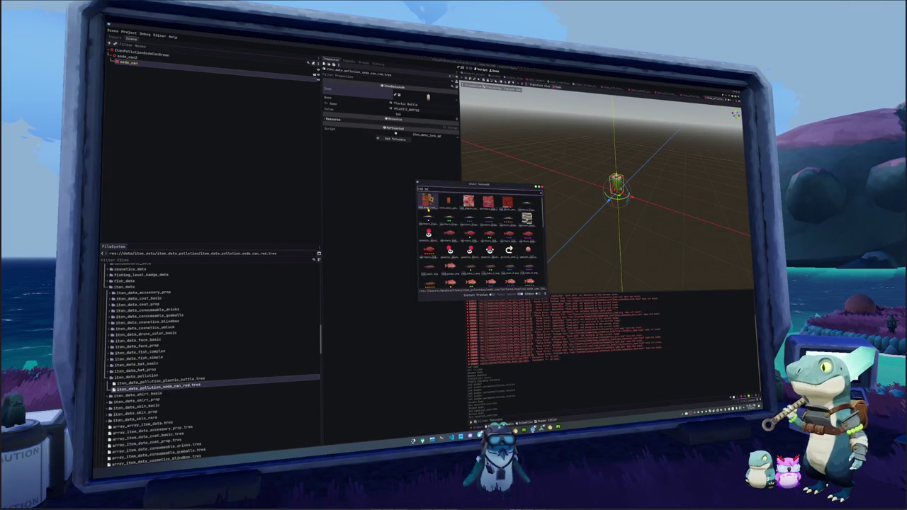
double_click(442, 202)
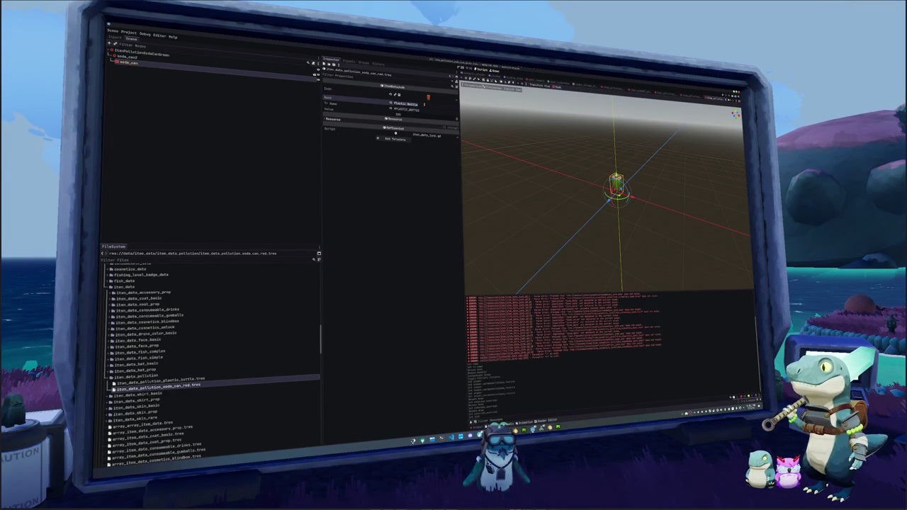
Set the item name to Soda Can Red and the ID to SODA_CAN_RED.
type("Soda Can Red")
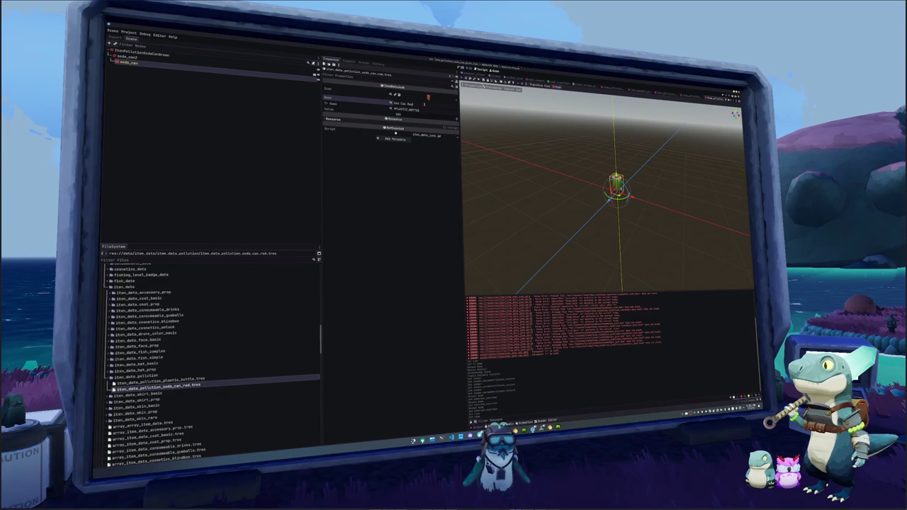
double_click(422, 110)
type("SODA_CAN_RED")
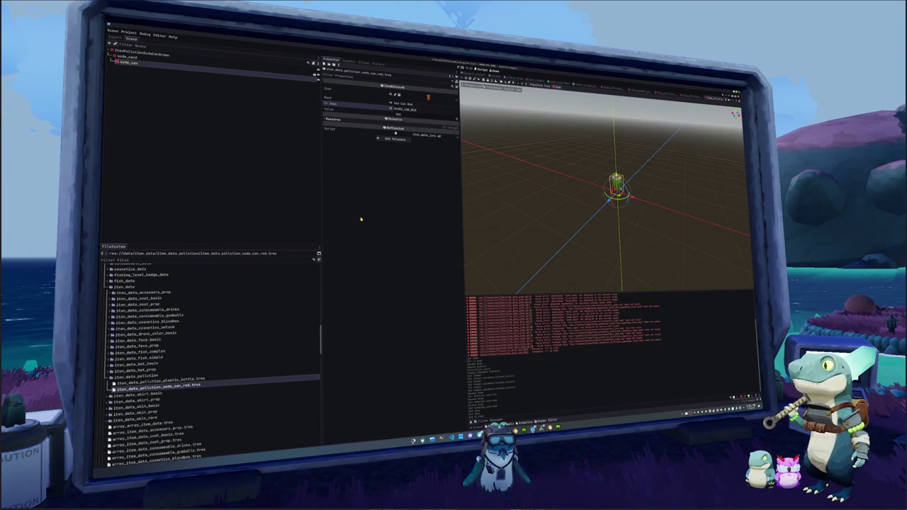
key("ctrl+d")
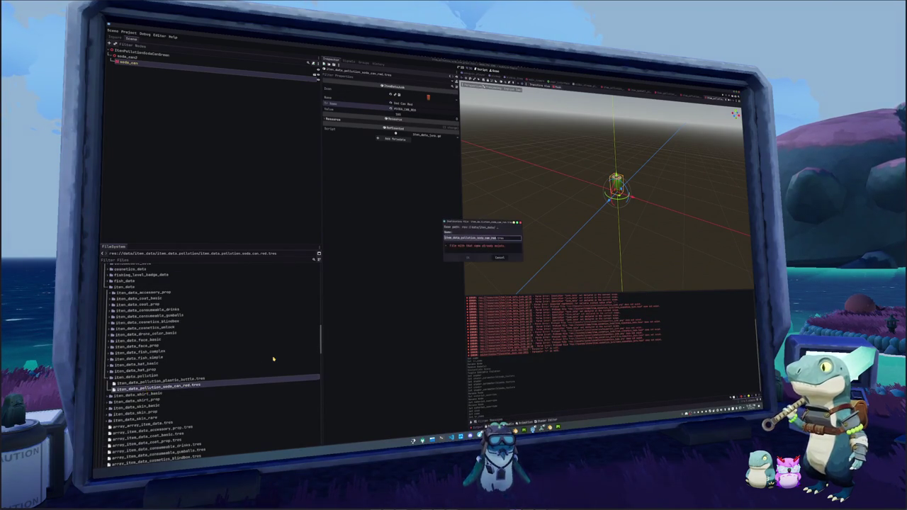
Name the duplicated data file item_data_pollution_soda_can_blue.tres.
key("Right")
key("shift+Left")
key("shift+Left")
key("shift+Left")
type("e")
key("Return")
Give the blue data the blue soda can icon, name Soda Can Blue and ID SODA_CAN_BLUE.
left_click(182, 386)
left_click(457, 100)
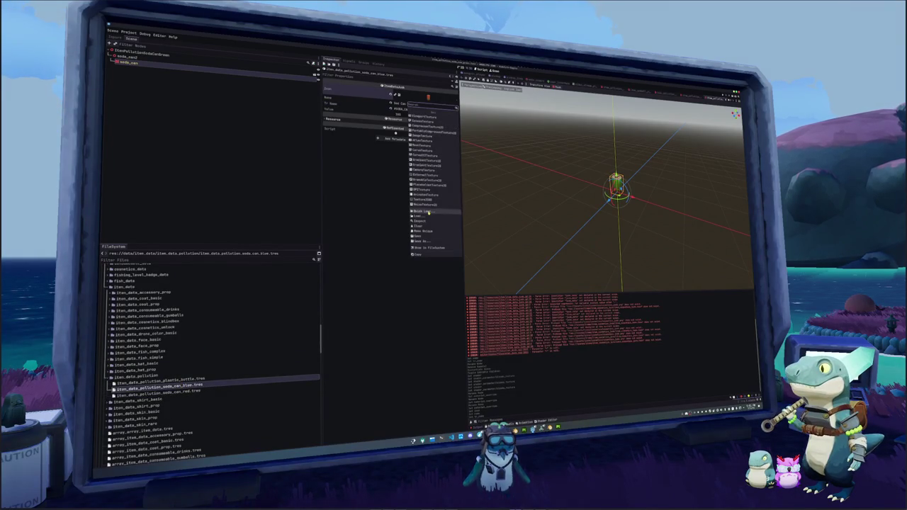
left_click(434, 212)
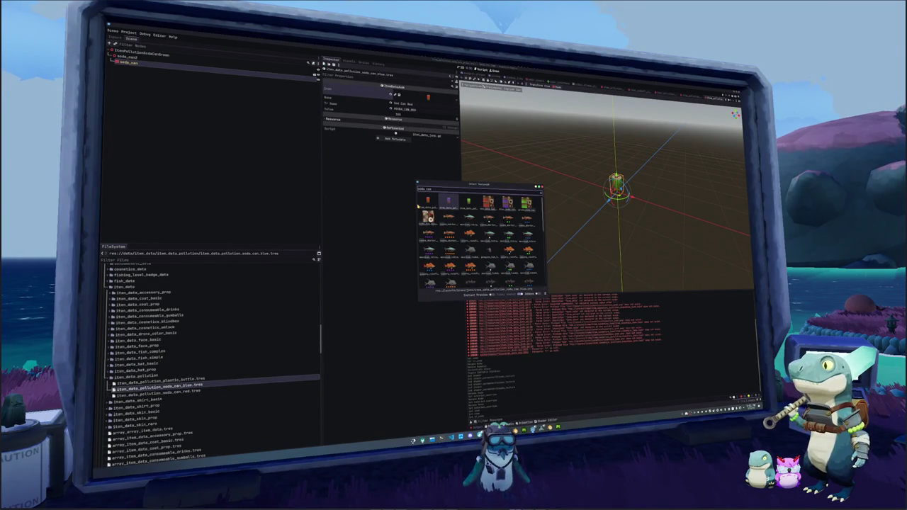
double_click(418, 204)
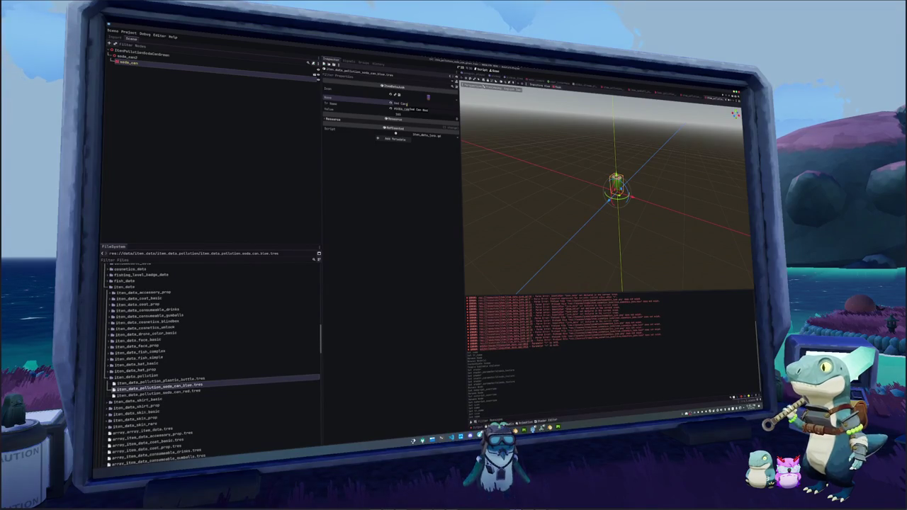
type("Bl")
left_click(407, 107)
type("ue")
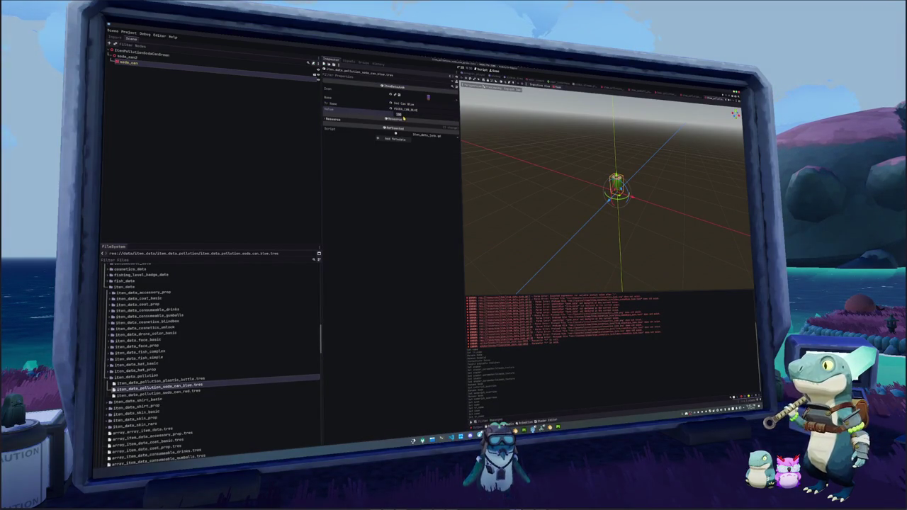
Duplicate the red soda can data as item_data_pollution_soda_can_green.tres.
left_click(177, 379)
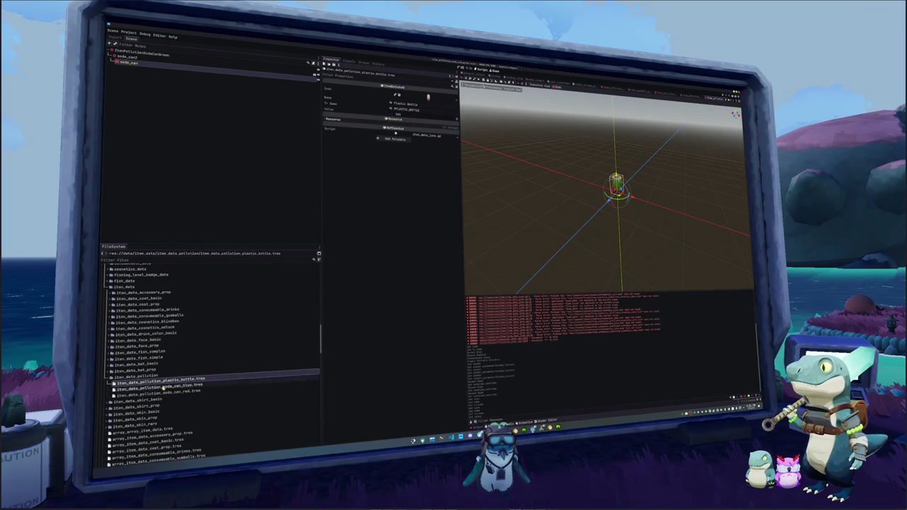
left_click(168, 391)
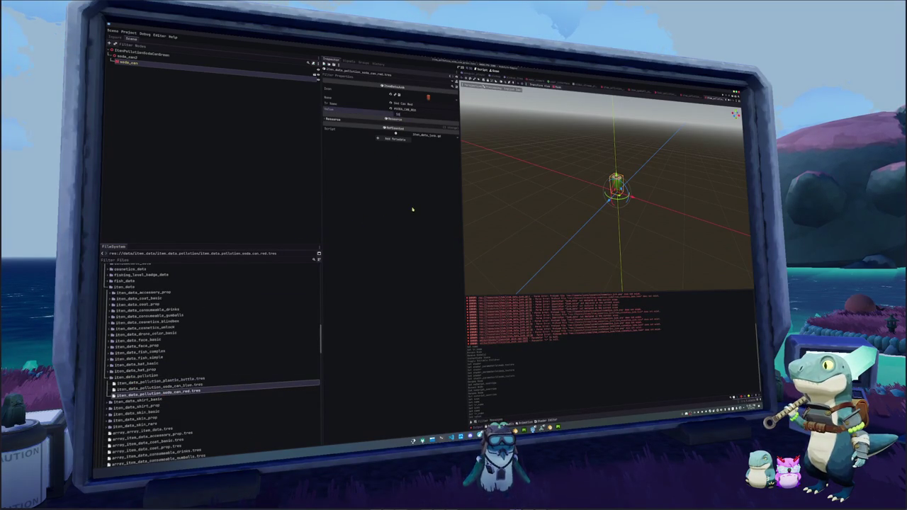
key("ctrl+d")
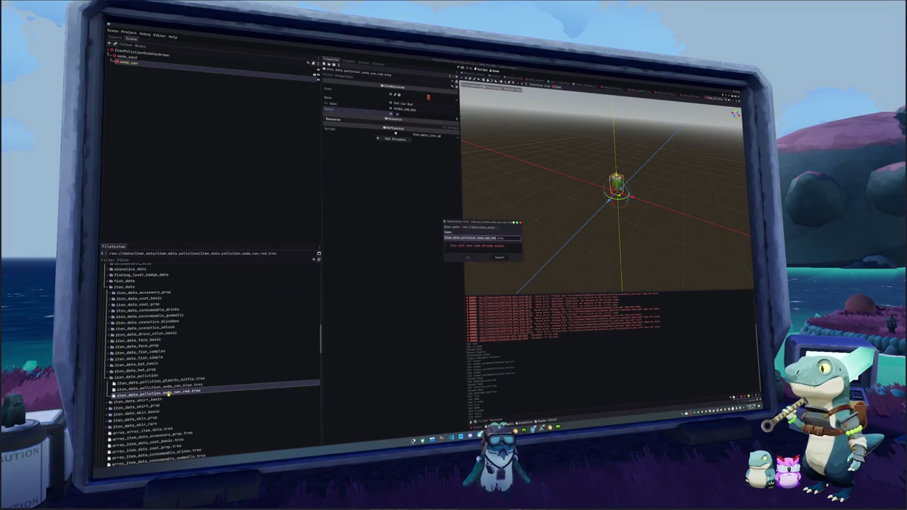
key("Right")
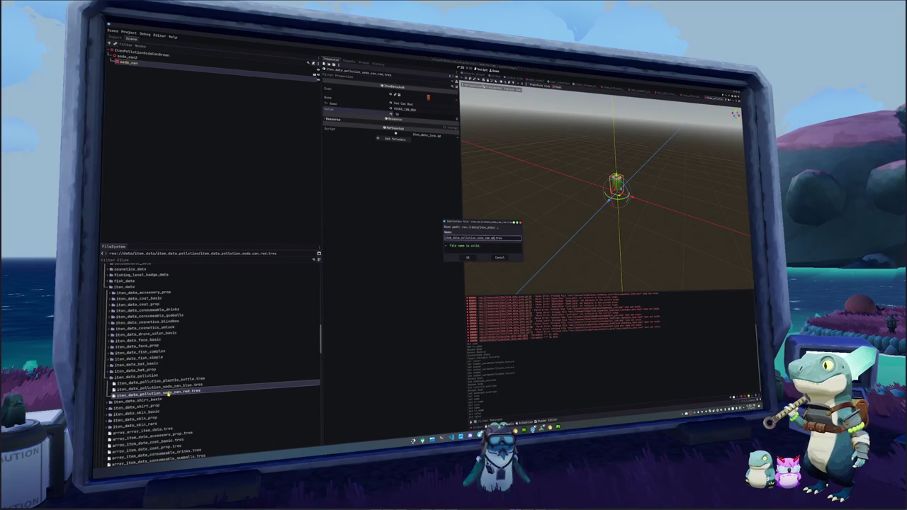
key("Return")
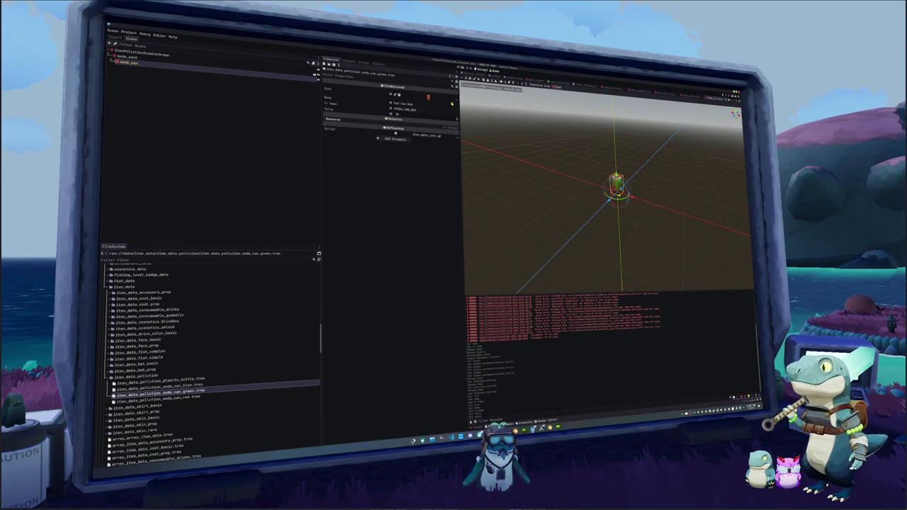
Give the green data the green soda can icon, name Soda Can Green and ID SODA_CAN_GREEN.
left_click(457, 98)
left_click(415, 211)
type("green c")
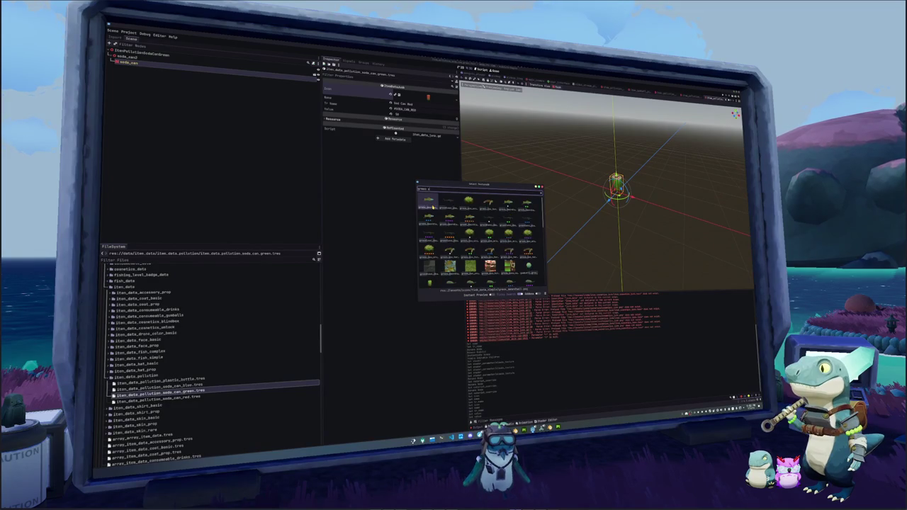
double_click(430, 261)
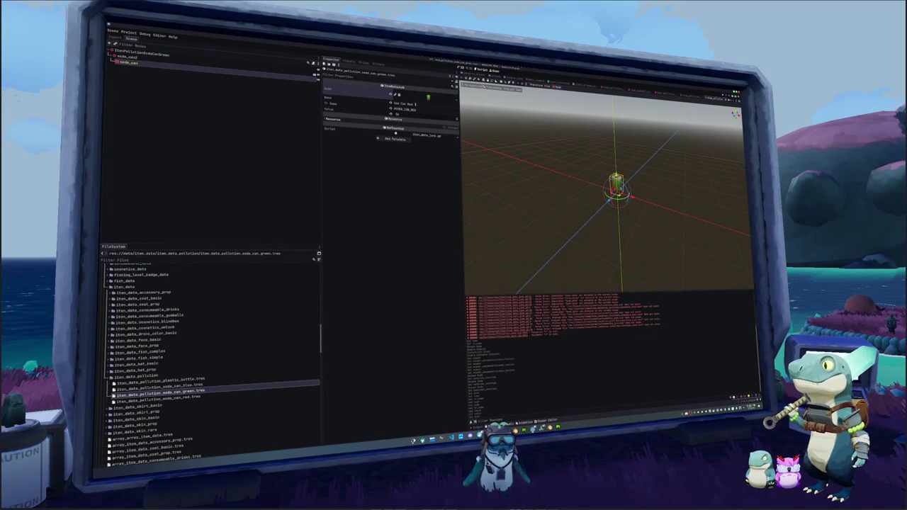
type("Green")
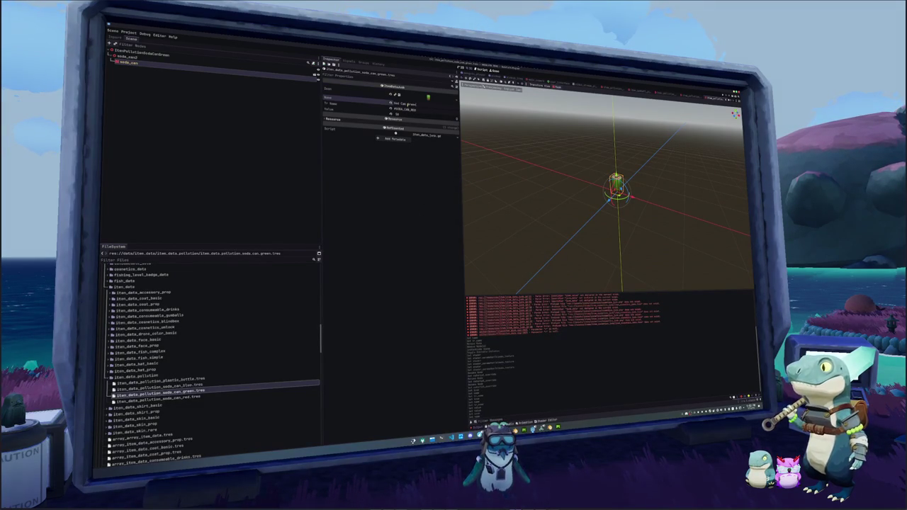
key("Tab")
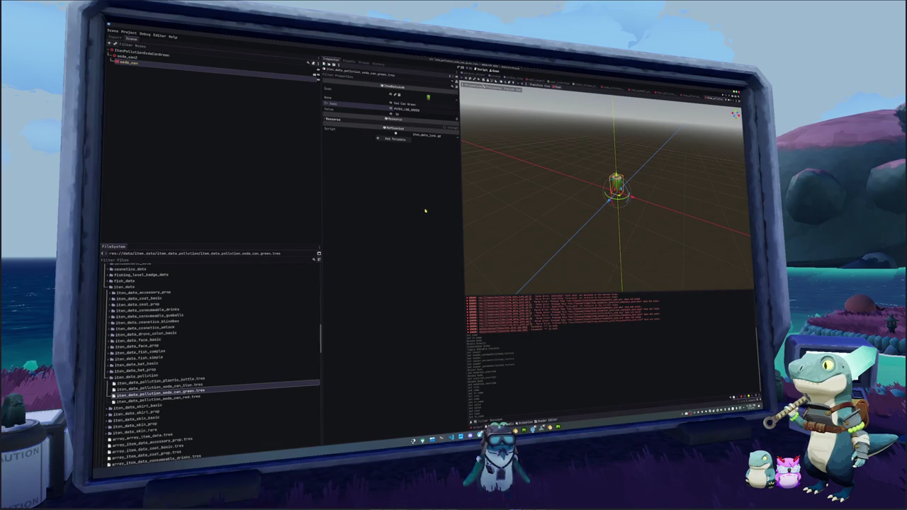
left_click(167, 386)
Duplicate array_item_data_skin_rare.tres as array_item_data_pollution.tres.
scroll(170, 397, "down", 5)
left_click(178, 423)
key("ctrl+d")
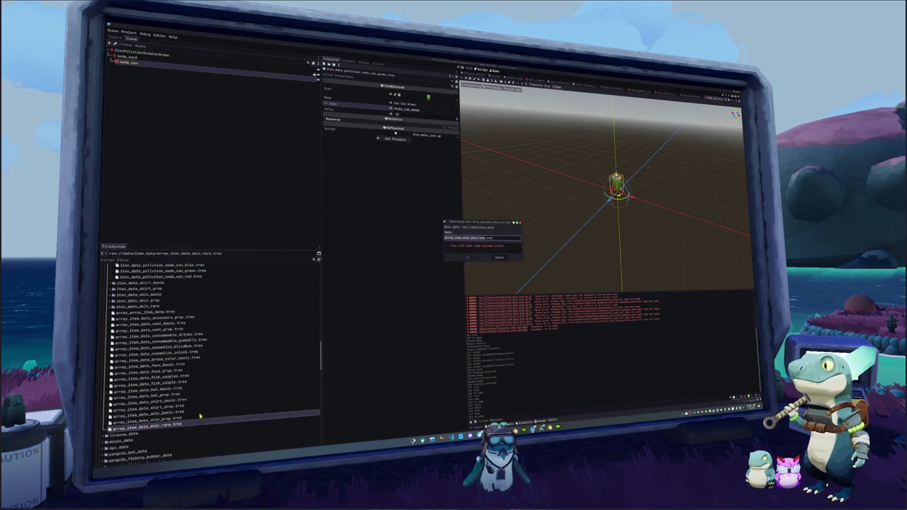
key("Right")
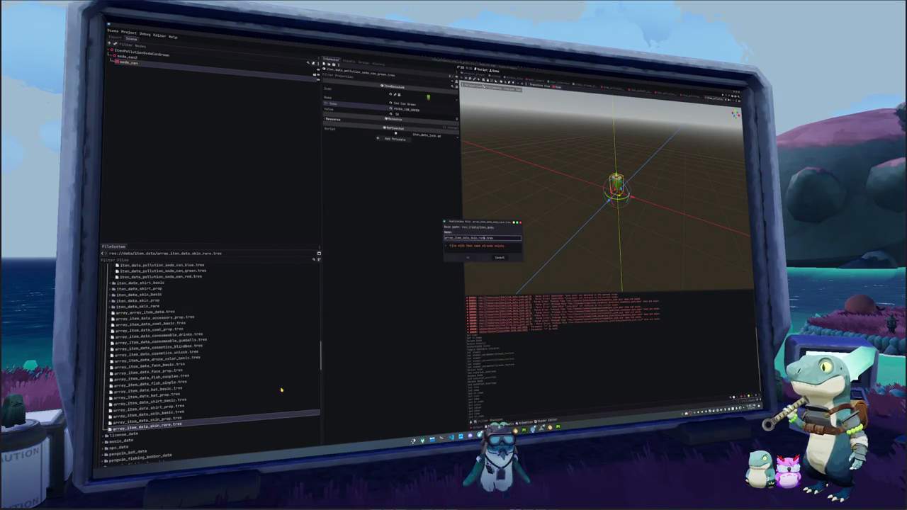
type("s")
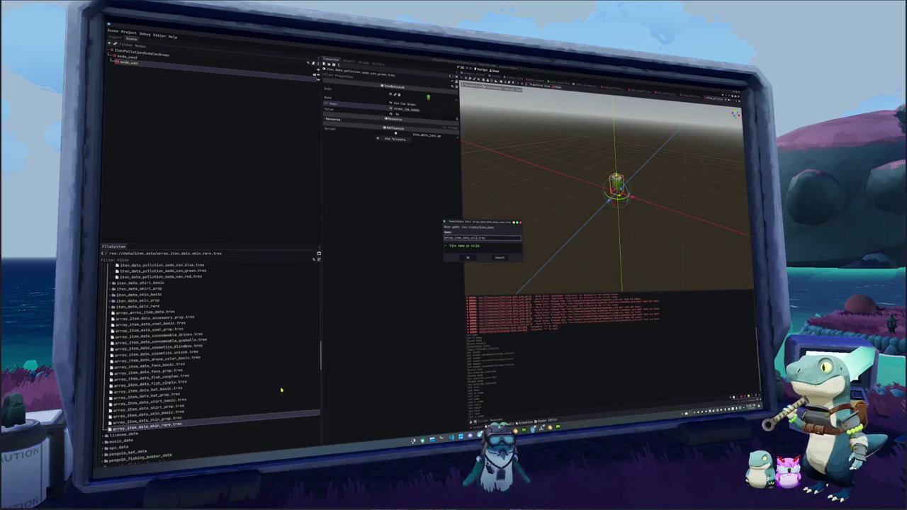
key("Return")
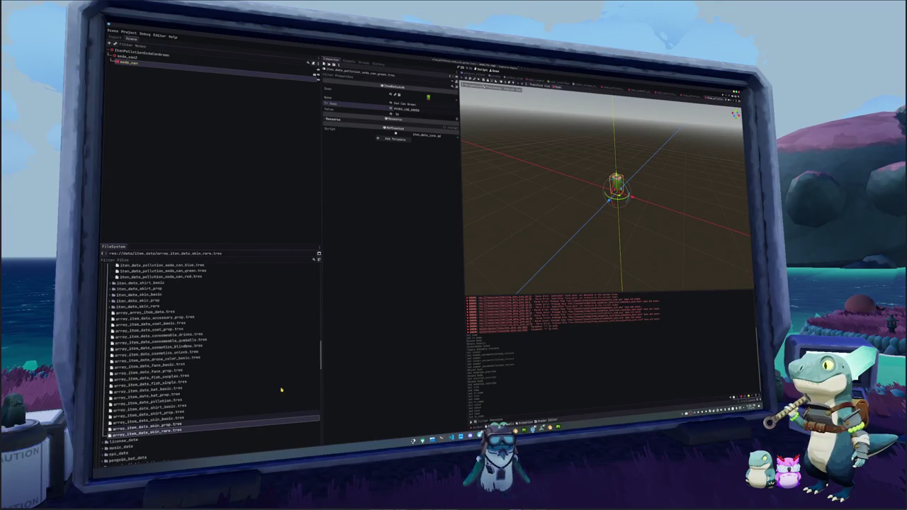
Fill the pollution array's Data with the four pollution item files and save.
left_click(149, 401)
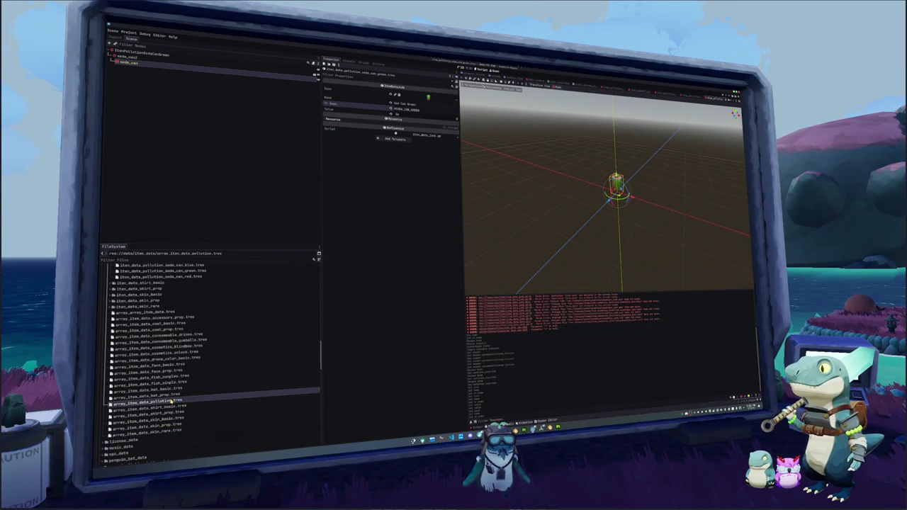
left_click(391, 92)
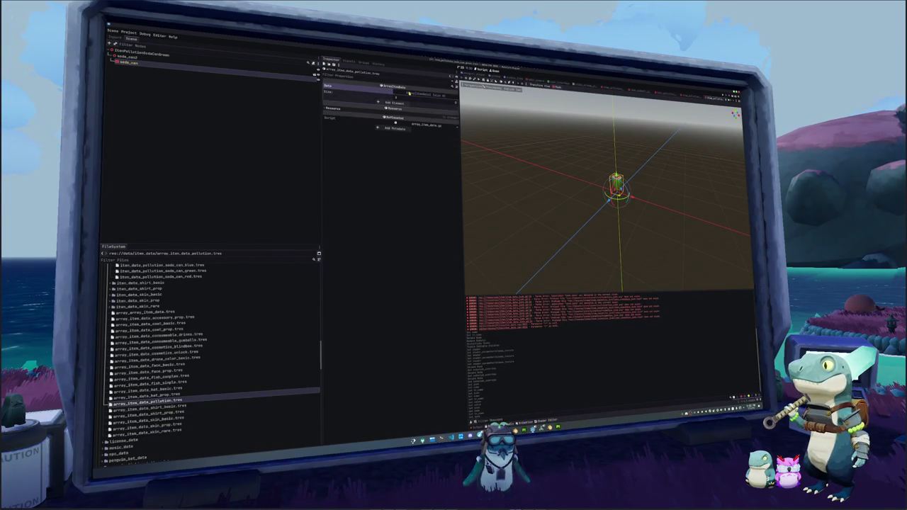
scroll(212, 355, "up", 3)
left_click(162, 331)
left_click(170, 349, "shift")
mouse_move(174, 339)
left_mouse_down()
mouse_move(317, 240)
mouse_move(403, 108)
mouse_move(397, 95)
left_mouse_up()
key("ctrl+s")
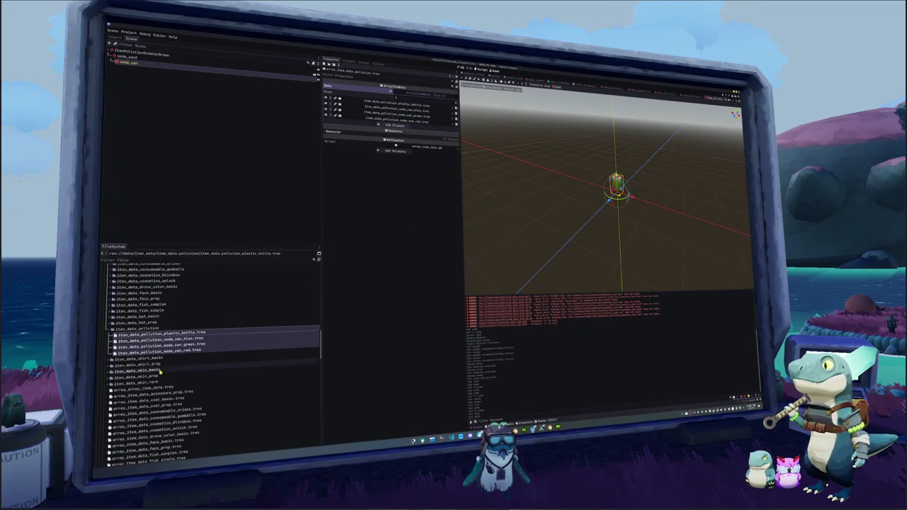
Add array_item_data_pollution.tres as a new Data element in the master item array.
scroll(170, 365, "down", 1)
left_click(141, 363)
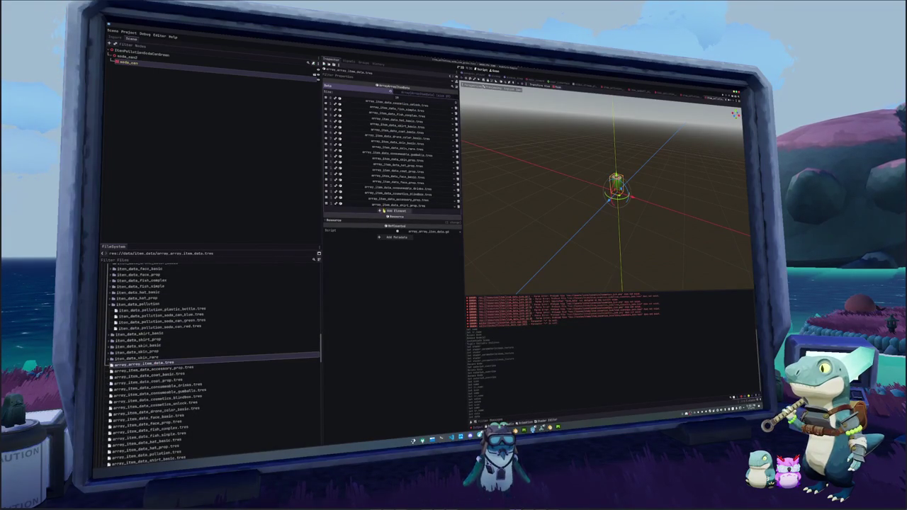
left_click(384, 211)
left_click(452, 212)
type("pollution")
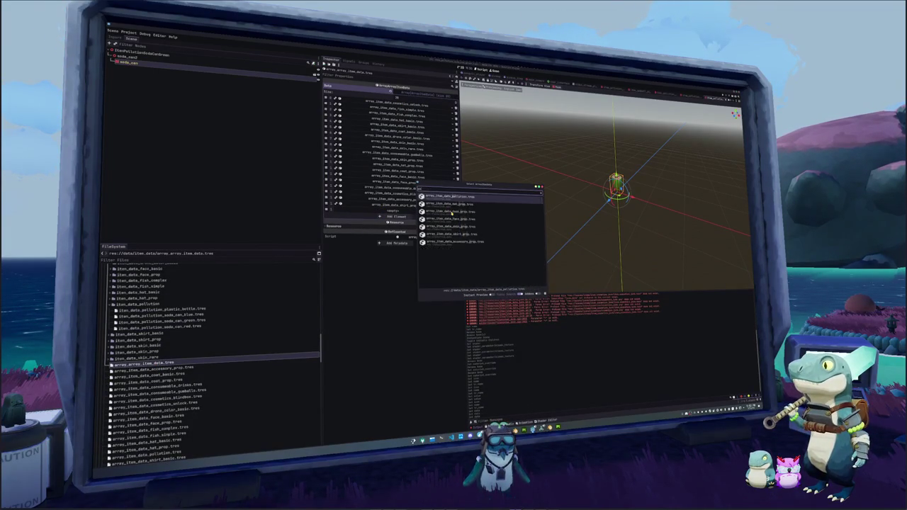
key("Return")
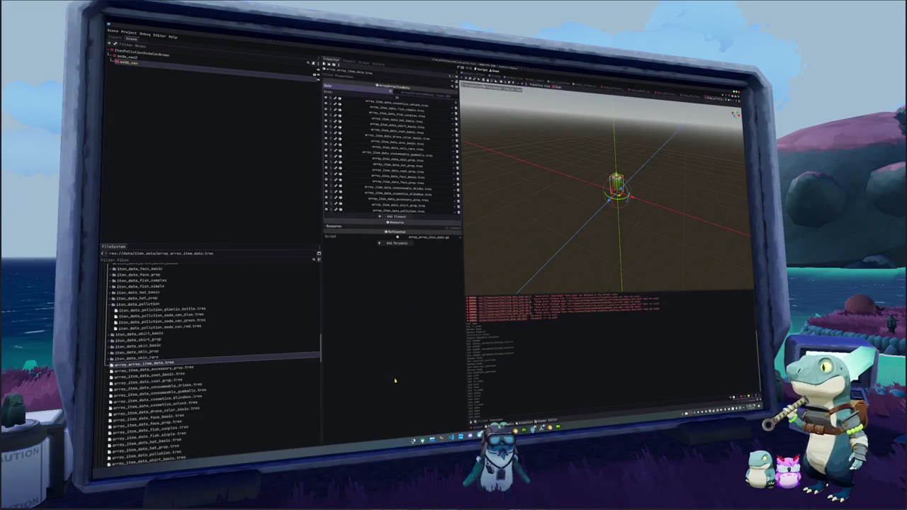
Expand the soda_cup textures and materials folders, then return to Blender.
scroll(213, 361, "down", 10)
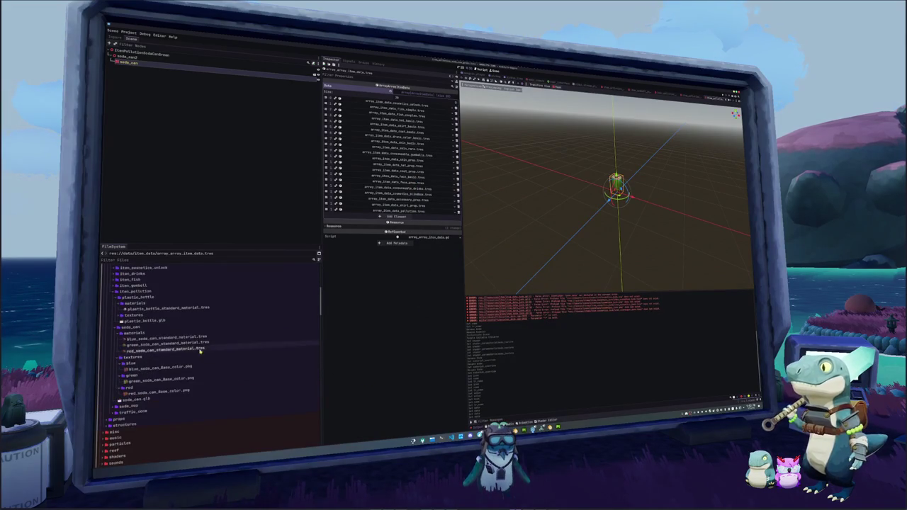
double_click(130, 327)
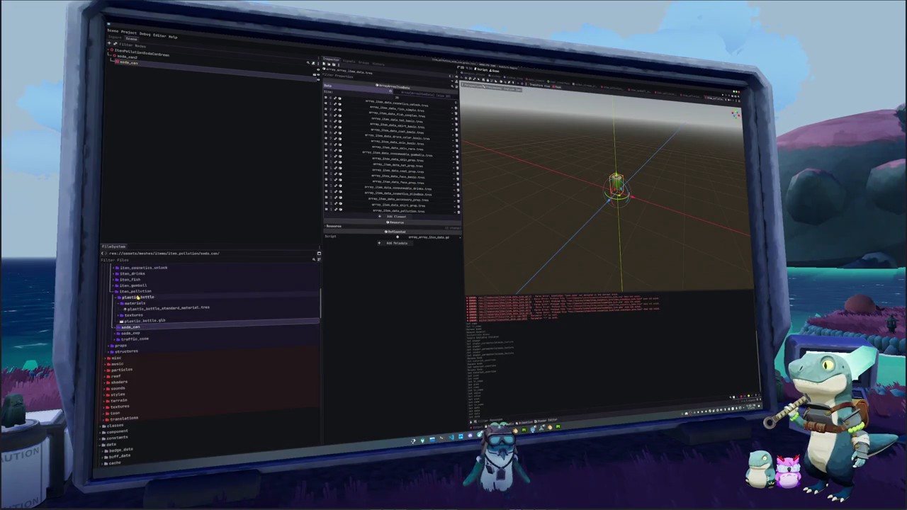
double_click(138, 298)
double_click(134, 309)
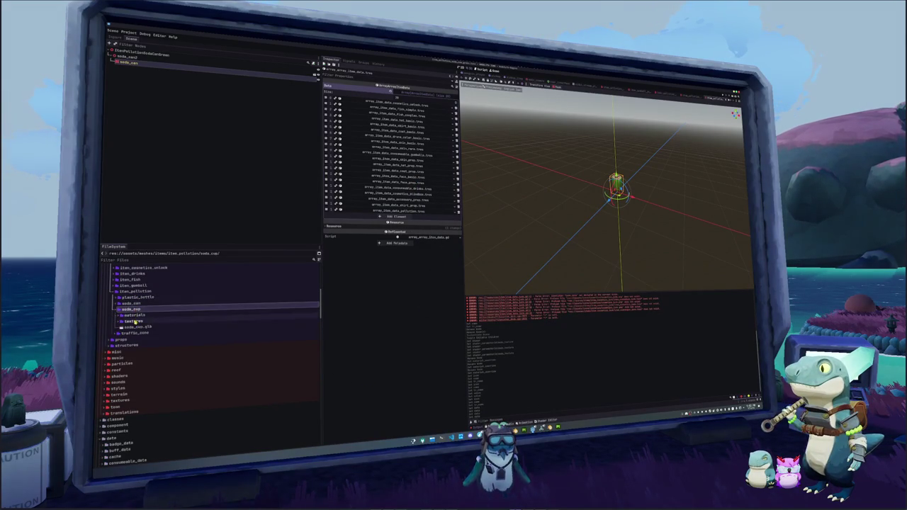
double_click(134, 322)
double_click(134, 315)
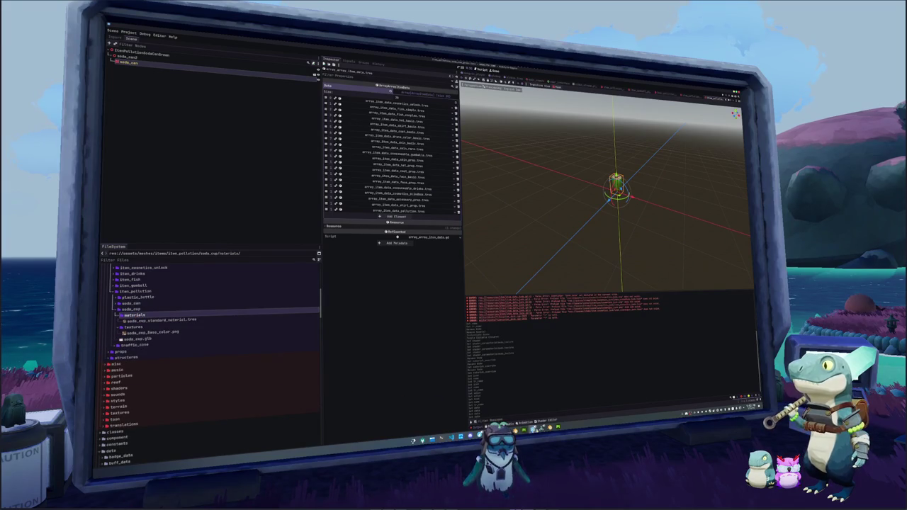
left_click(550, 427)
left_click(116, 30)
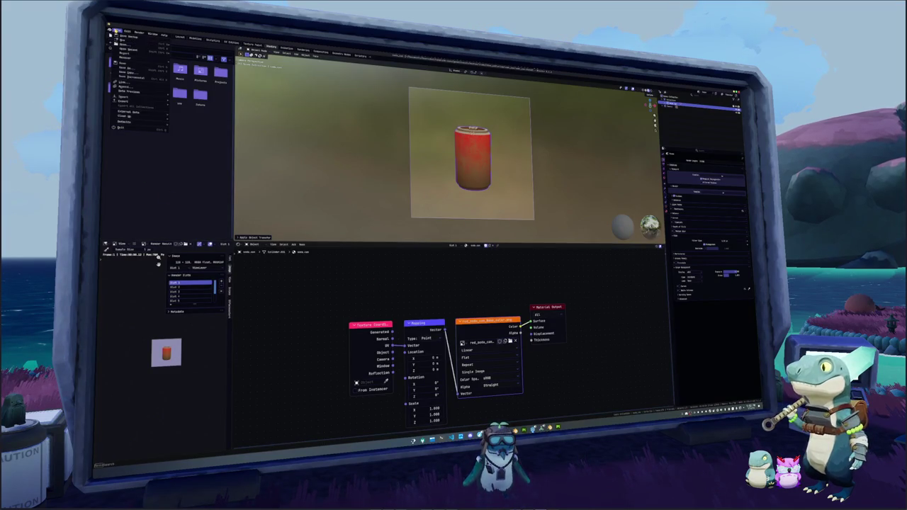
Open the soda cup model .blend file.
left_click(122, 47)
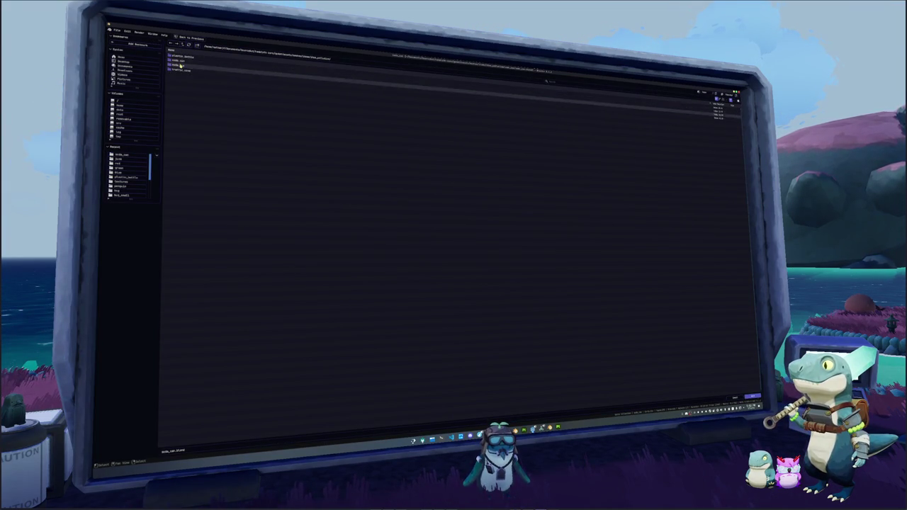
left_click(180, 75)
double_click(180, 75)
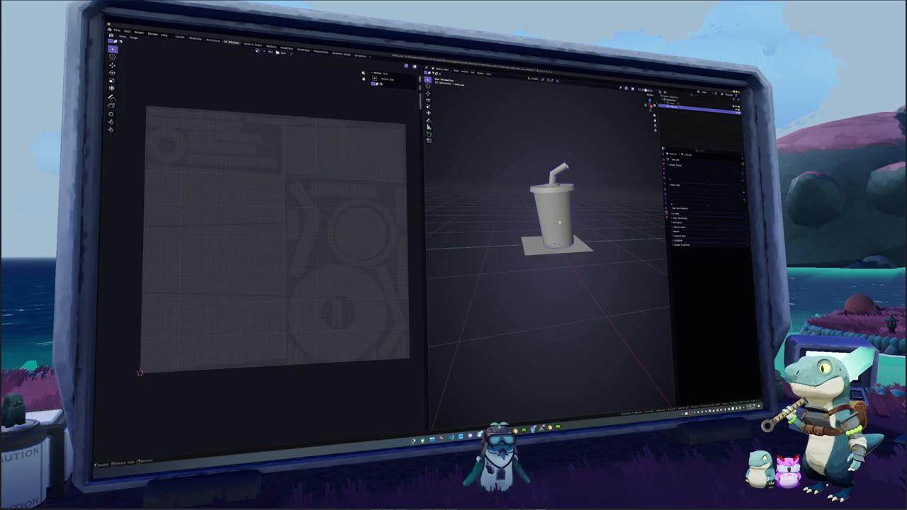
Delete the ground plane and scale the cup down.
key("Delete")
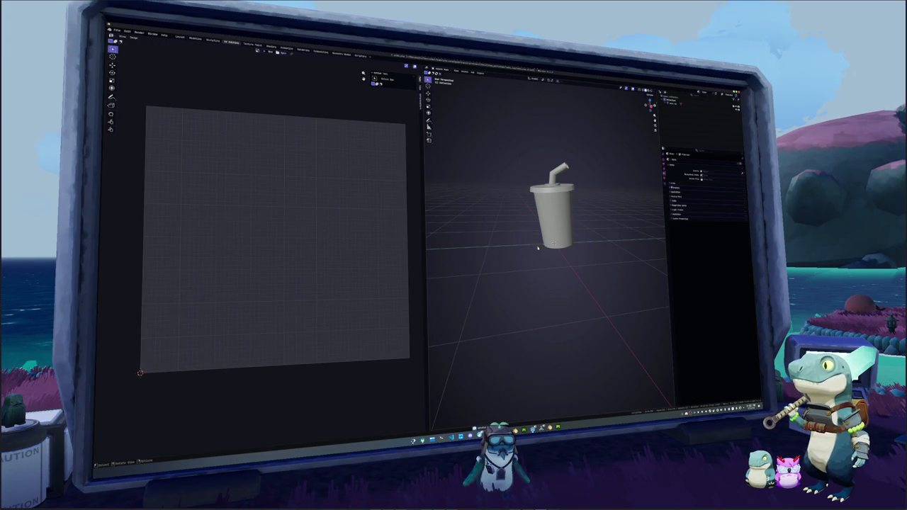
left_click(570, 214)
key("n")
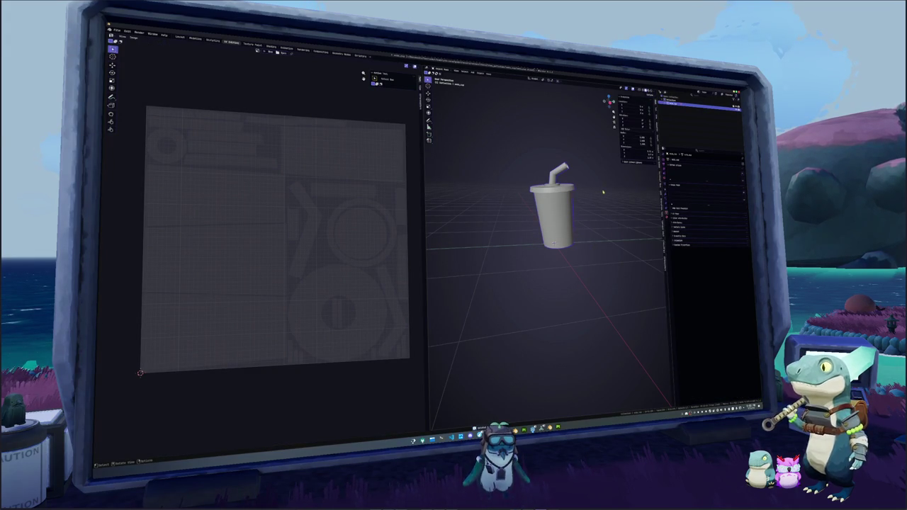
key("s")
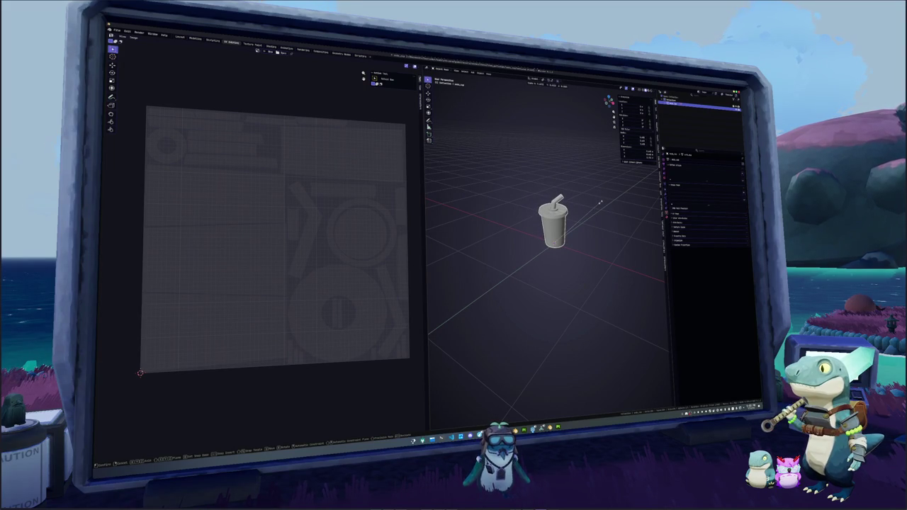
Apply the cup's reduced scale with Ctrl+A.
left_click(601, 202)
key("ctrl+a")
left_click(601, 202)
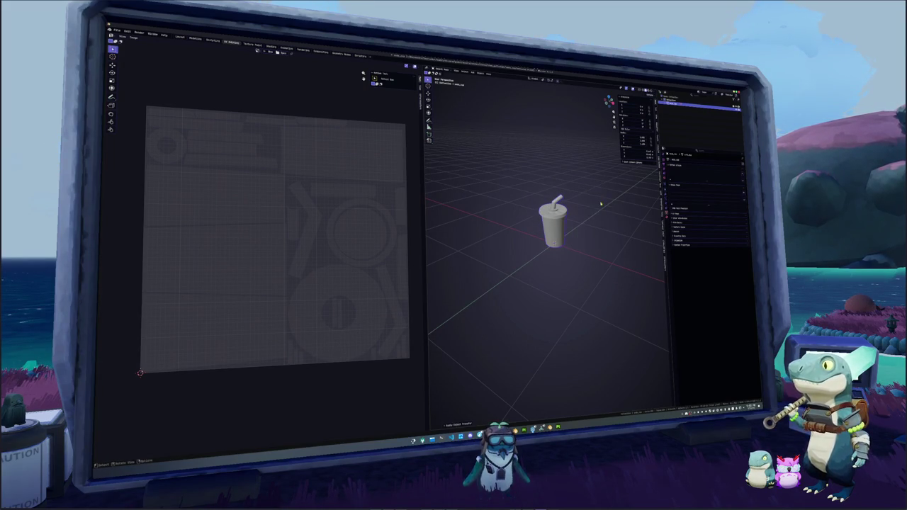
Shade Smooth all of the cup's geometry in Edit Mode.
key("Tab")
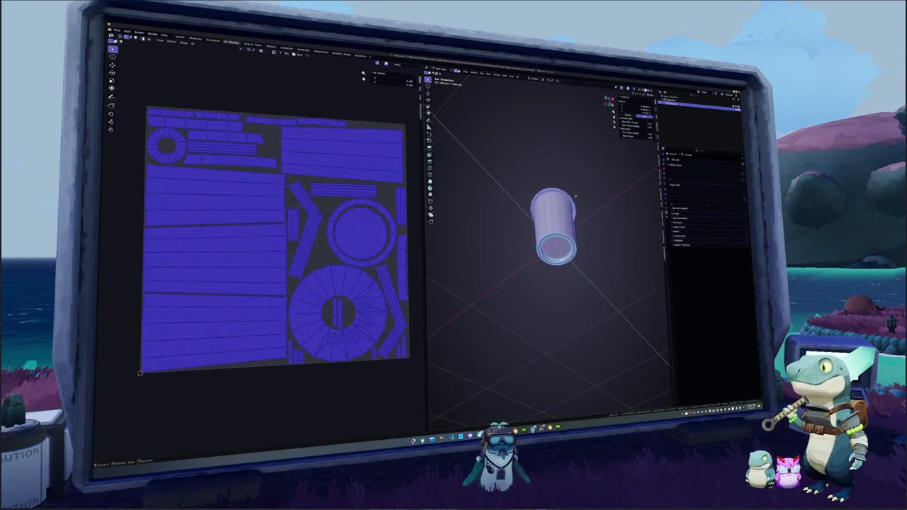
scroll(575, 197, "up", 3)
left_click(586, 182)
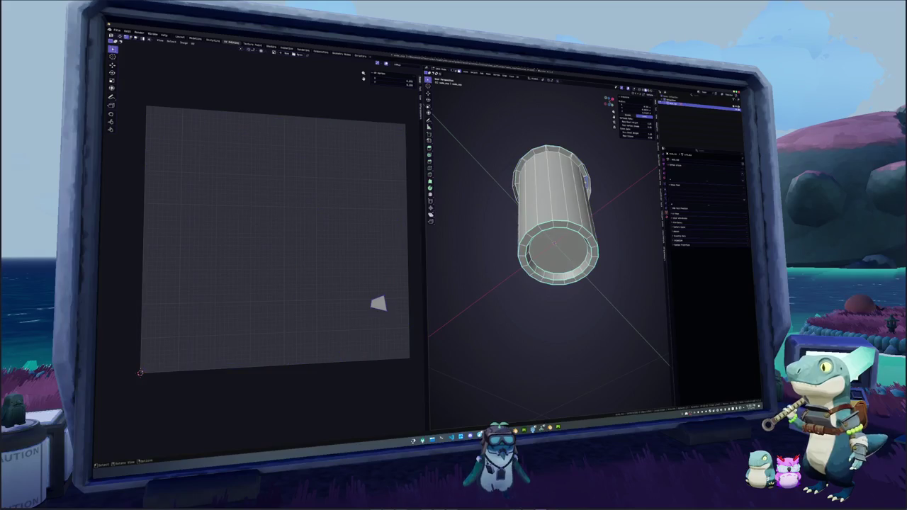
key("a")
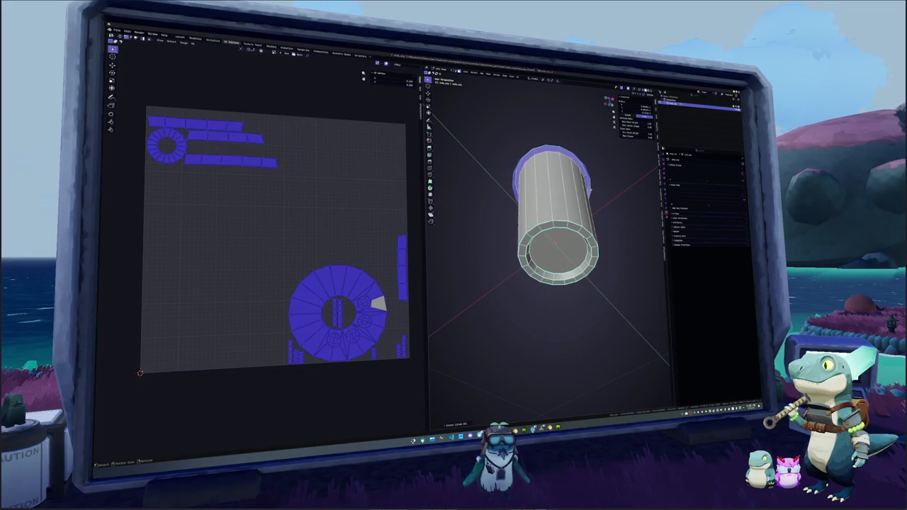
left_click_drag(589, 167, 594, 268)
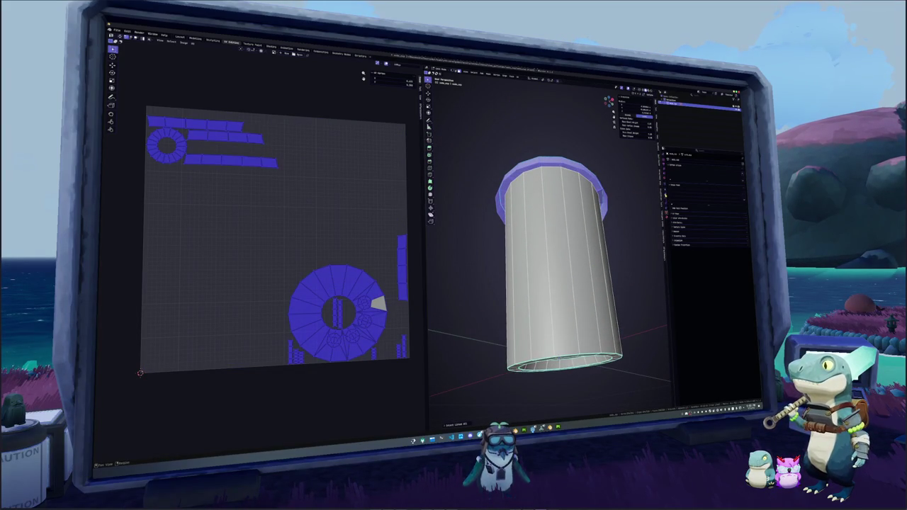
left_click(683, 170)
right_click(624, 177)
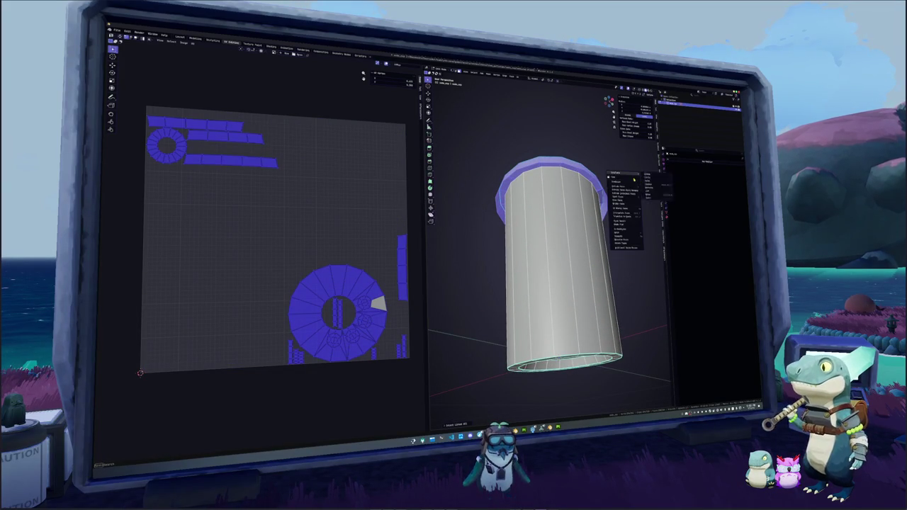
left_click(625, 233)
key("Tab")
Try Subdivision Surface and Smooth by Angle on the cup, then undo them.
left_click(686, 161)
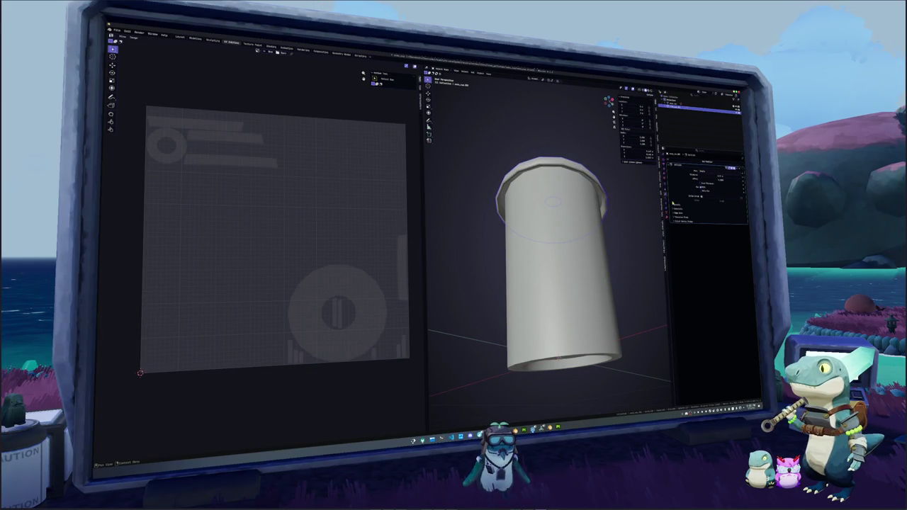
right_click(594, 186)
left_click(594, 185)
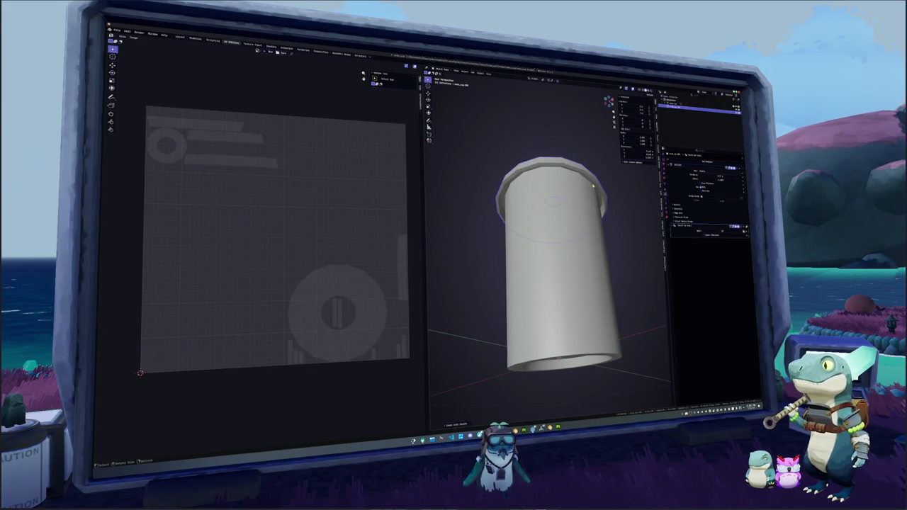
key("ctrl+a")
key("ctrl+a")
key("Home")
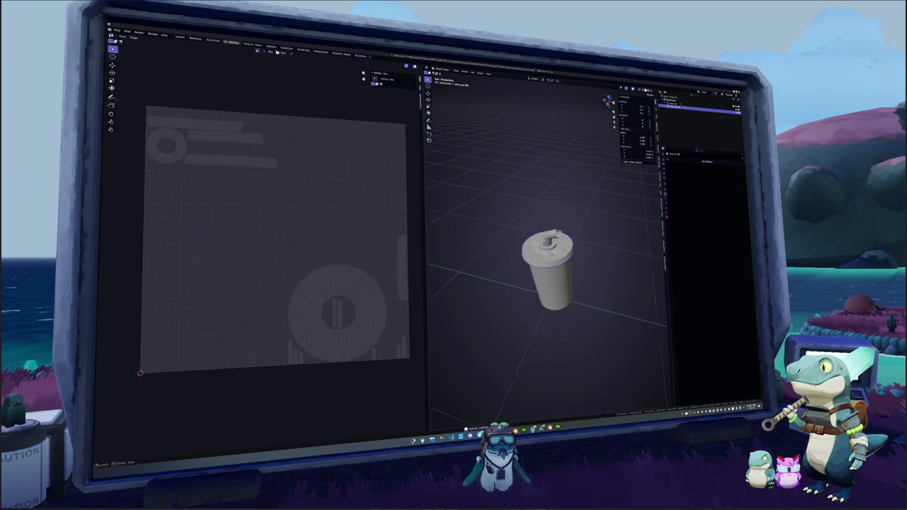
Select the whole straw, unwrap its UVs again, and return to object mode.
left_click(547, 230)
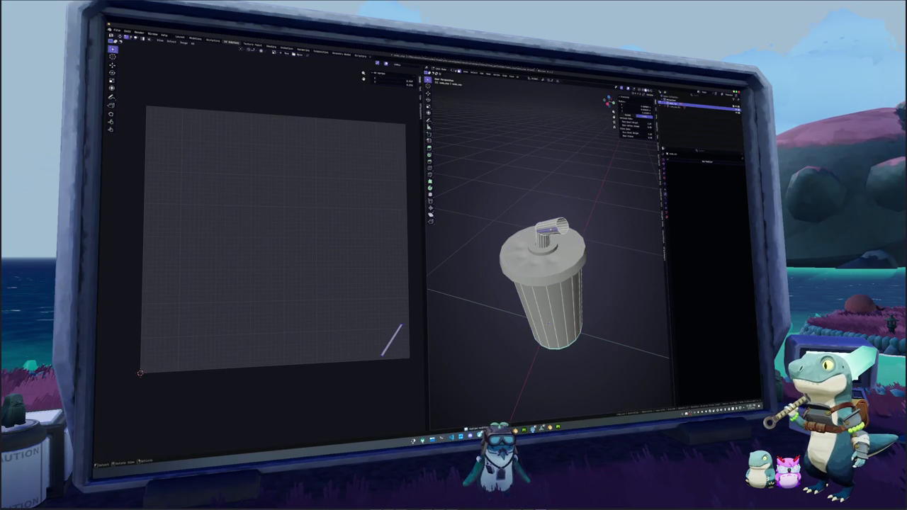
key("ctrl+l")
key("u")
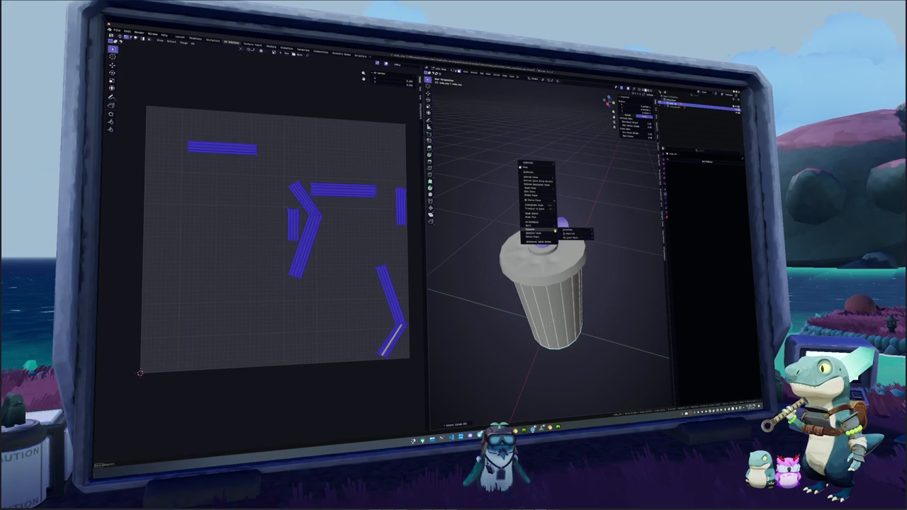
left_click(574, 229)
key("Tab")
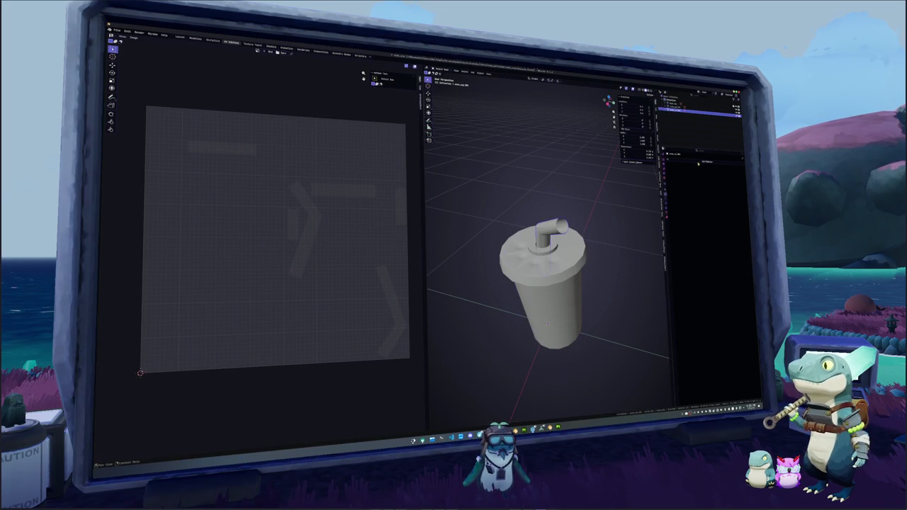
Add a modifier to the cup, then remove it again.
left_click(699, 163)
left_click(700, 173)
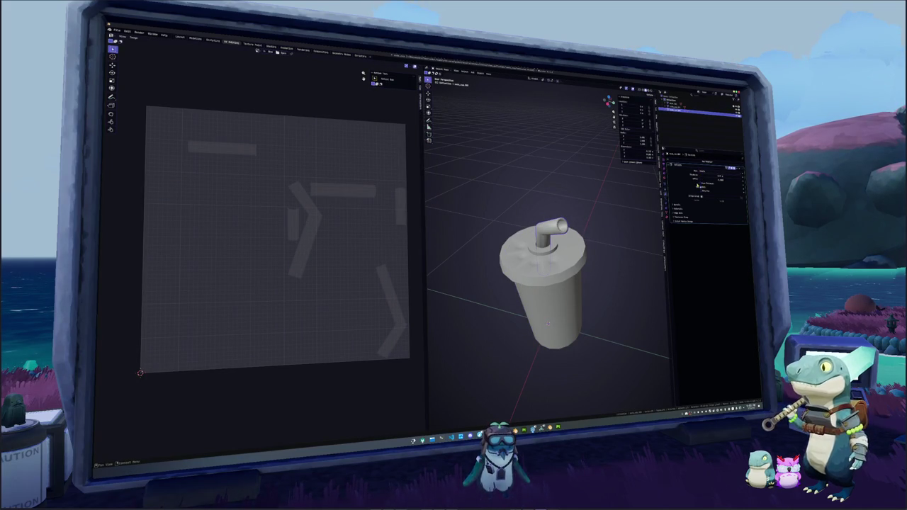
right_click(567, 216)
left_click(564, 227)
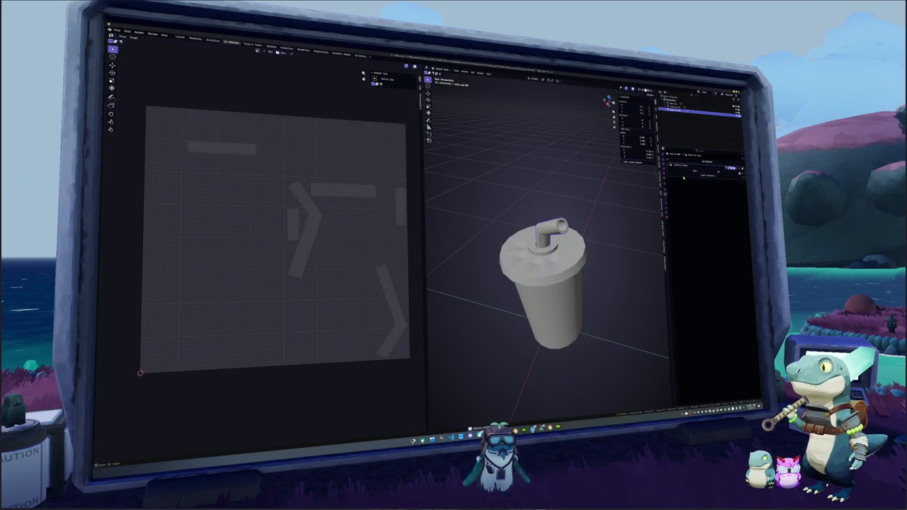
left_click_drag(567, 216, 575, 219)
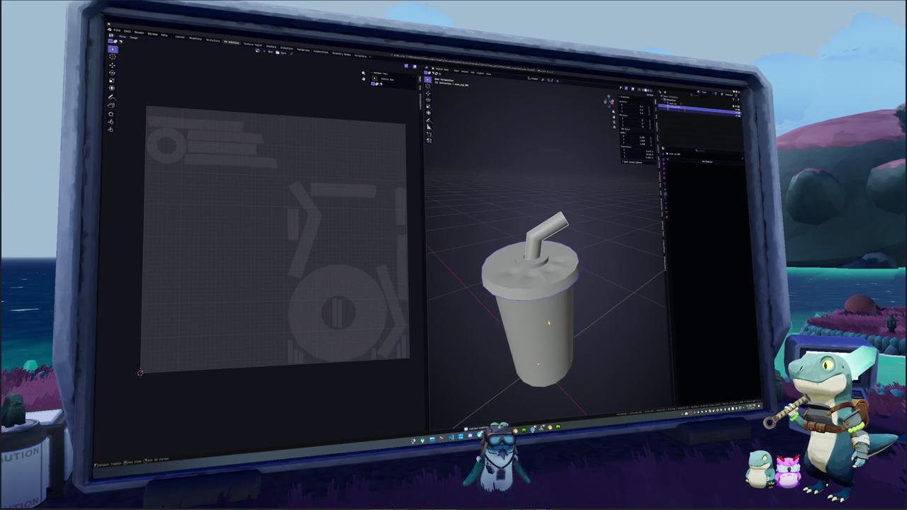
Deselect the cup and frame it in the front orthographic view.
left_click(681, 104)
key("alt+a")
right_click(563, 234)
key("Escape")
key("KP_1")
scroll(558, 235, "up", 2)
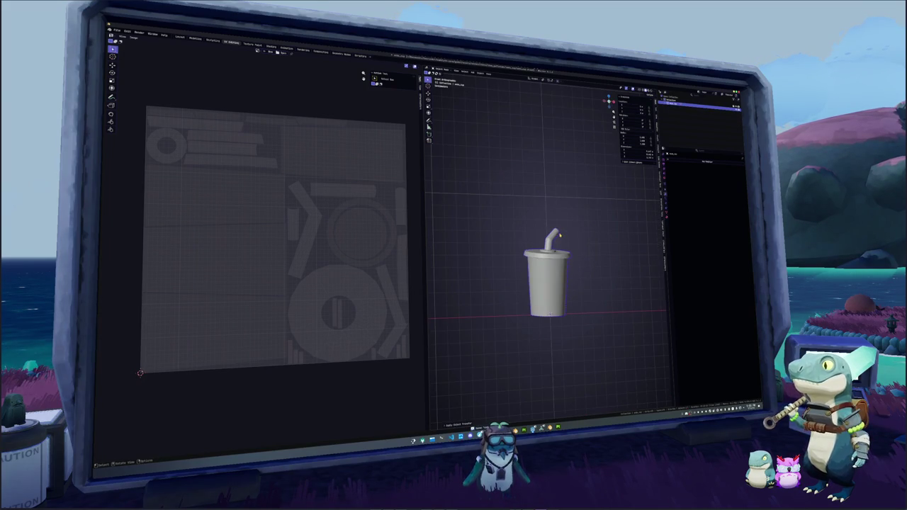
Scale the cup along X, scale it down overall, and move it into its final position.
key("a")
key("s")
key("x")
left_click(593, 222)
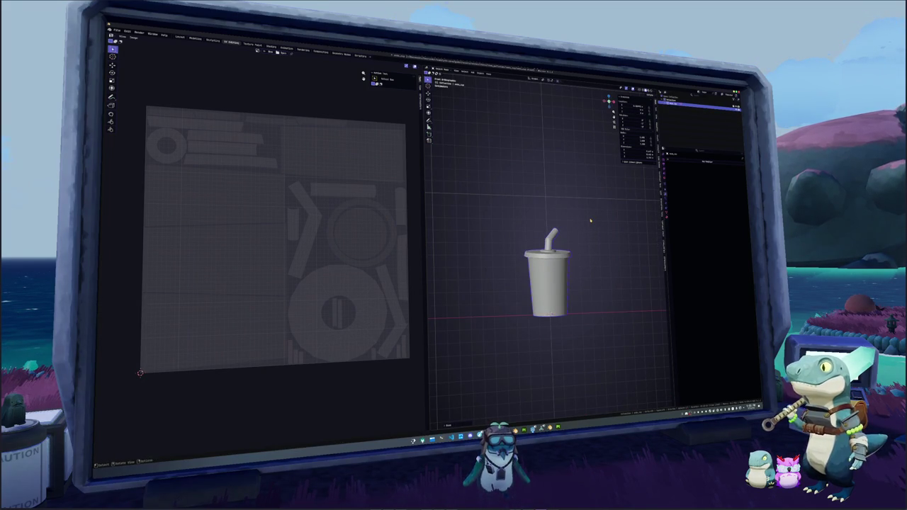
key("s")
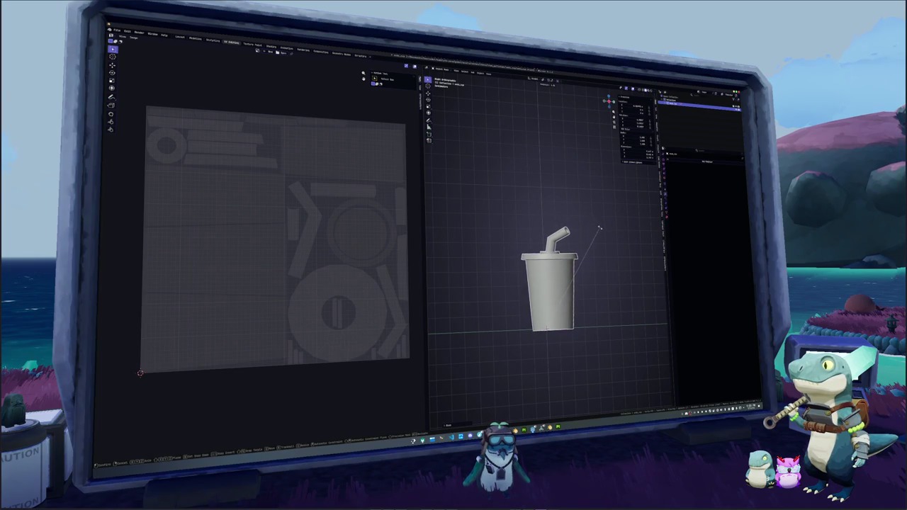
left_click(600, 229)
key("g")
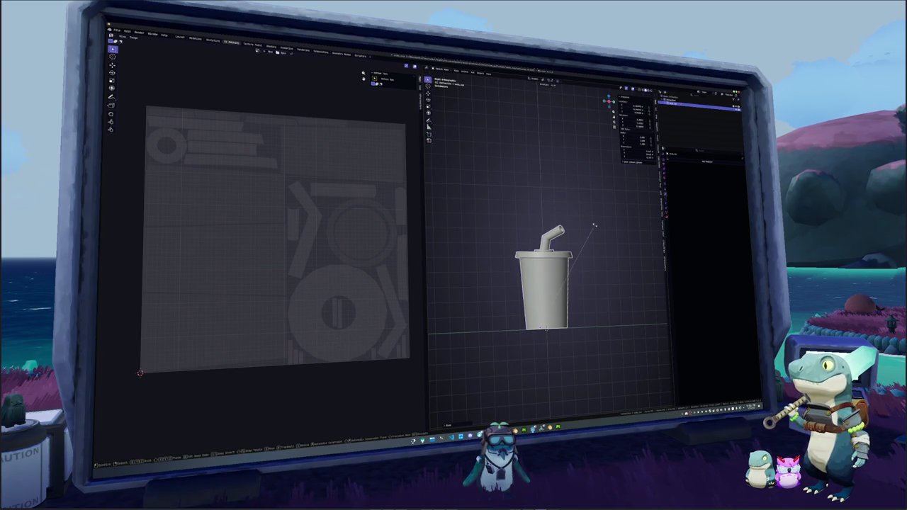
left_click_drag(591, 225, 579, 245)
Replace the Principled BSDF with a texture node chain loading the soda_cup base colour image.
scroll(591, 250, "down", 4)
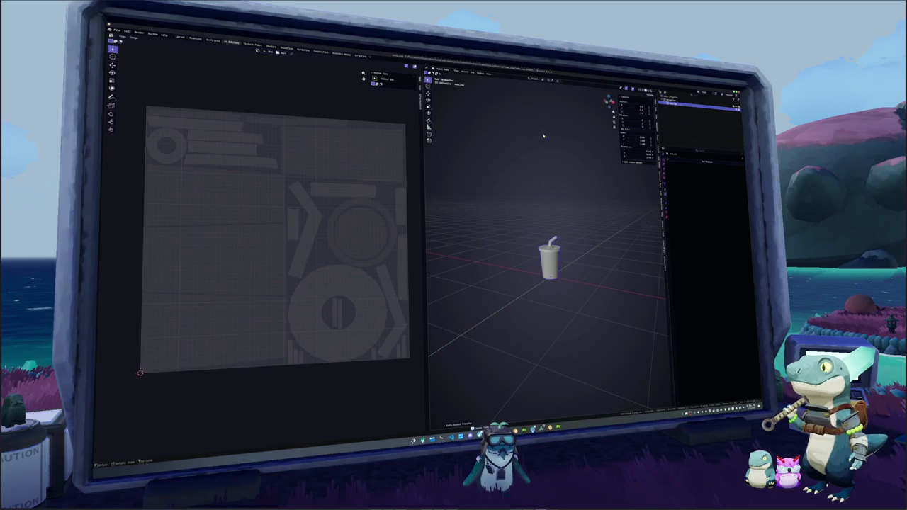
left_click(270, 47)
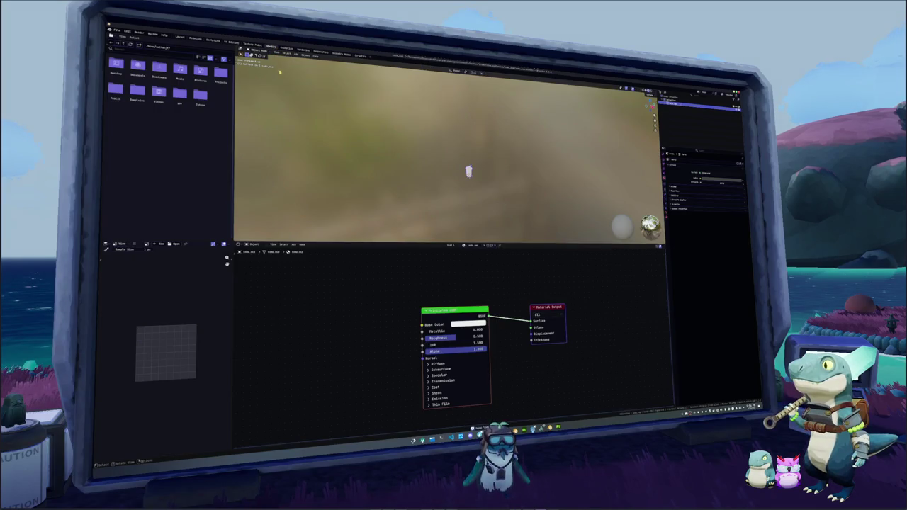
key("x")
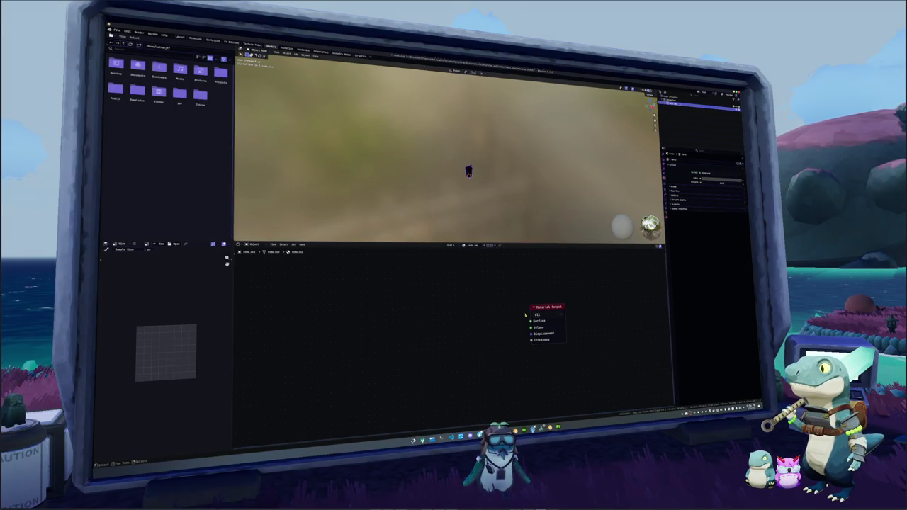
key("ctrl+t")
left_click(482, 347)
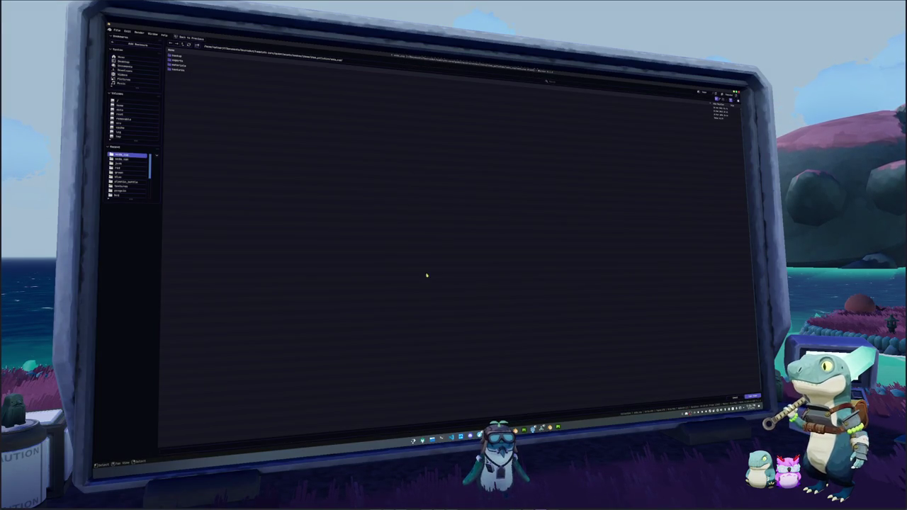
double_click(185, 57)
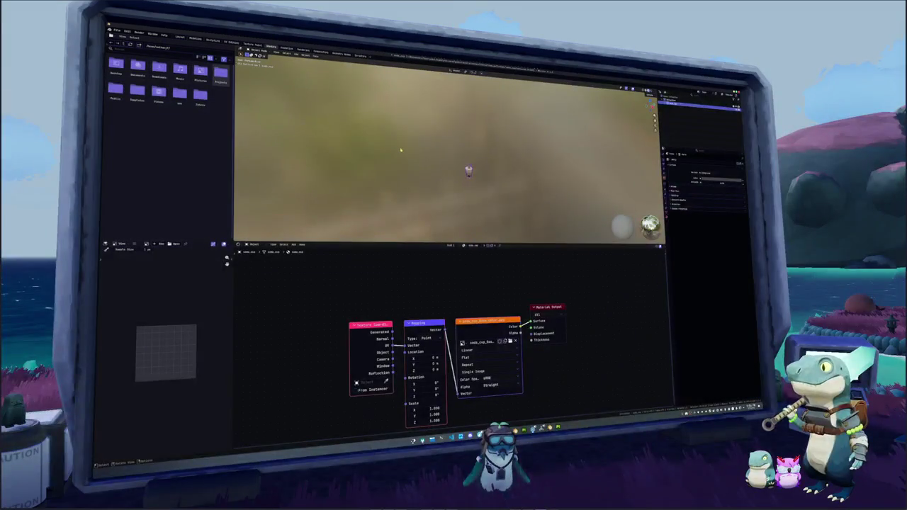
key("shift+a")
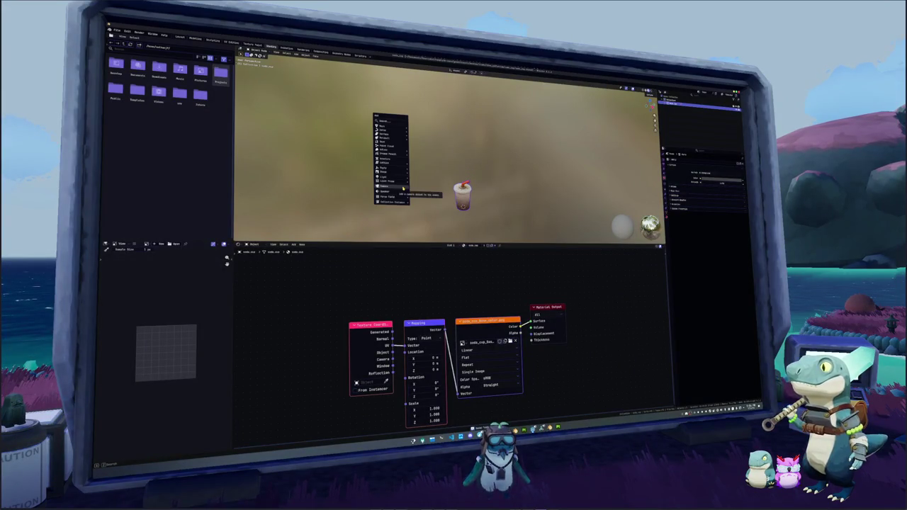
Add a camera, rotate and position it, and frame the soda cup through it.
left_click(403, 187)
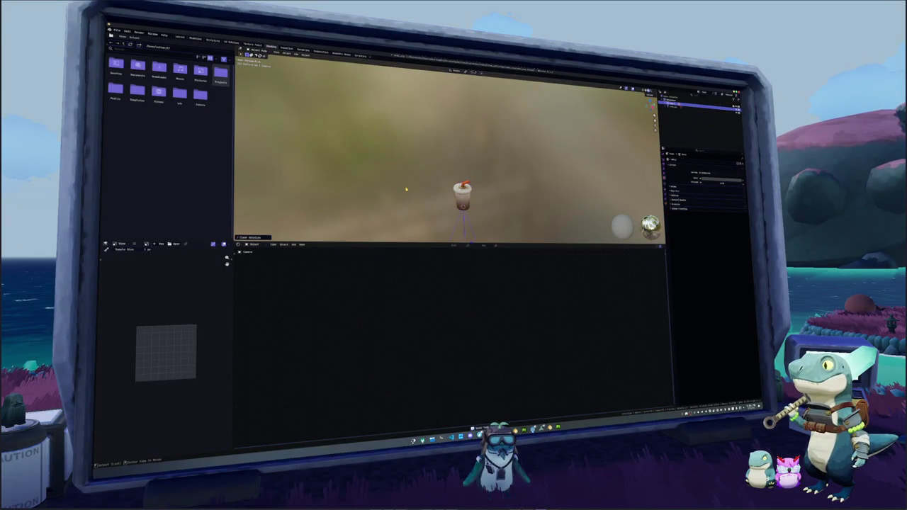
key("r")
left_click(405, 188)
key("g")
key("x")
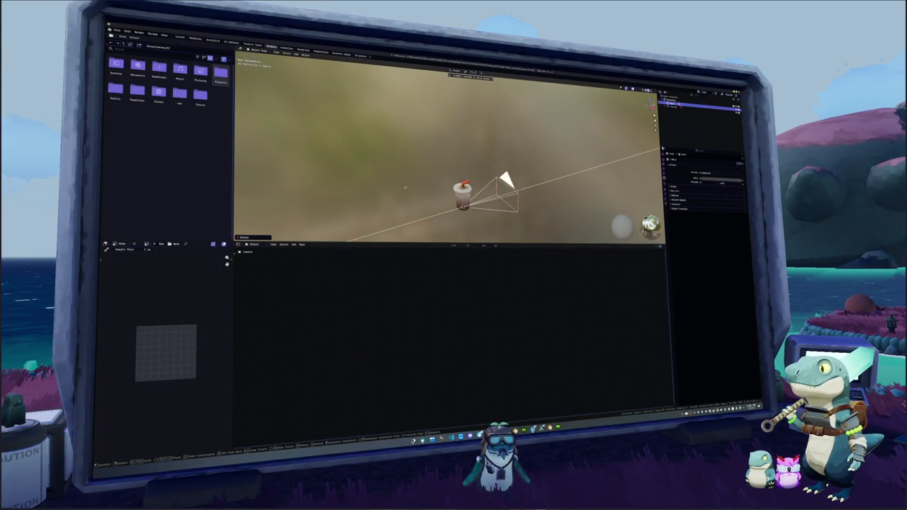
left_click(343, 159)
key("ctrl+KP_0")
key("g")
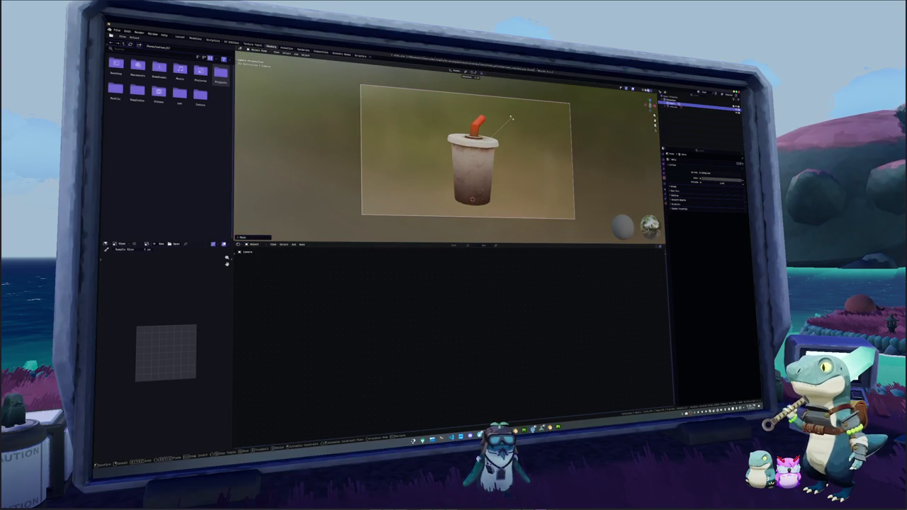
key("z")
left_click(518, 123)
Change the camera lens type, set a square output resolution, and raise the focal length.
left_click(698, 171)
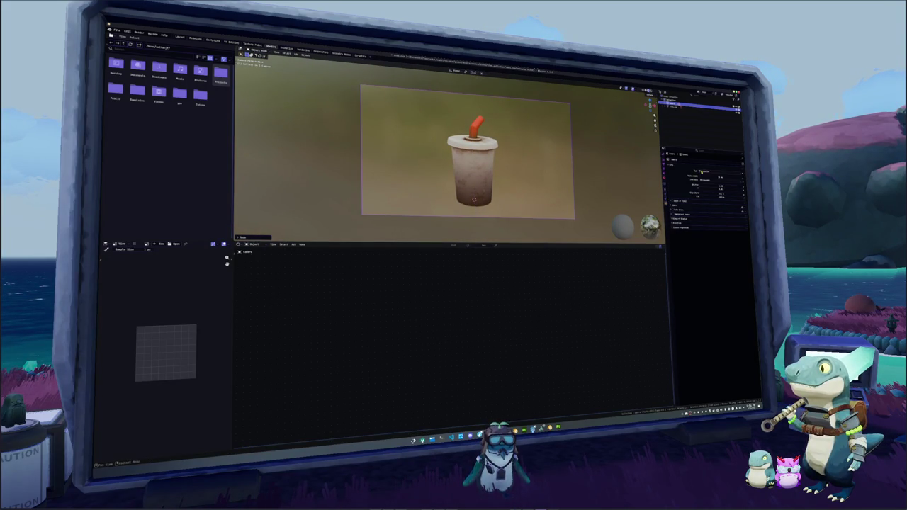
left_click(699, 171)
left_click(706, 213)
left_click(721, 168)
key("Return")
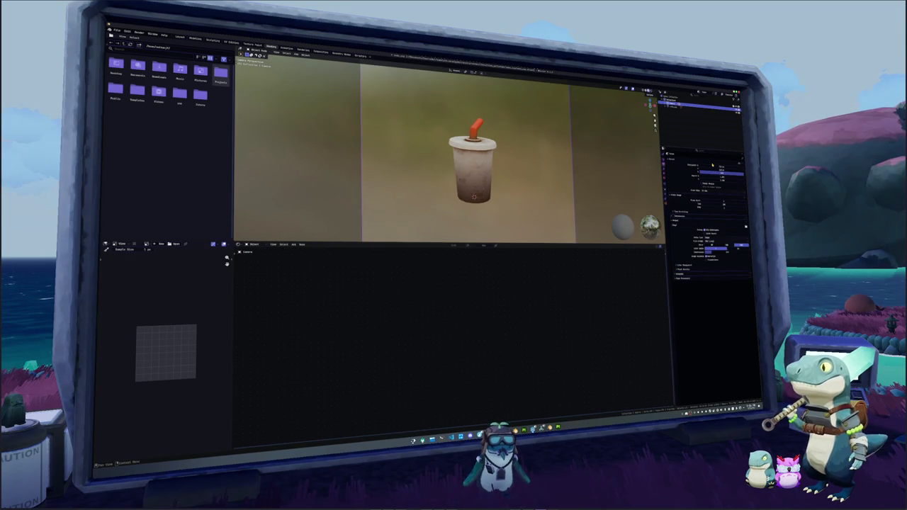
left_click(666, 203)
left_click_drag(714, 179, 740, 179)
Rotate the soda cup around its vertical axis to face the camera.
left_click(470, 159)
key("r")
key("z")
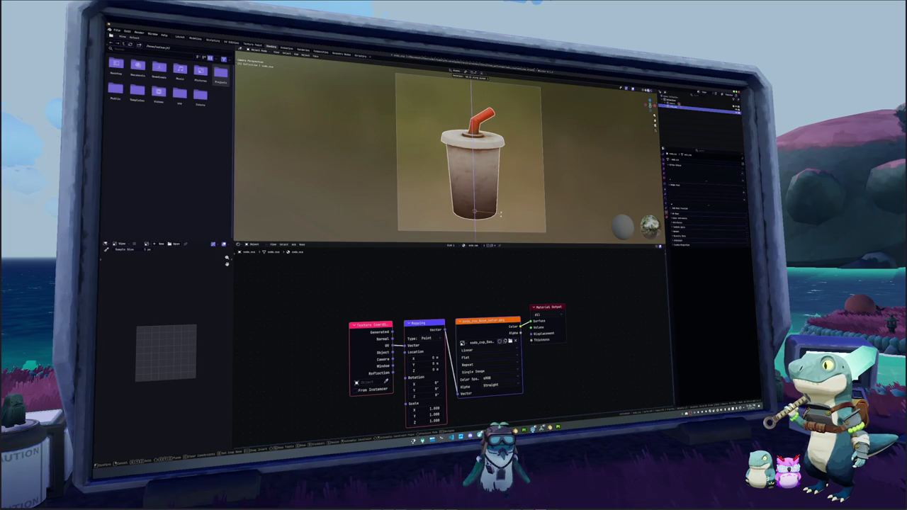
Finish turning the cup and choose a different View Transform under Color Management.
left_click(501, 210)
scroll(567, 202, "down", 4)
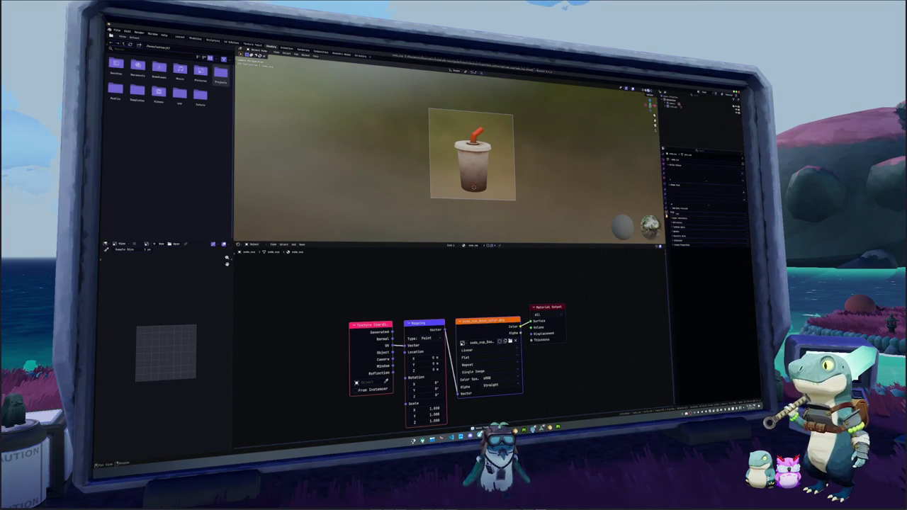
left_click(664, 167)
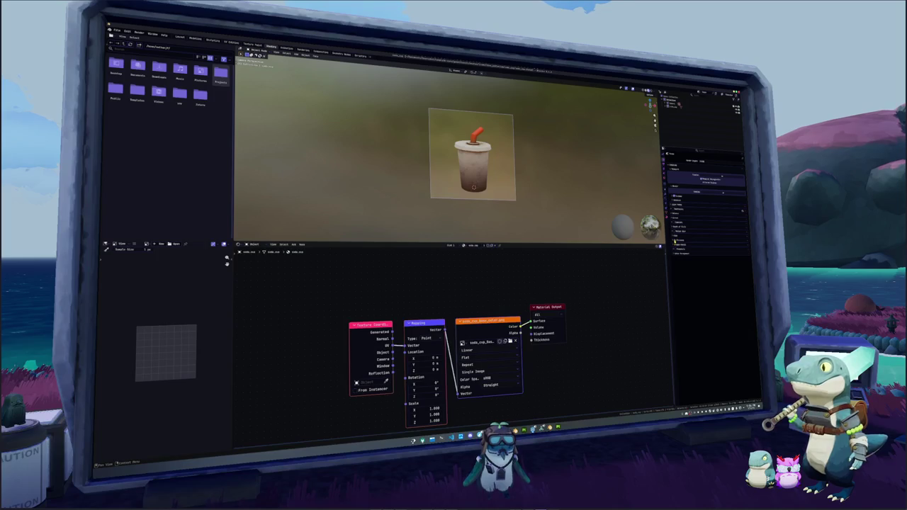
left_click(676, 238)
left_click(676, 267)
left_click(693, 277)
left_click(694, 292)
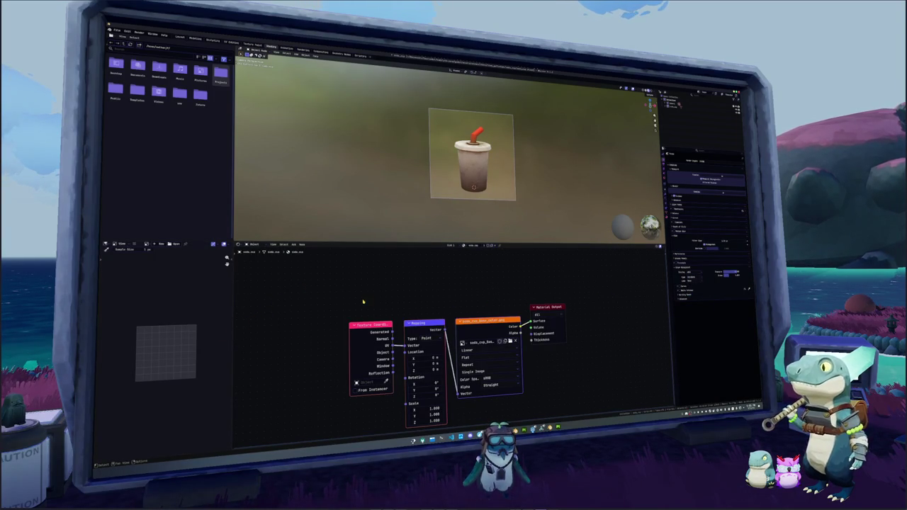
Save the Render Result as a renamed icon image file, then return to Godot.
left_click(146, 245)
left_click(168, 252)
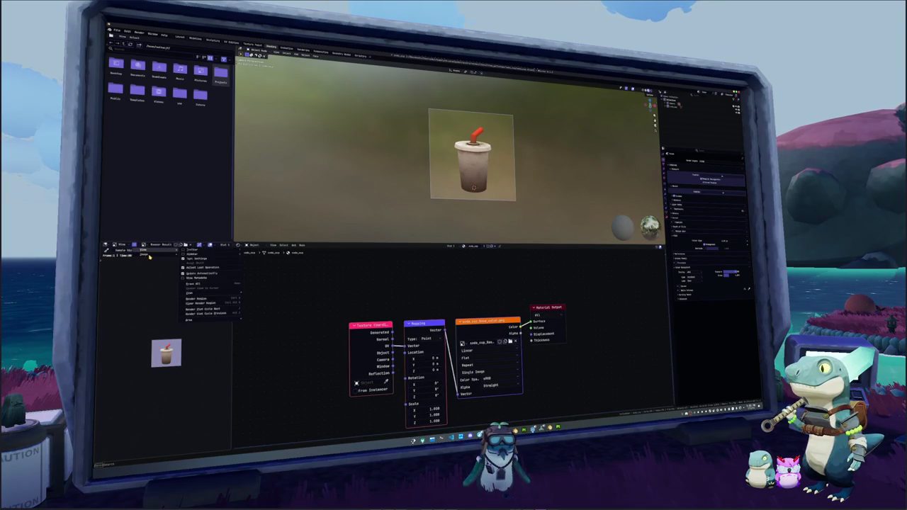
left_click(142, 251)
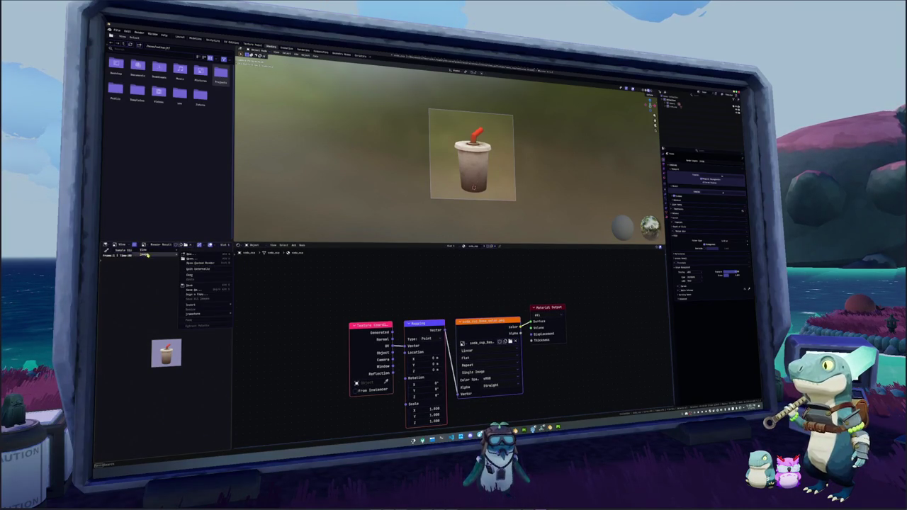
left_click(195, 290)
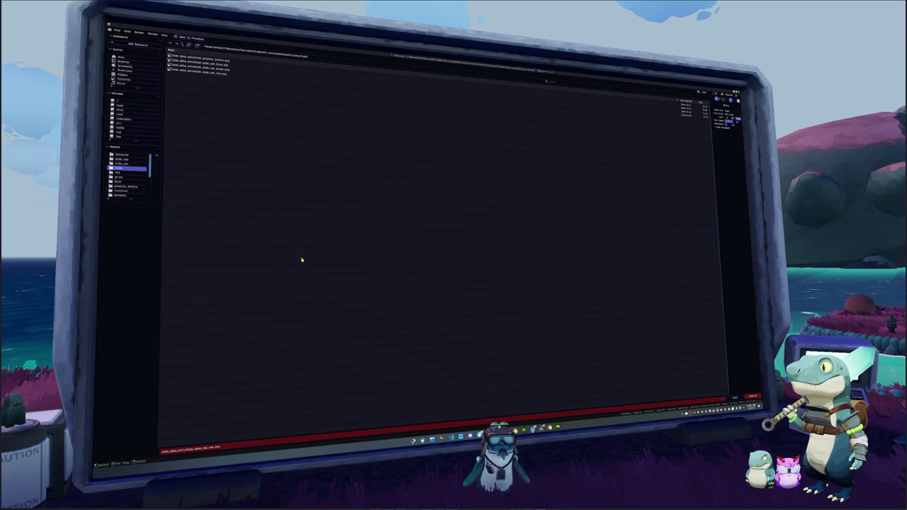
left_click(233, 445)
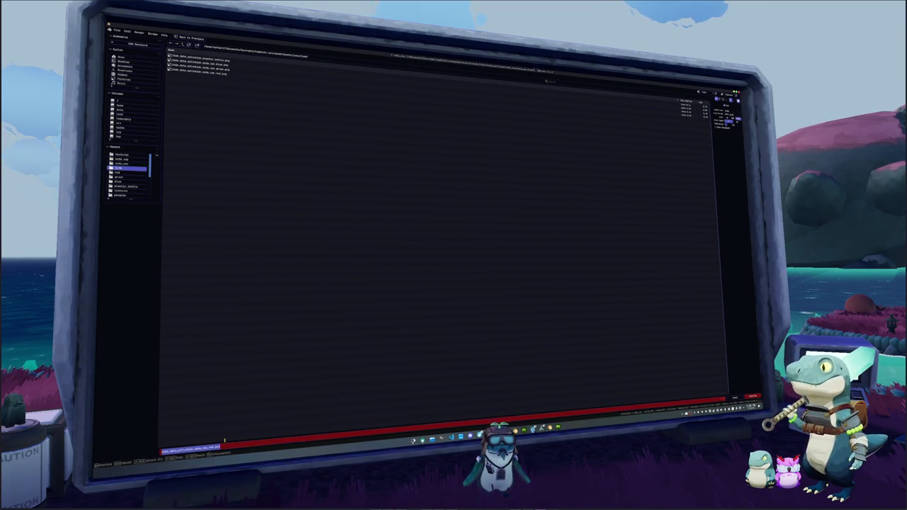
key("End")
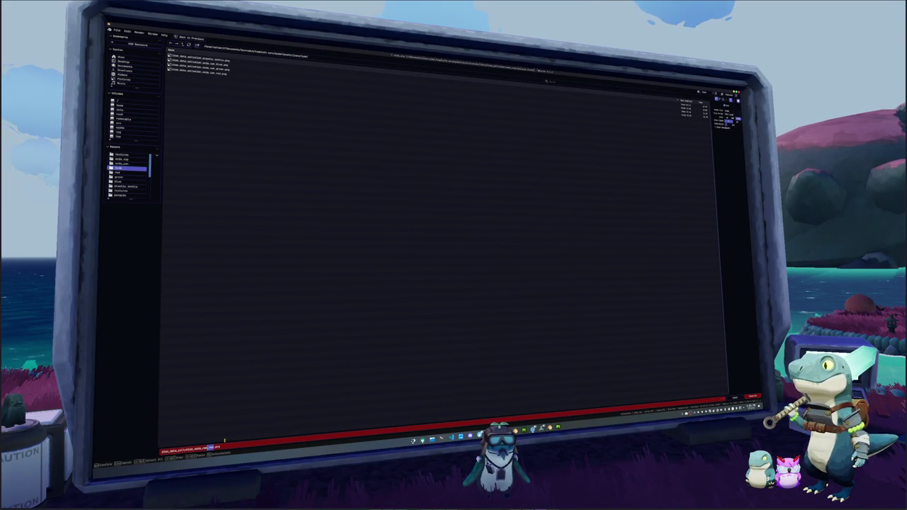
key("Return")
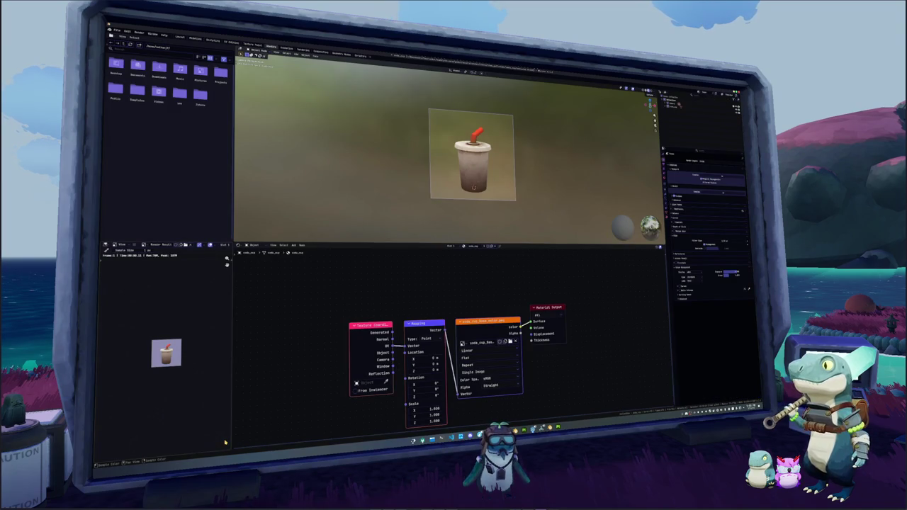
key("alt+Tab")
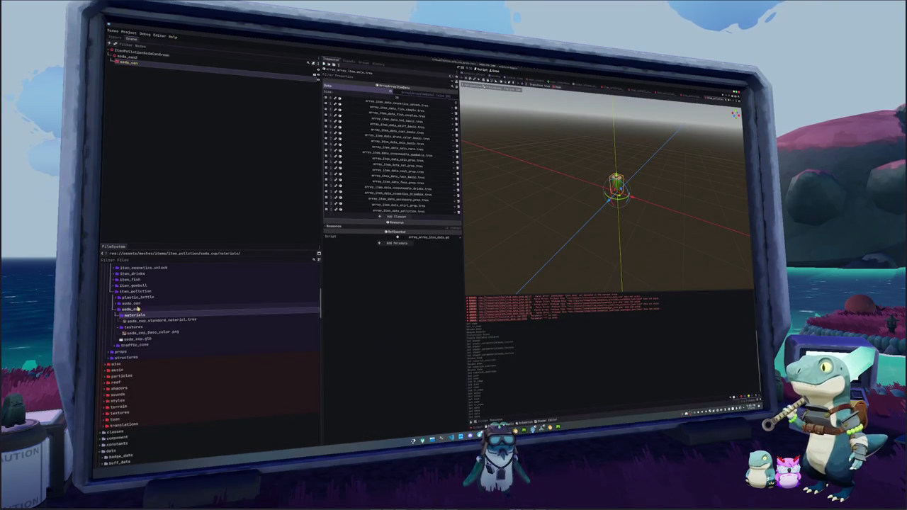
Convert soda_cup_standard_material.tres to a ShaderMaterial.
left_click(142, 320)
right_click(141, 320)
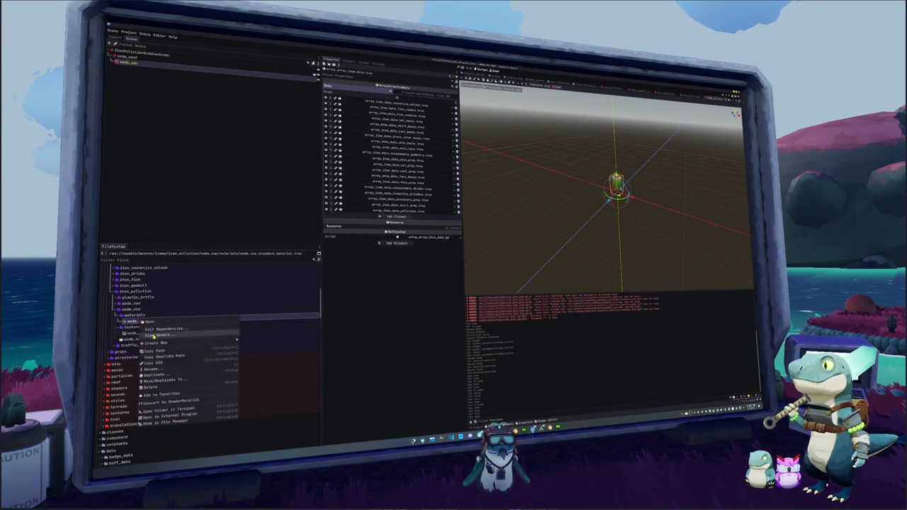
left_click(177, 402)
left_click(456, 248)
Quick-load standard_material_cell_shader.gdshader and assign soda_cup_Base_color.png as the albedo texture.
left_click(184, 321)
left_click(440, 112)
left_click(444, 124)
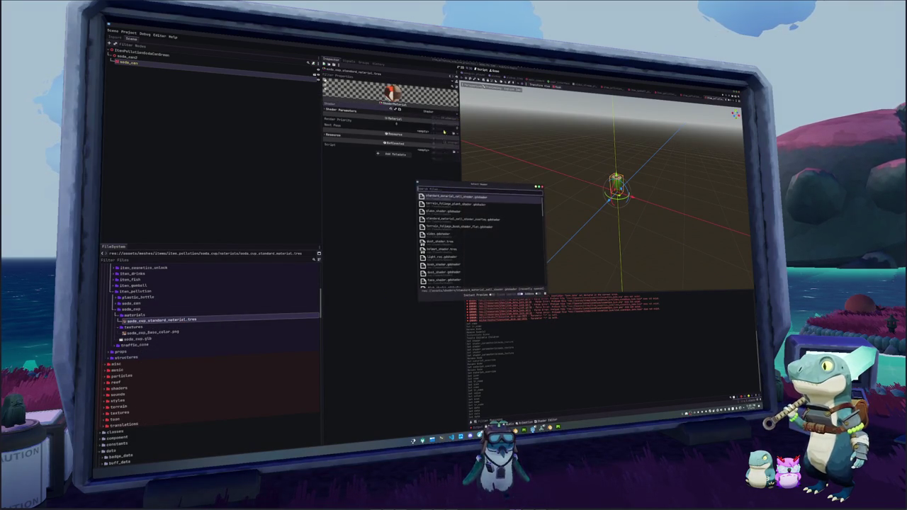
left_click(461, 196)
key("Down")
key("Down")
left_click_drag(420, 126, 424, 125)
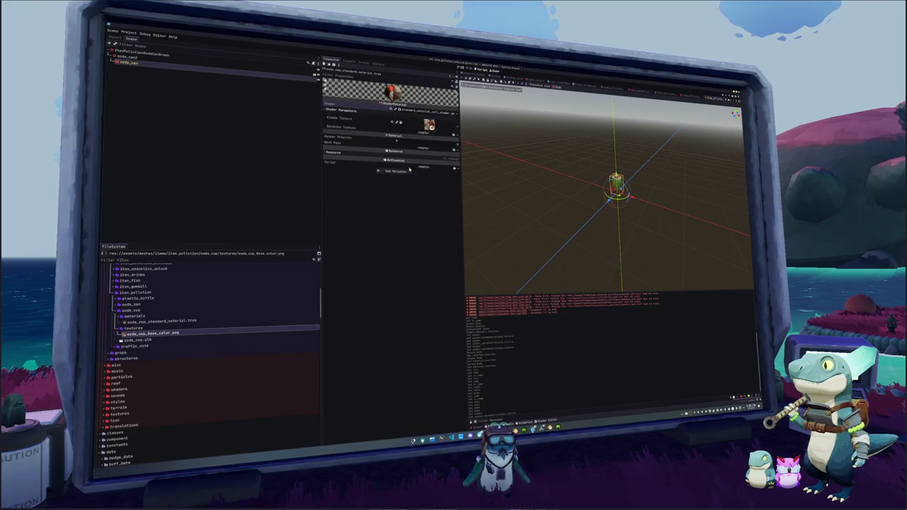
scroll(222, 337, "down", 10)
scroll(222, 338, "down", 10)
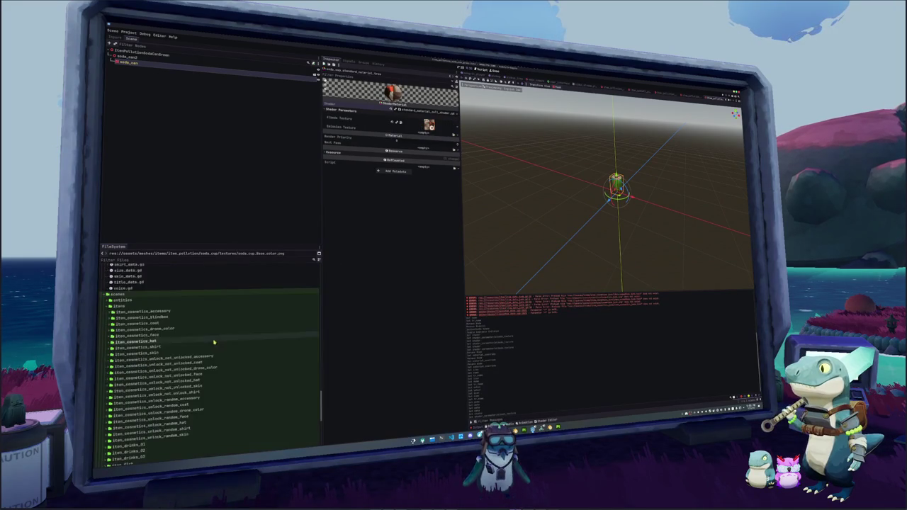
Duplicate the item_pollution_soda_can_red folder as item_pollution_soda_cup and rename its scene file to item_pollution_soda_cup.tscn.
left_click(172, 379)
key("ctrl+d")
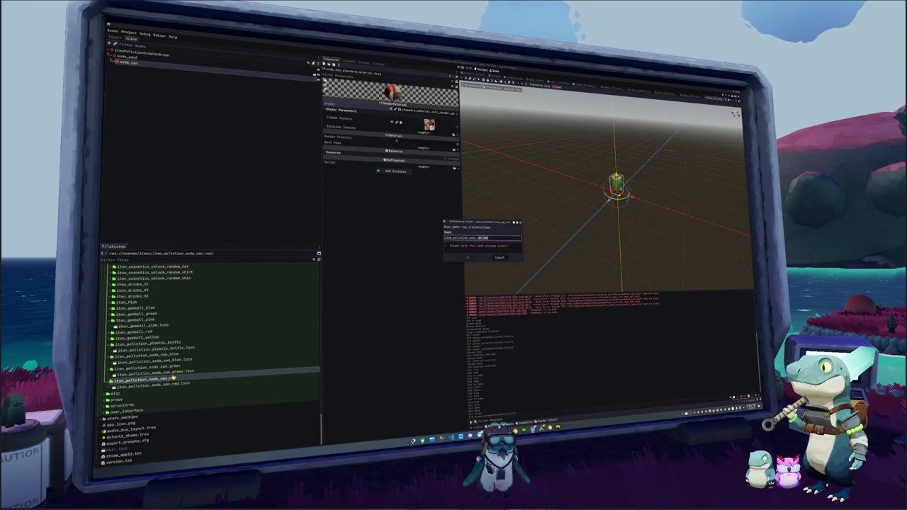
key("Return")
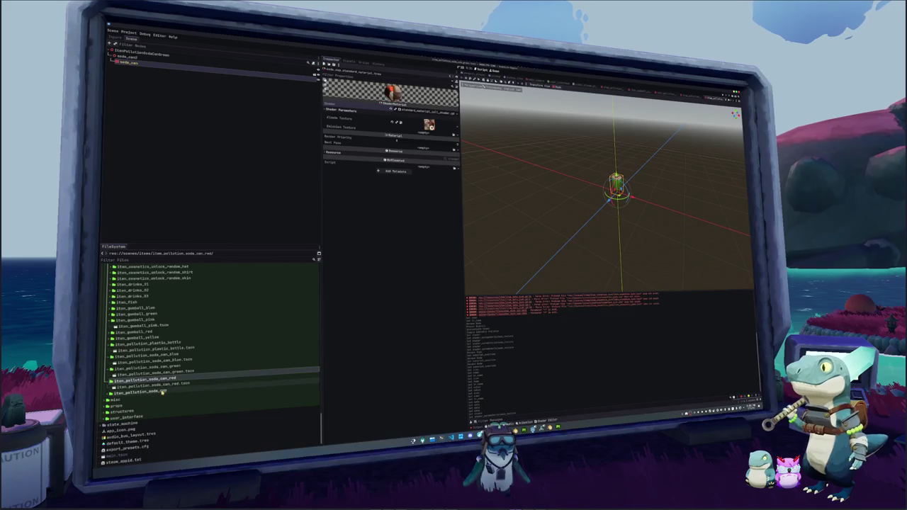
left_click(163, 397)
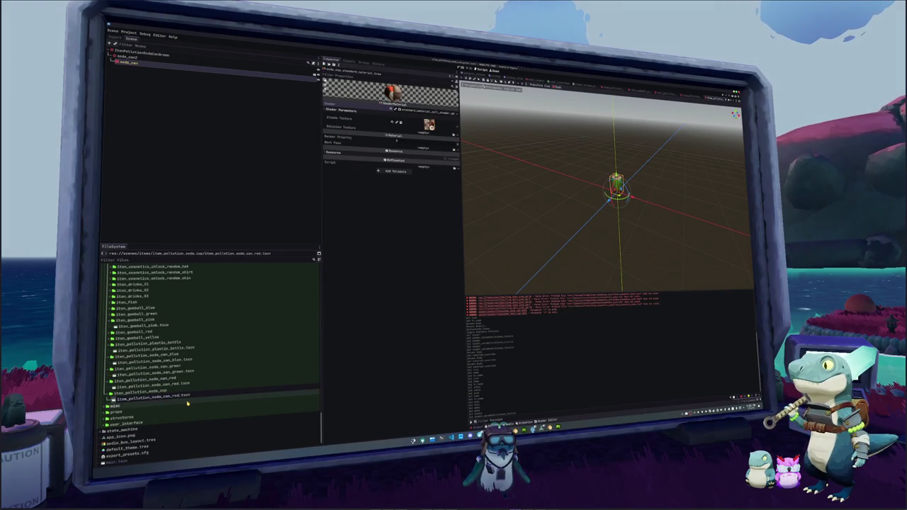
type("cup")
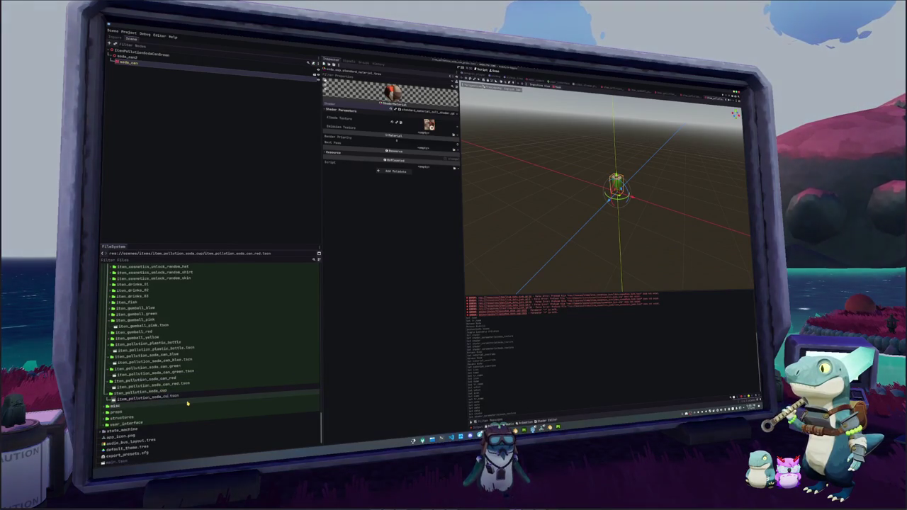
key("Delete")
key("Delete")
key("Delete")
key("Return")
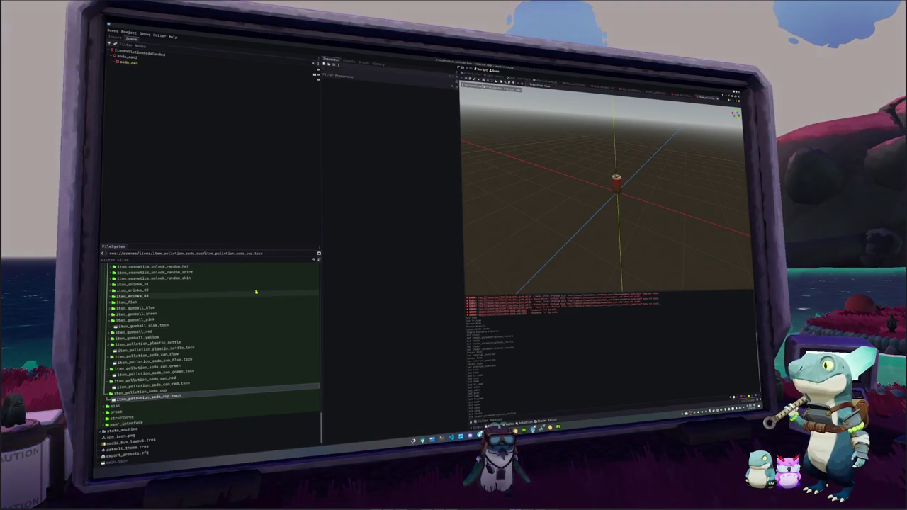
Rename the root node to ItemPollutionSodaCup and delete the old soda can model node.
left_click(157, 55)
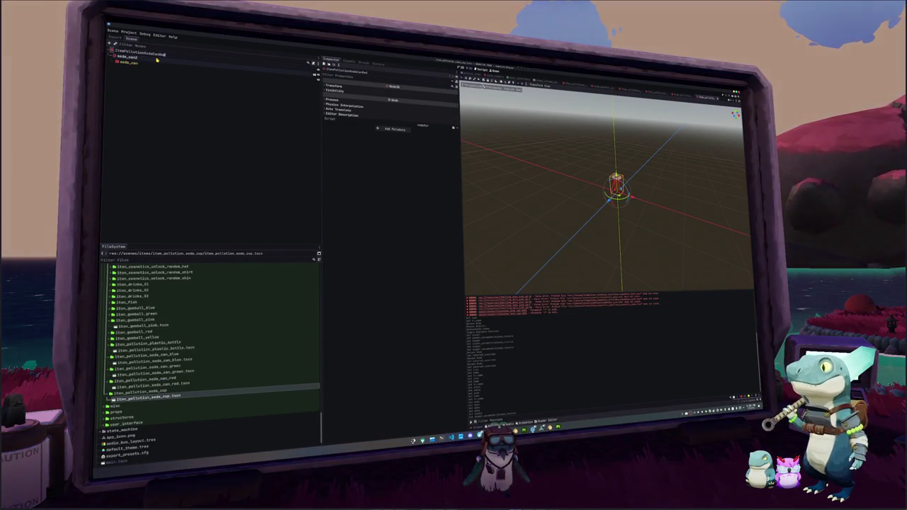
type("up")
key("Return")
key("Delete")
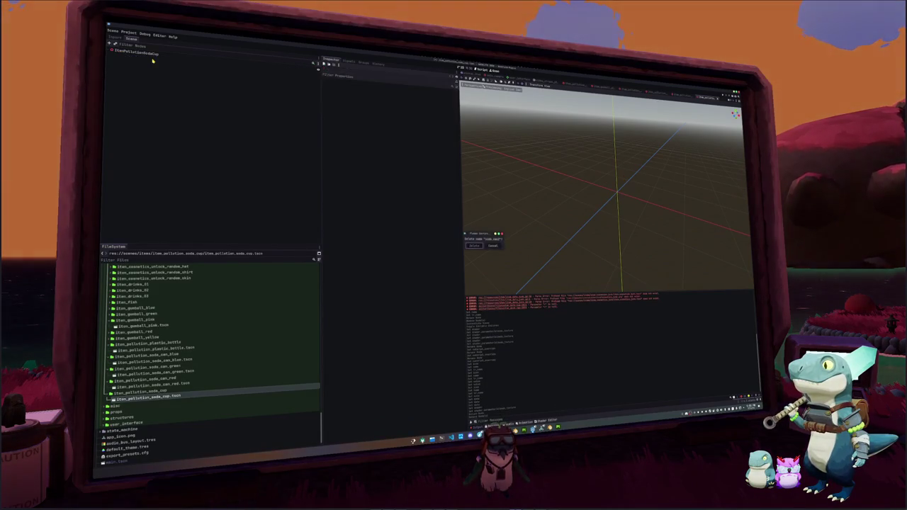
scroll(153, 290, "up", 10)
scroll(153, 291, "down", 10)
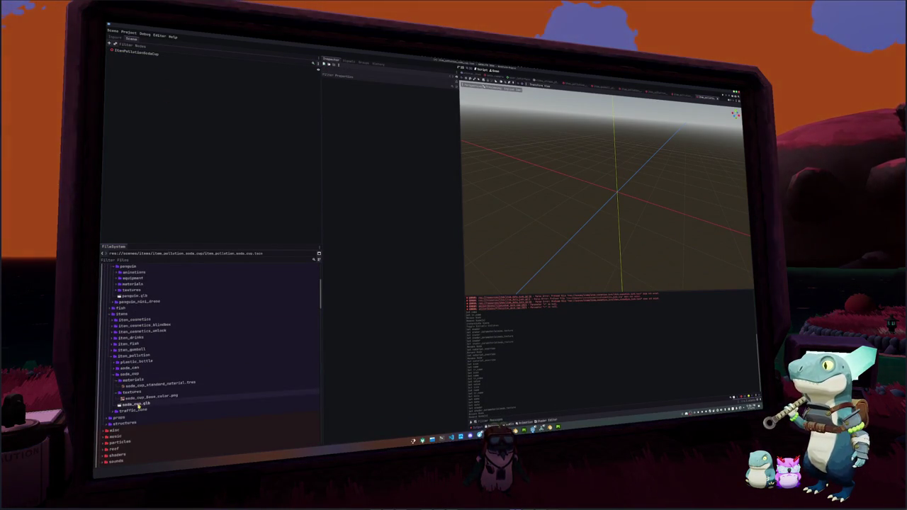
Add soda_cup.glb under the root, make its children editable, and override the mesh material with the soda cup material.
left_click_drag(136, 404, 176, 185)
left_click_drag(164, 59, 164, 58)
right_click(164, 57)
left_click(192, 154)
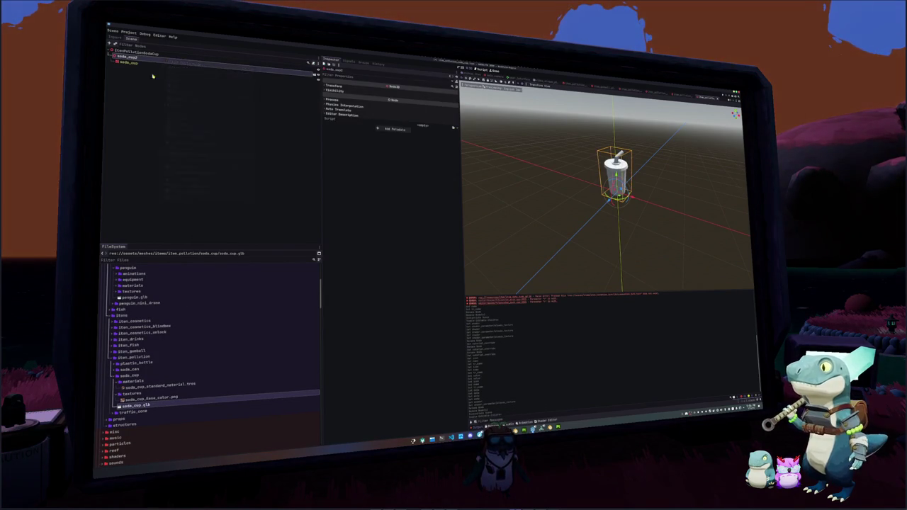
left_click(128, 63)
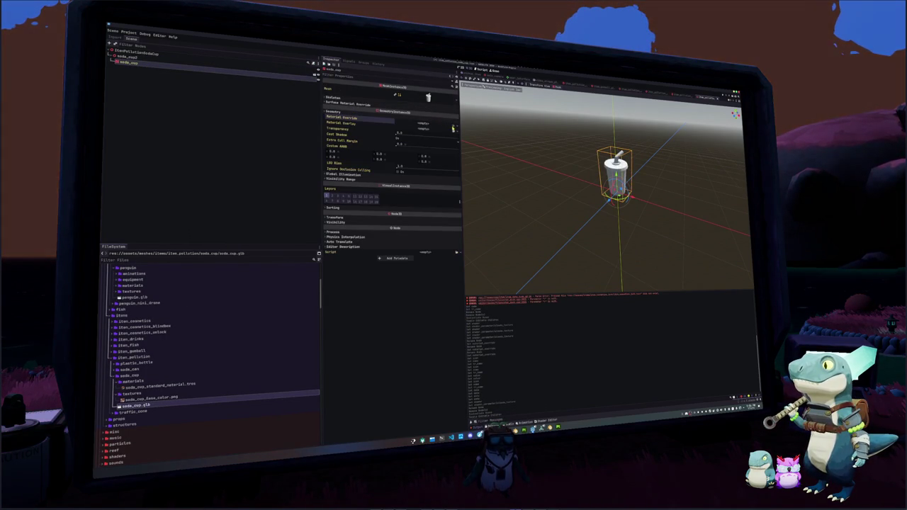
left_click(448, 126)
key("Return")
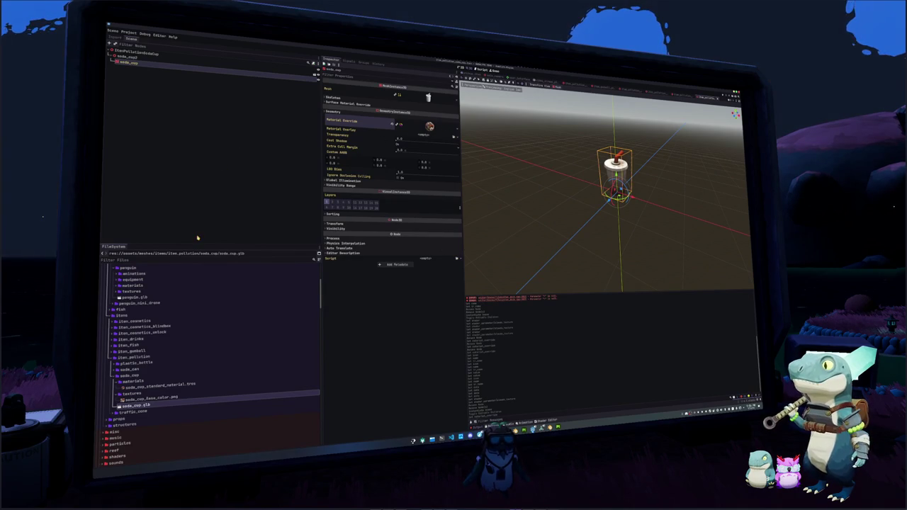
scroll(165, 362, "down", 5)
scroll(164, 362, "down", 5)
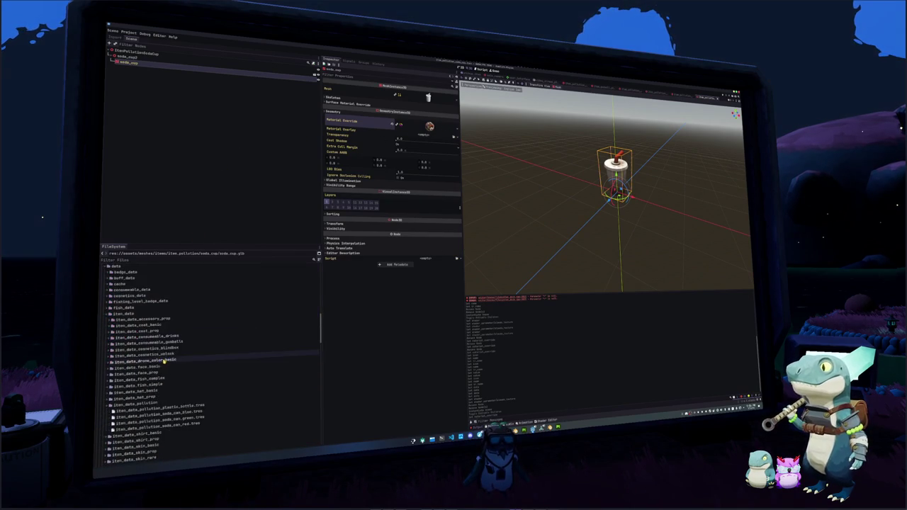
Duplicate the red soda can item data as item_data_pollution_soda_cup.tres and open it.
double_click(142, 378)
left_click(165, 399)
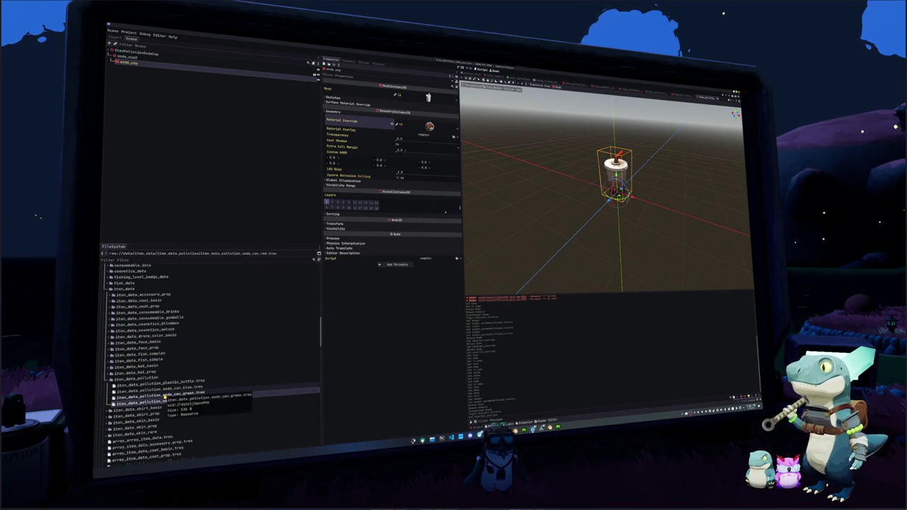
key("ctrl+d")
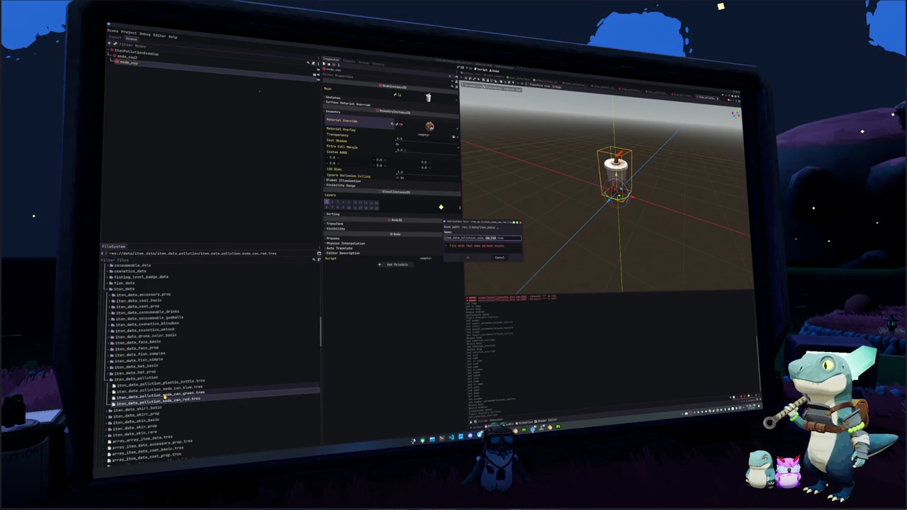
key("Escape")
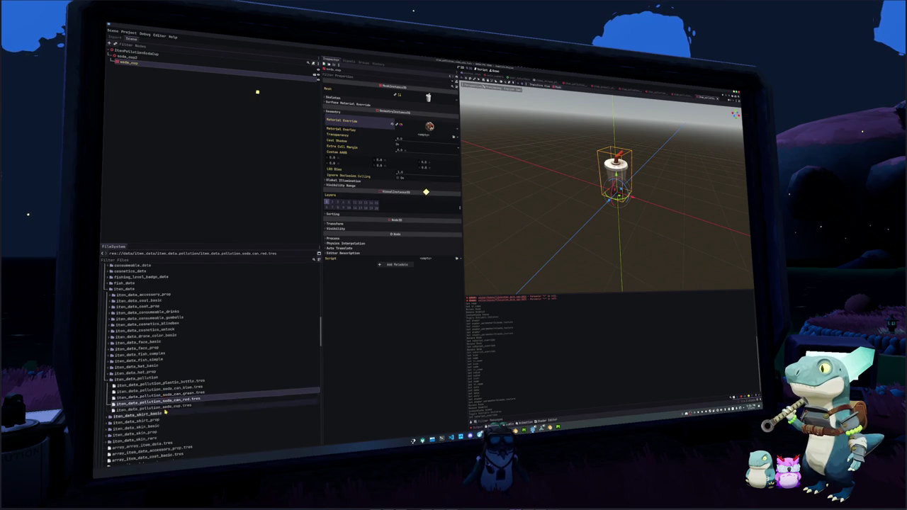
left_click(152, 409)
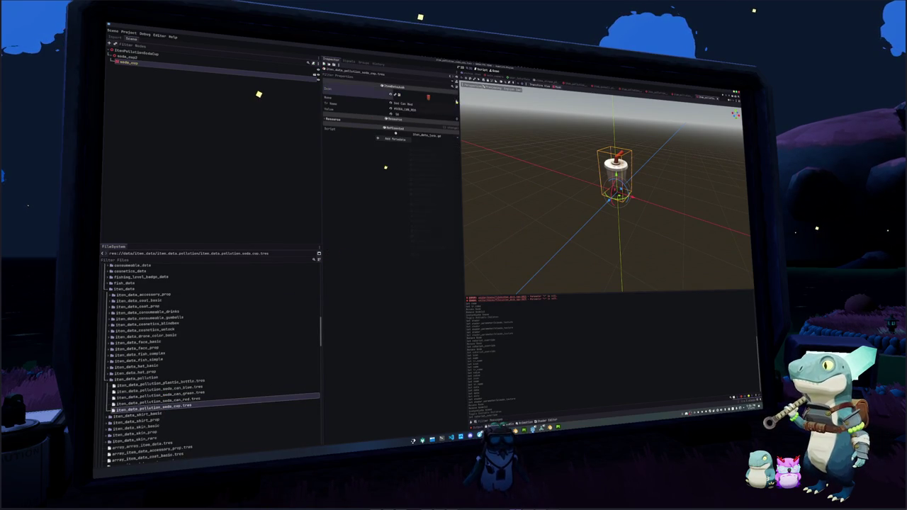
Set the cup image as the item icon and rename the item to Soda Cup.
left_click(431, 98)
left_click(434, 212)
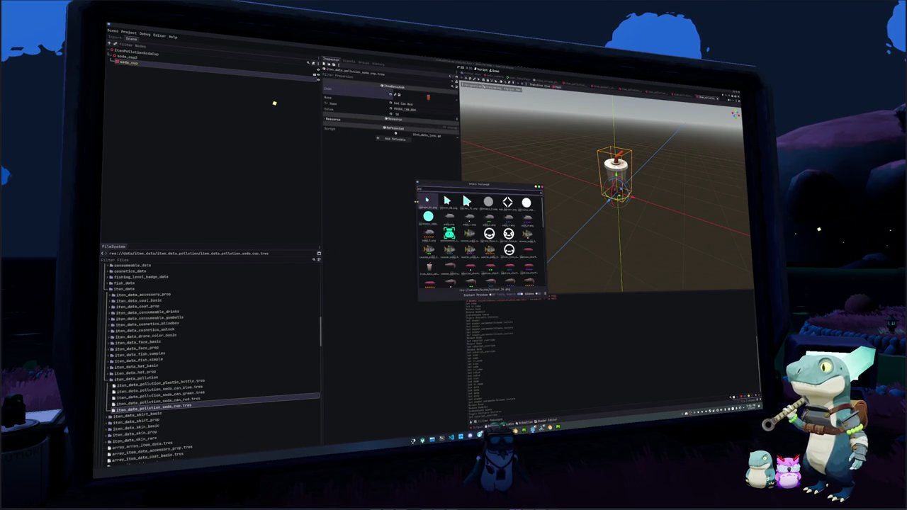
double_click(418, 203)
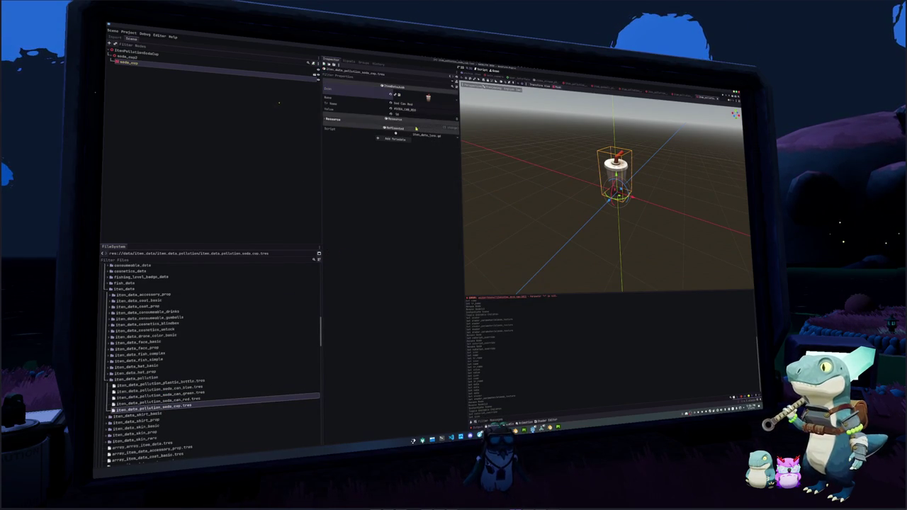
double_click(403, 103)
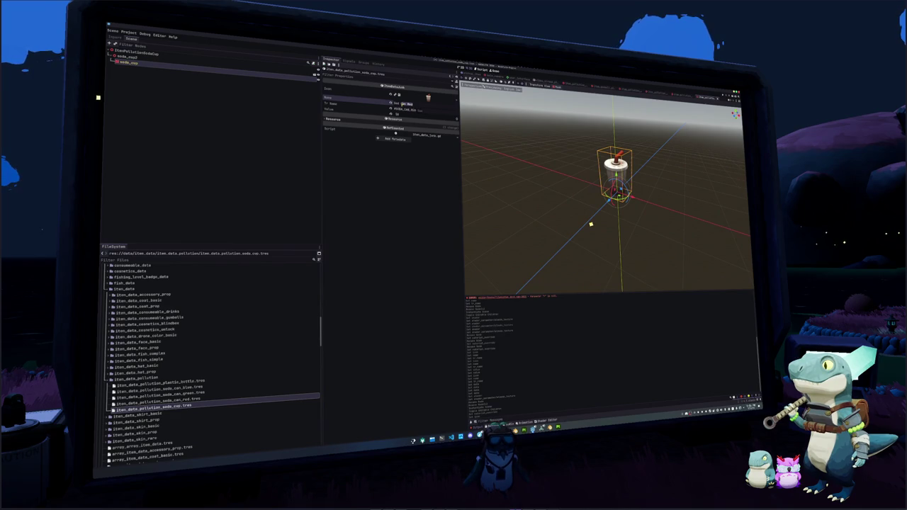
key("BackSpace")
key("Return")
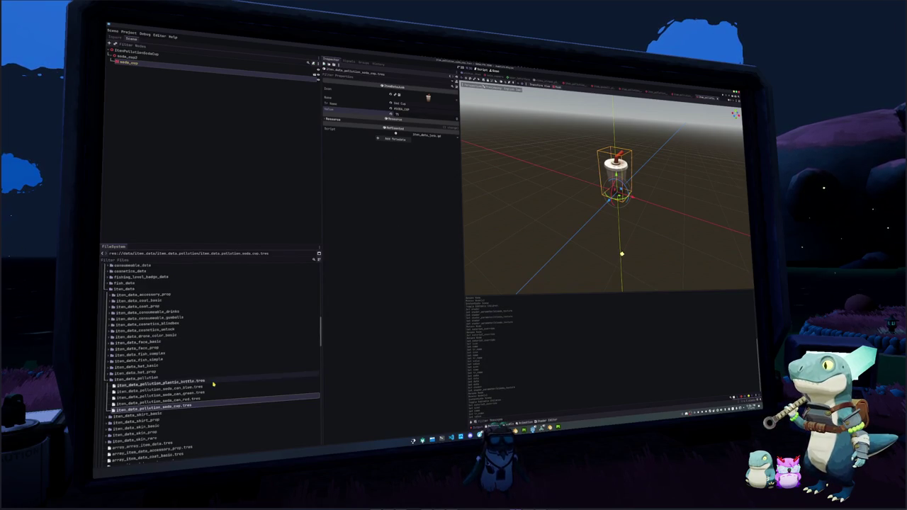
scroll(177, 407, "down", 5)
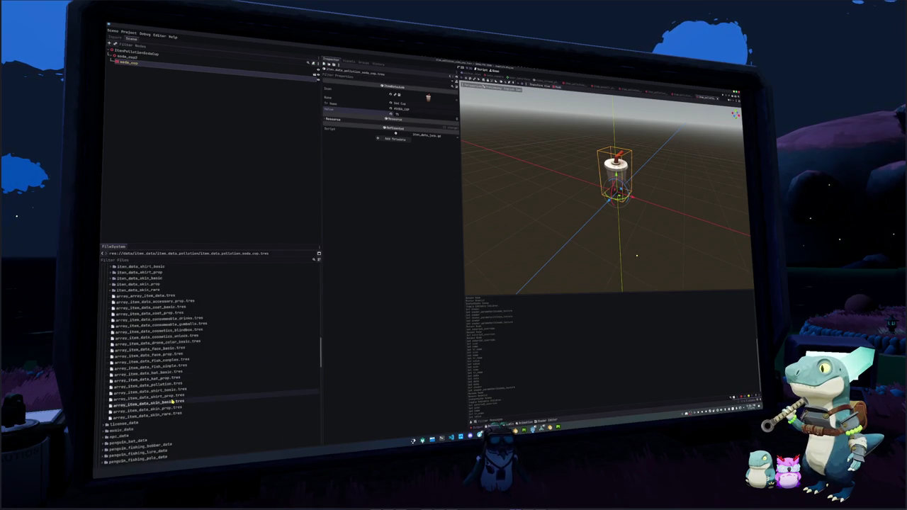
left_click(163, 384)
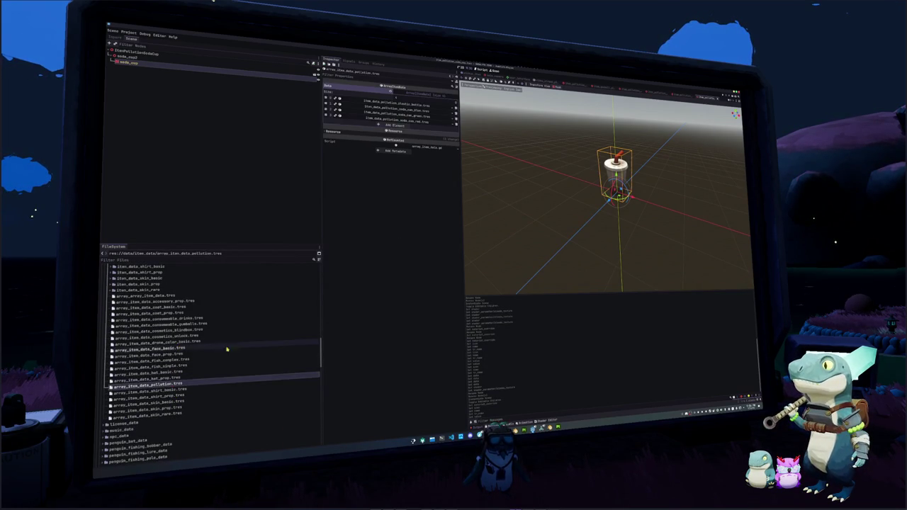
Add the soda cup item data as a new element of the pollution item array.
scroll(174, 340, "up", 2)
mouse_move(172, 310)
left_mouse_down()
mouse_move(304, 251)
mouse_move(397, 128)
left_mouse_up()
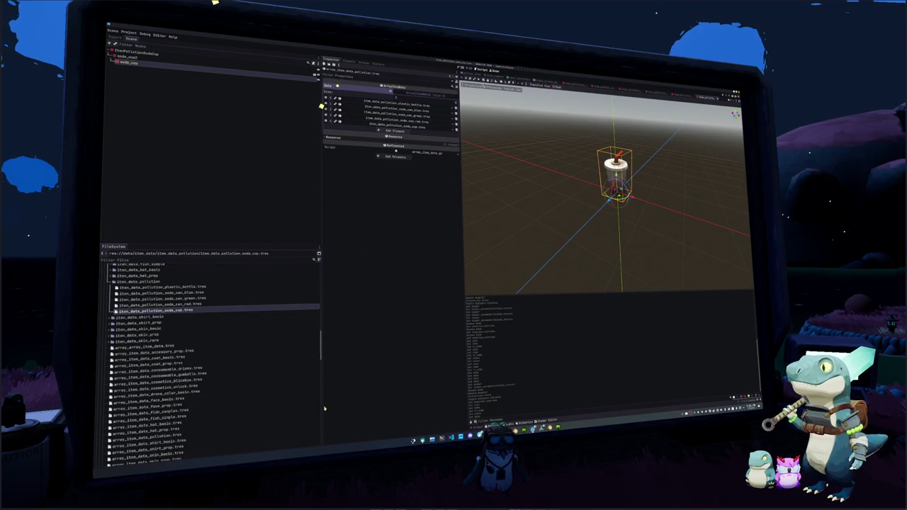
scroll(153, 368, "up", 10)
scroll(151, 369, "up", 3)
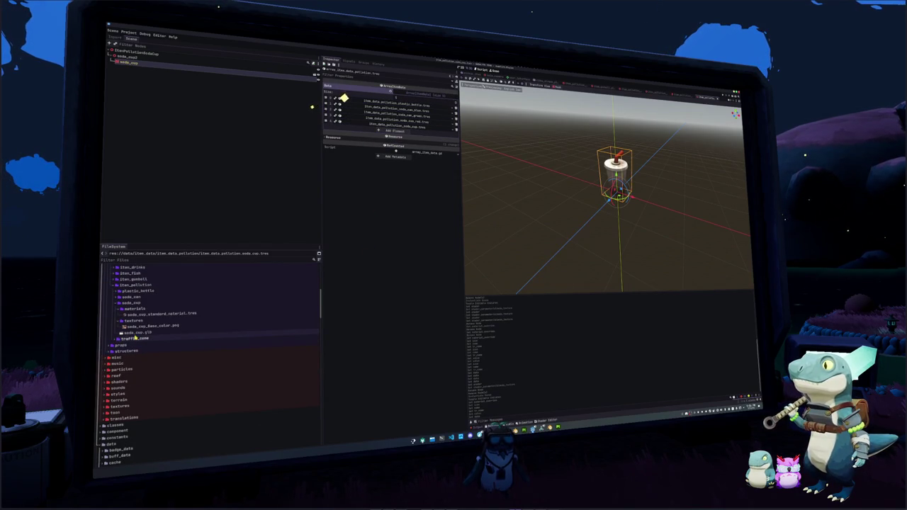
Expand the traffic_cone mesh and colour-variant texture folders down to the red textures.
double_click(136, 340)
double_click(134, 351)
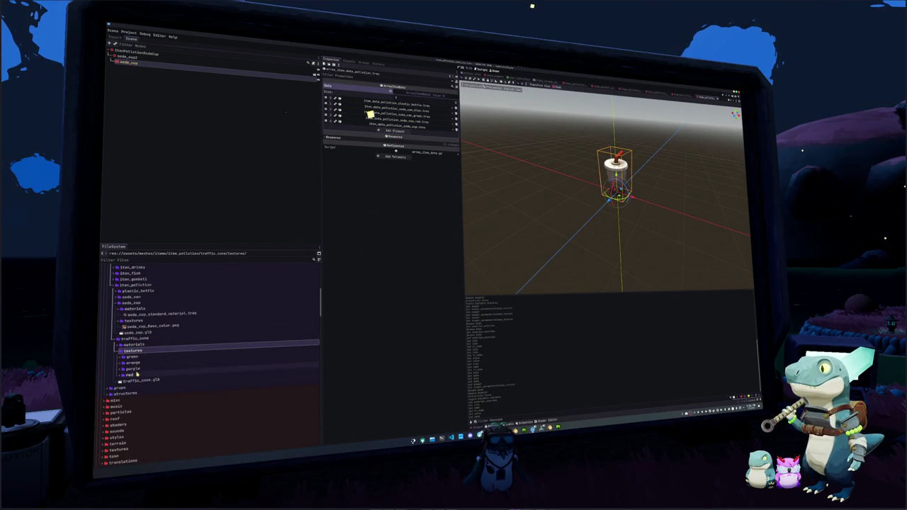
left_click(139, 358)
double_click(139, 357)
double_click(133, 369)
double_click(133, 381)
left_click(133, 393)
double_click(133, 394)
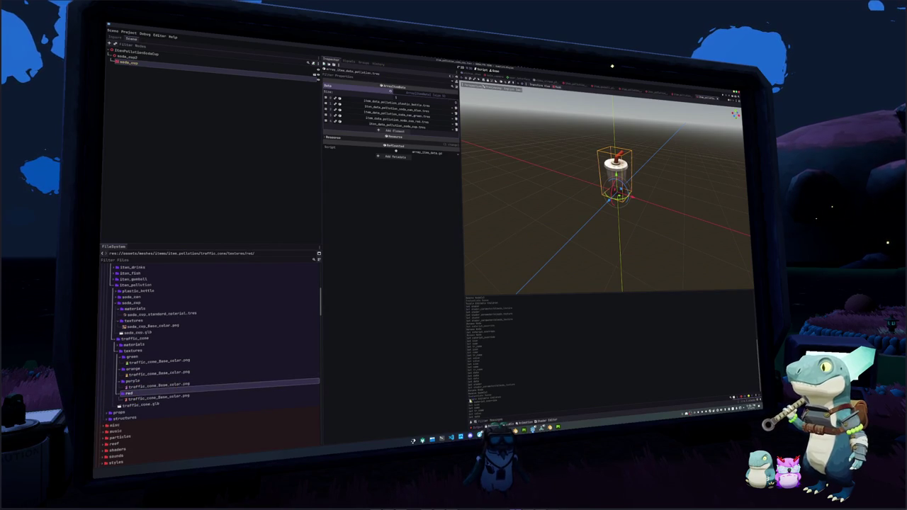
In Blender, open the traffic cone .blend file from its folder.
key("alt+Tab")
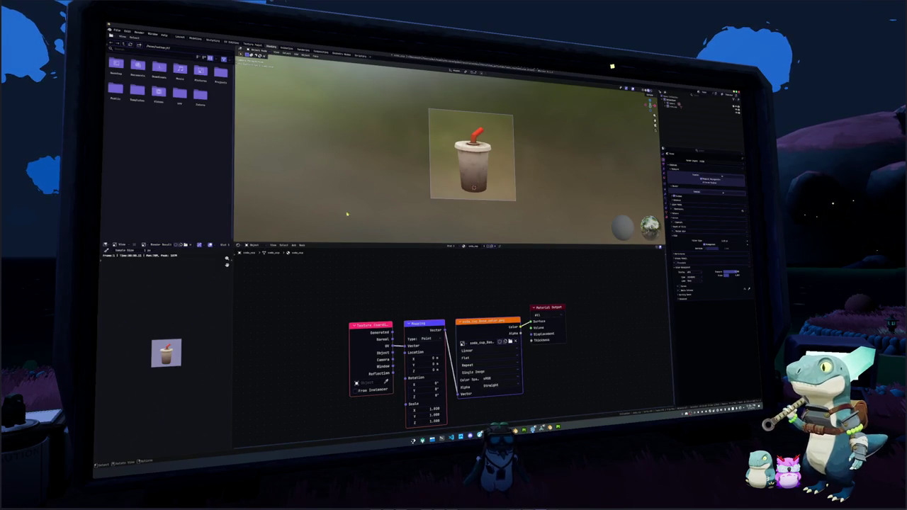
key("ctrl+o")
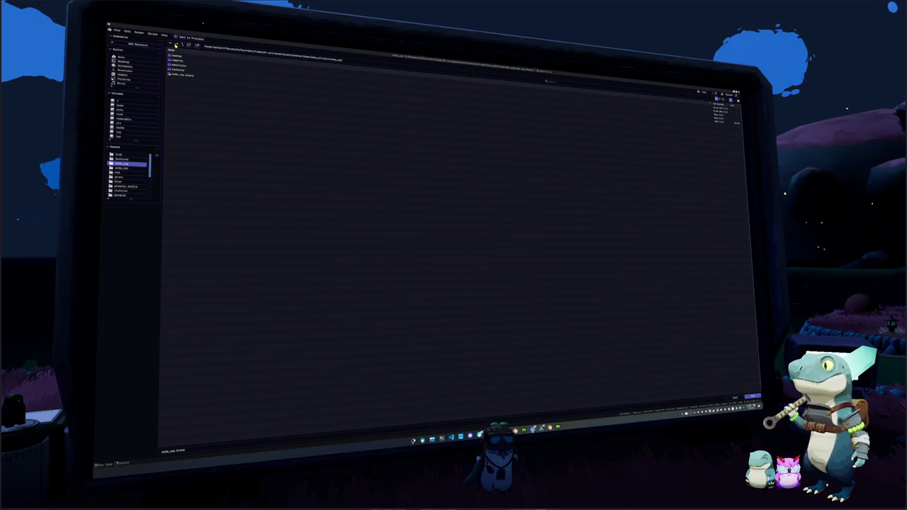
left_click(182, 44)
double_click(186, 55)
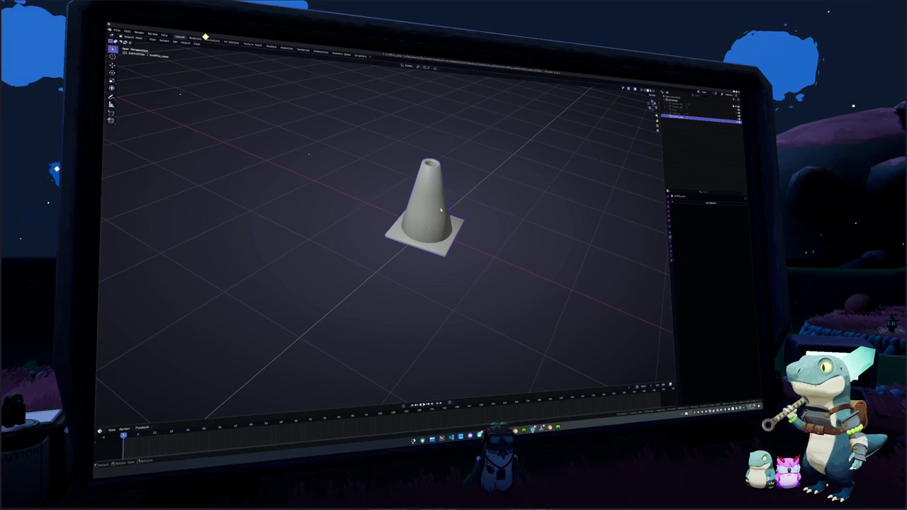
Rotate the traffic cone twice from top and front views so it stands upright on its base.
key("KP_7")
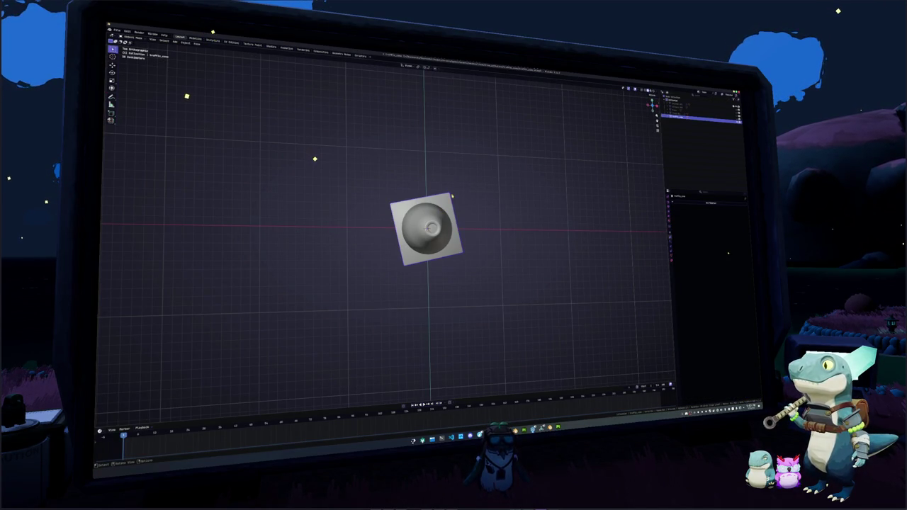
key("r")
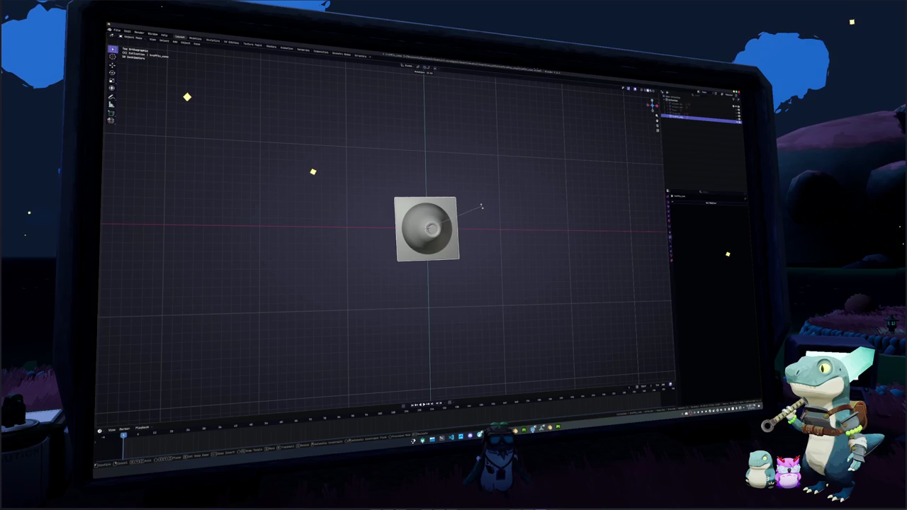
left_click(477, 207)
key("KP_1")
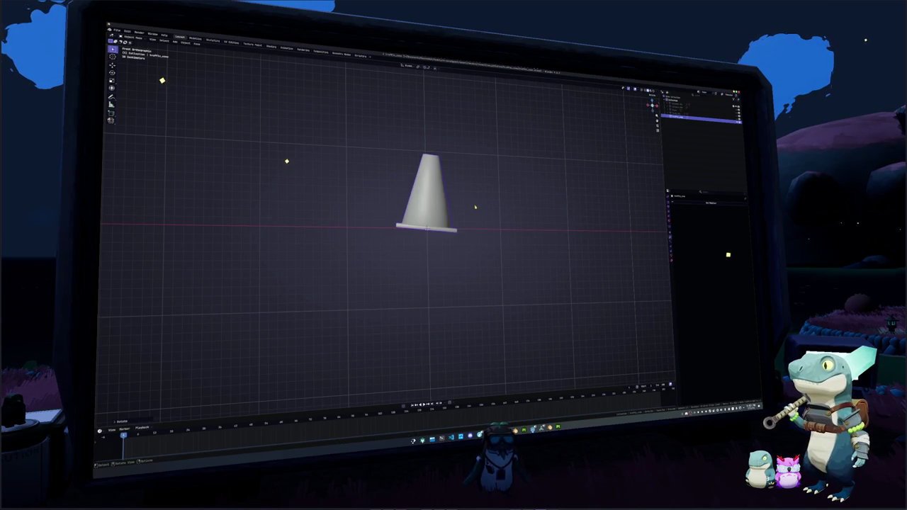
key("r")
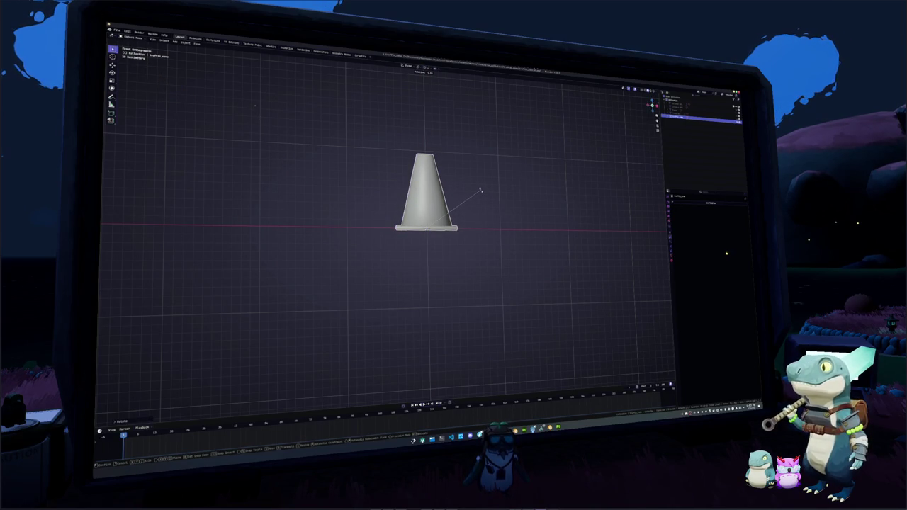
left_click(484, 196)
mouse_move(478, 194)
left_mouse_down()
mouse_move(463, 194)
mouse_move(496, 198)
left_mouse_up()
mouse_move(425, 229)
left_mouse_down()
mouse_move(458, 205)
mouse_move(475, 240)
left_mouse_up()
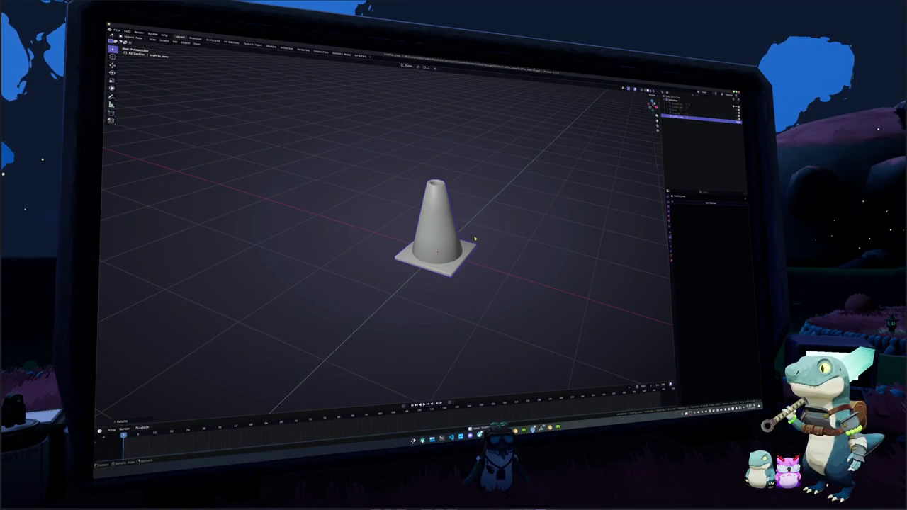
key("shift+a")
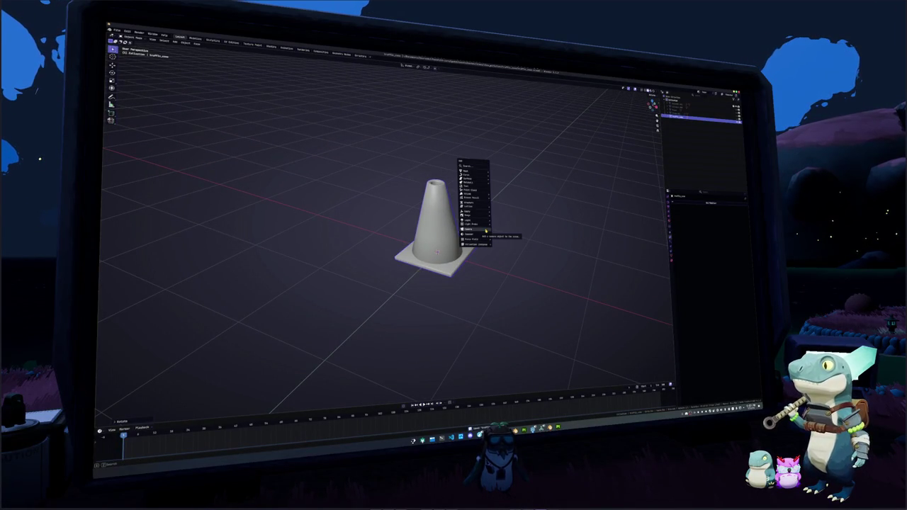
Add a camera, rotate and move it along Y to face the traffic cone, and view through it.
left_click(487, 231)
scroll(494, 229, "down", 2)
key("r")
key("g")
key("y")
key("Return")
key("g")
key("Return")
key("KP_0")
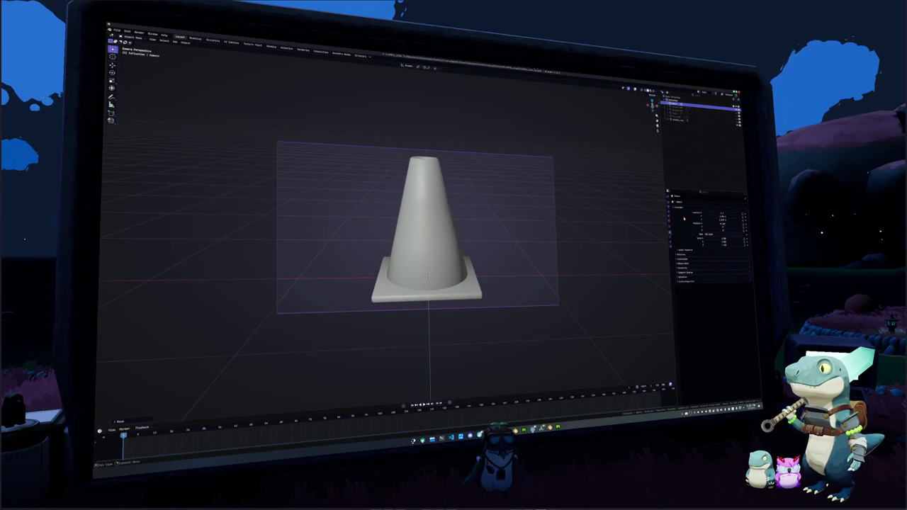
Change the camera's projection type and adjust another camera setting in Camera properties.
left_click(670, 241)
left_click(707, 205)
left_click(716, 207)
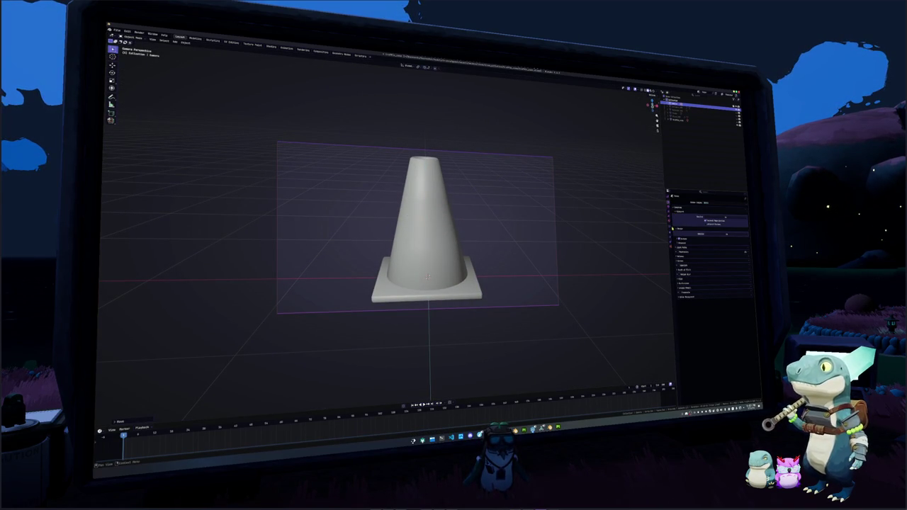
left_click(683, 282)
left_click(686, 310)
left_click(693, 319)
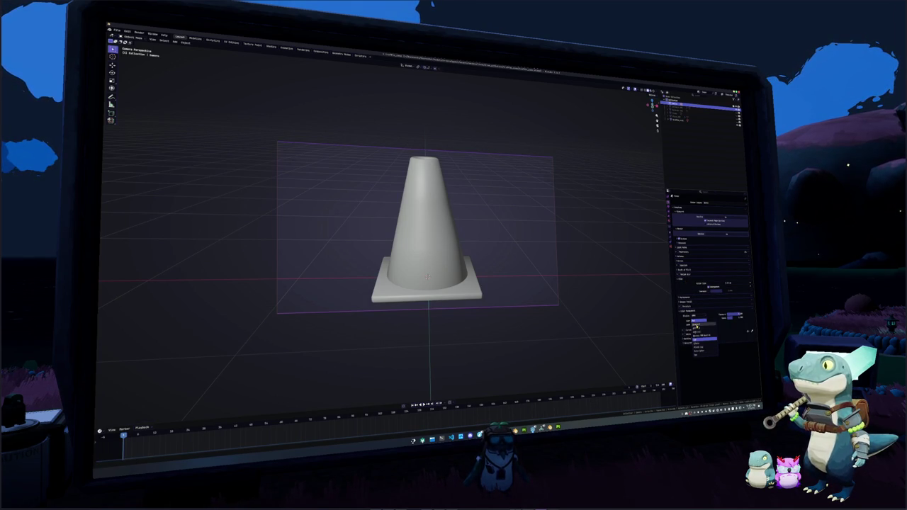
left_click(697, 326)
left_click(671, 245)
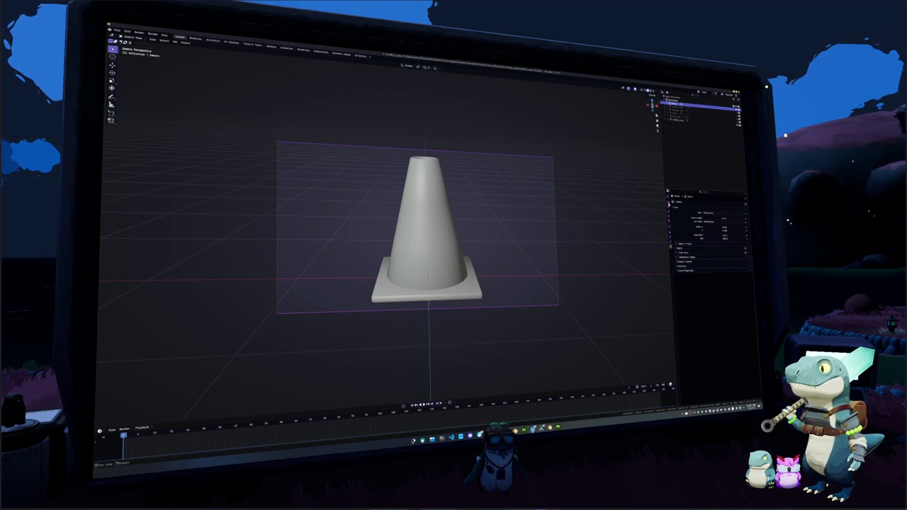
Set the render Resolution X to 1080 for a square frame, then reselect the traffic cone.
left_click(670, 210)
left_click(723, 207)
type("1080")
key("Return")
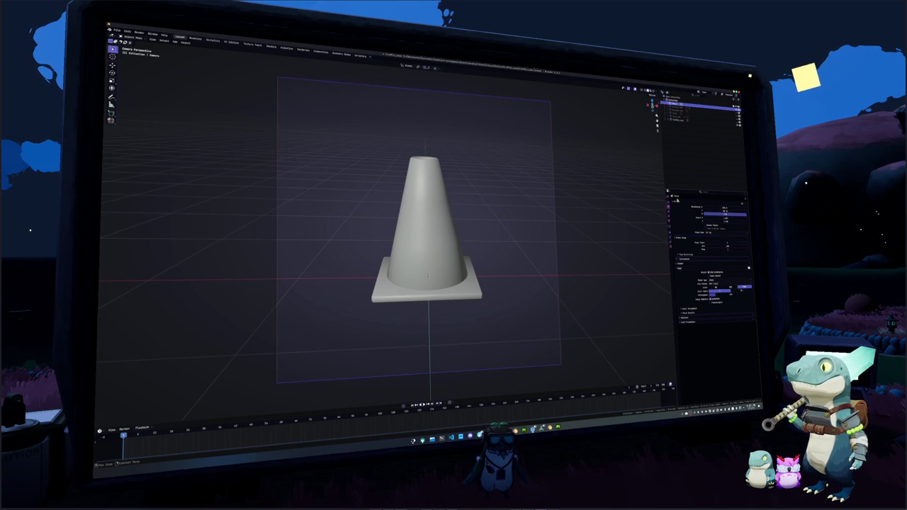
left_click(666, 245)
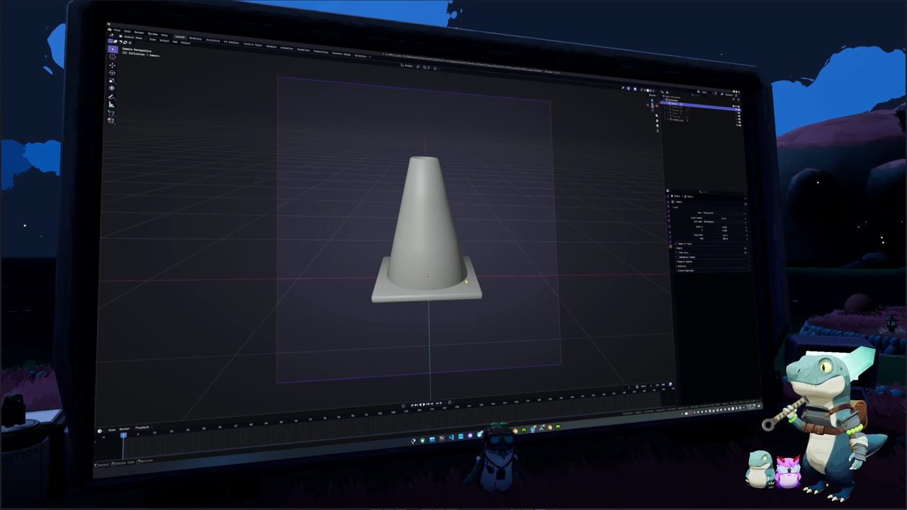
left_click(467, 281)
scroll(506, 270, "down", 2)
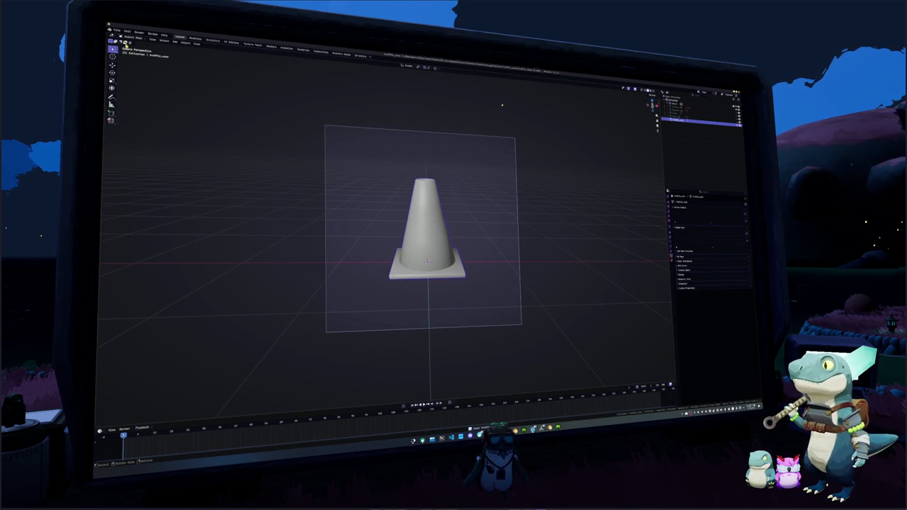
Export the traffic cone as glTF 2.0 to traffic_cone.glb.
left_click(118, 31)
mouse_move(125, 101)
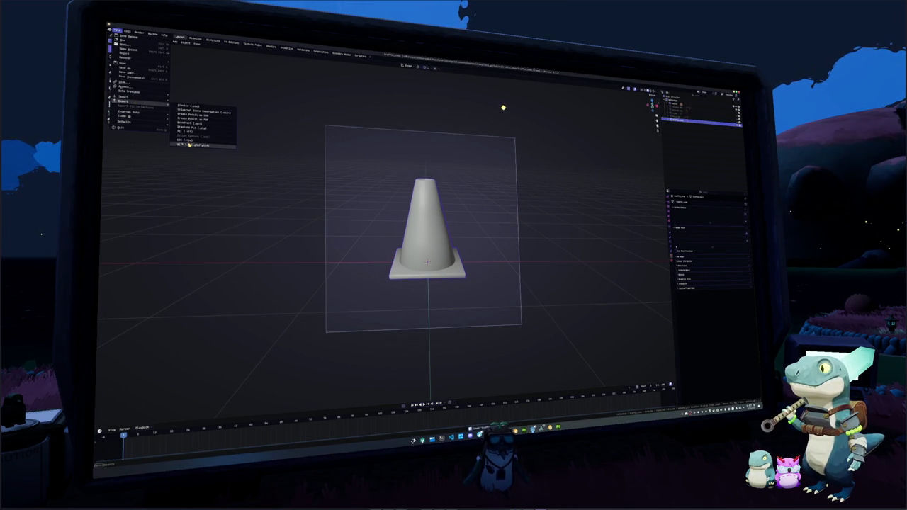
left_click(190, 145)
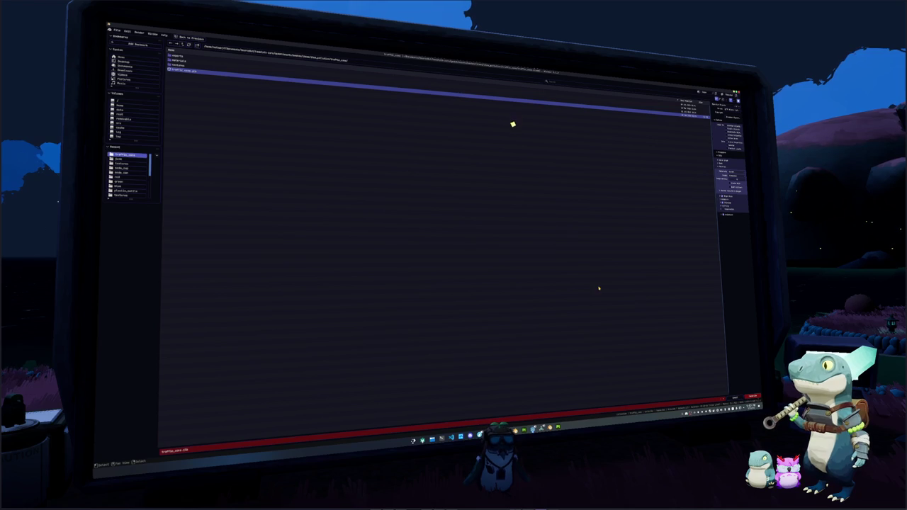
left_click(726, 186)
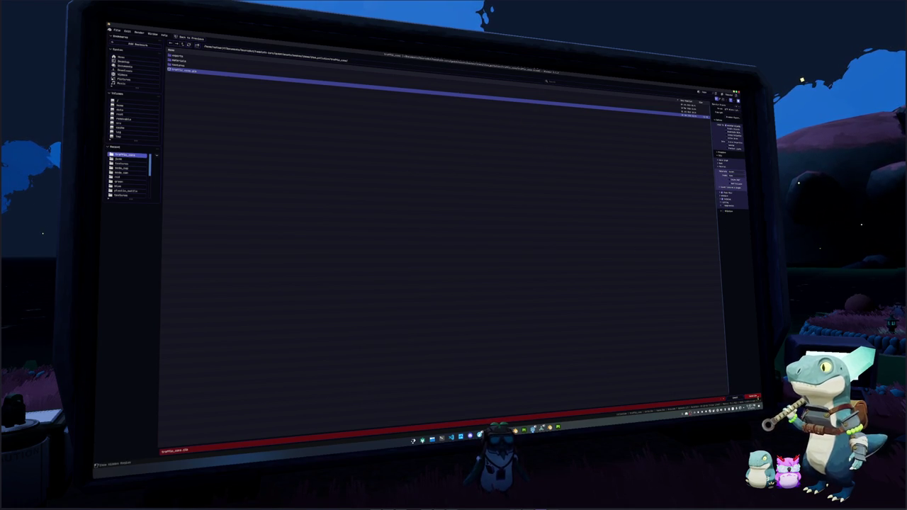
key("Return")
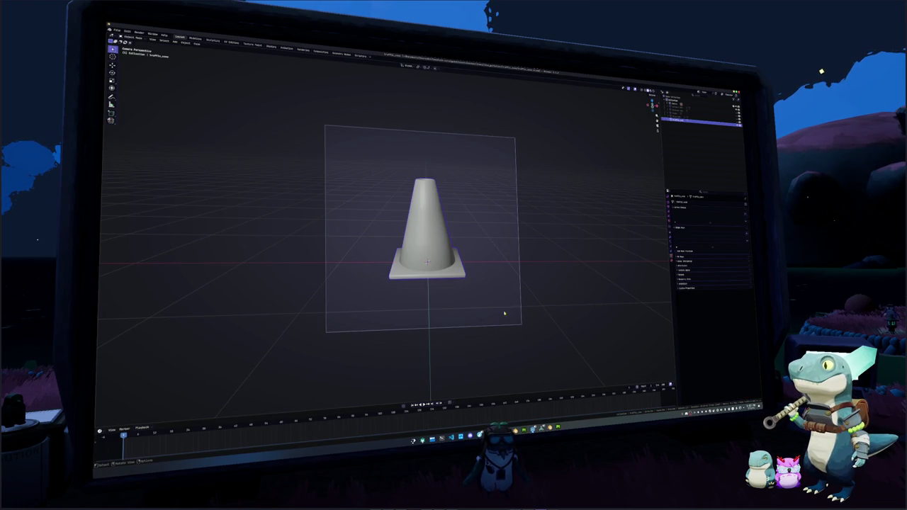
Select the camera and increase its focal length so the cone fills more of the frame.
left_click_drag(533, 290, 524, 218)
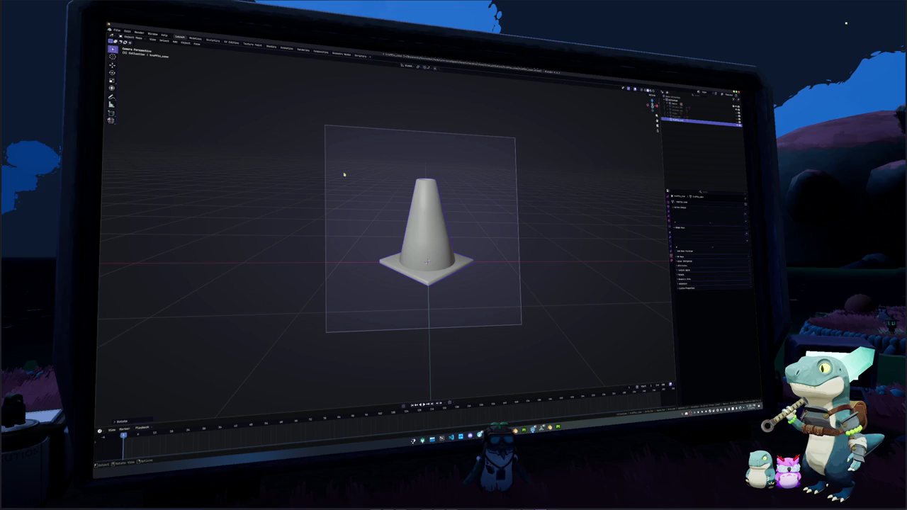
left_click(413, 134)
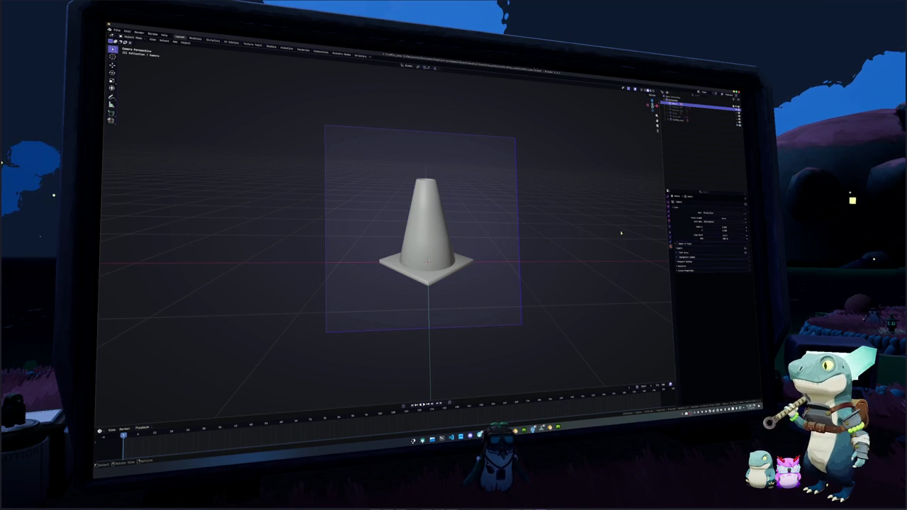
left_click_drag(725, 222, 741, 222)
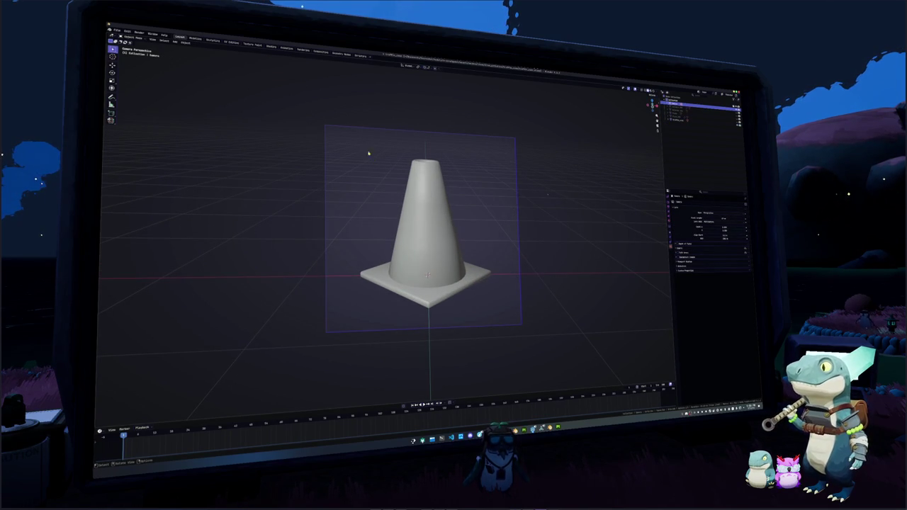
left_click(289, 49)
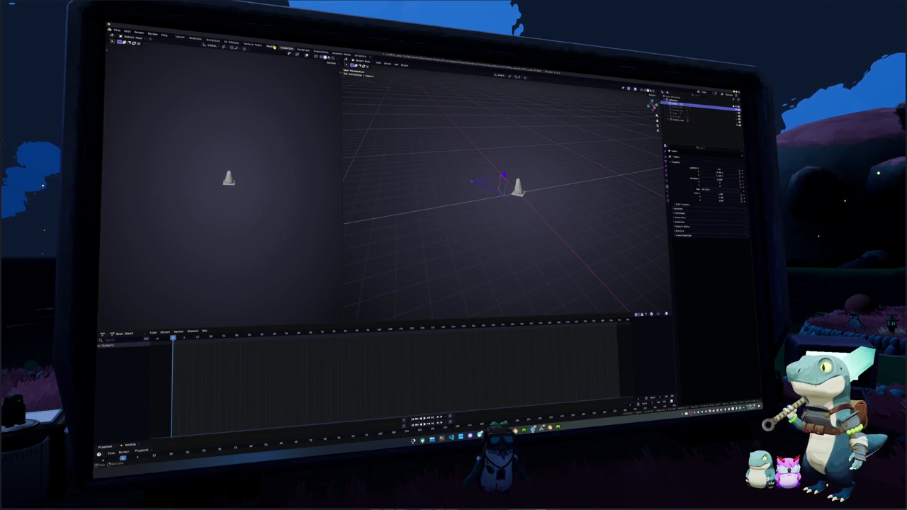
left_click(274, 48)
Give the cone the traffic_cone material with traffic_cone_base_color.png as its image texture.
left_click(480, 186)
left_click(489, 270)
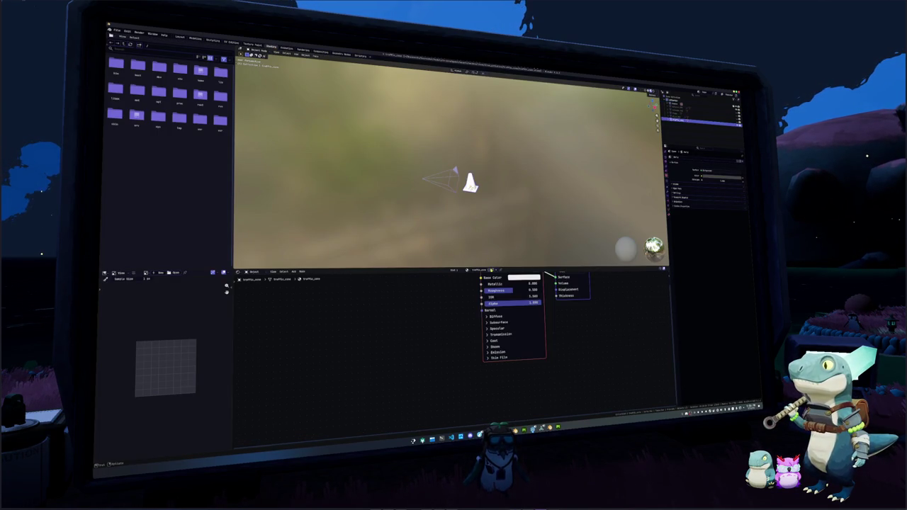
left_click(551, 305)
key("ctrl+t")
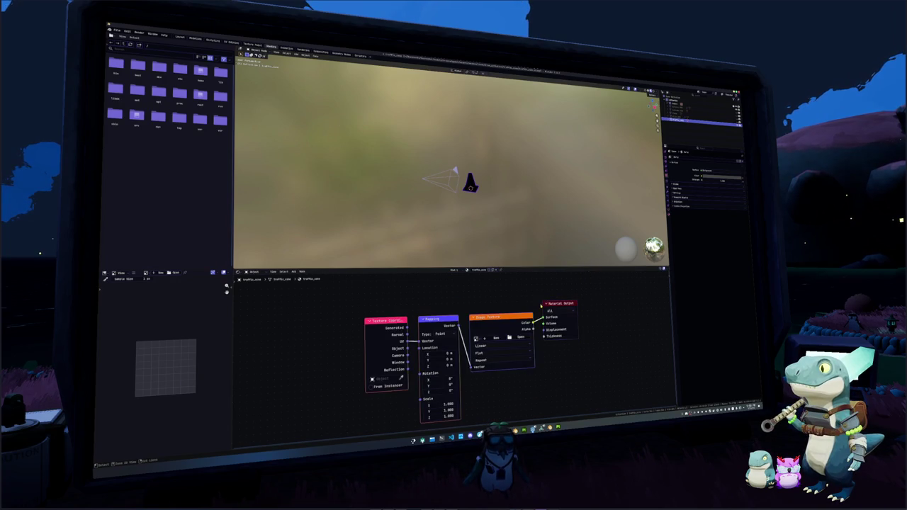
left_click(521, 338)
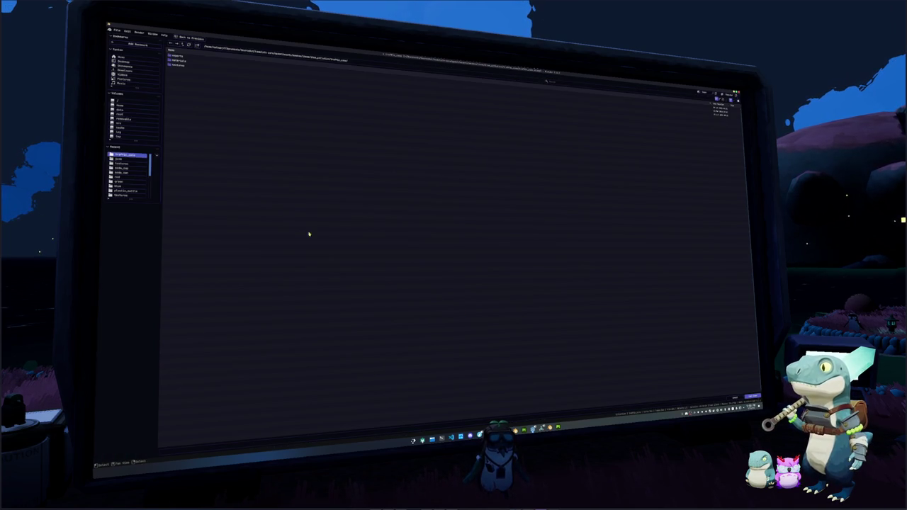
double_click(182, 59)
double_click(183, 59)
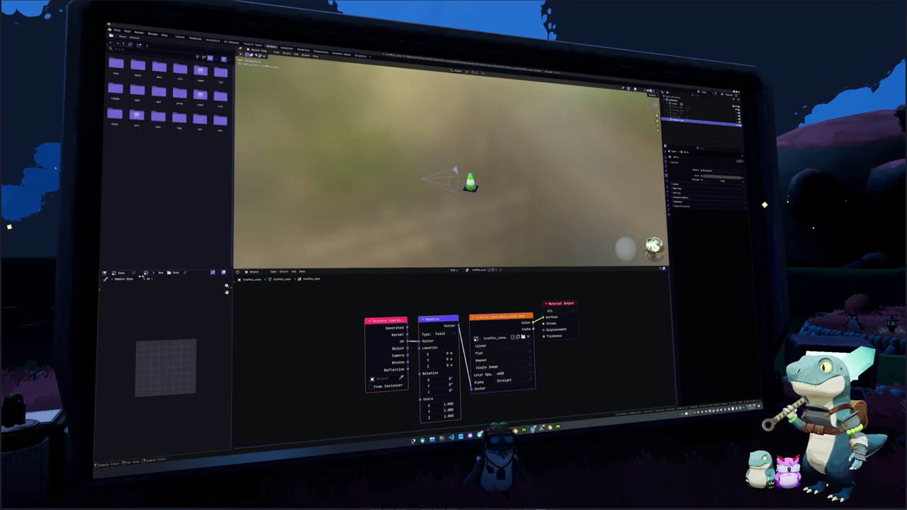
View the cone's Render Result and delete the leftover Cylinder.001 object.
left_click(147, 273)
left_click(155, 280)
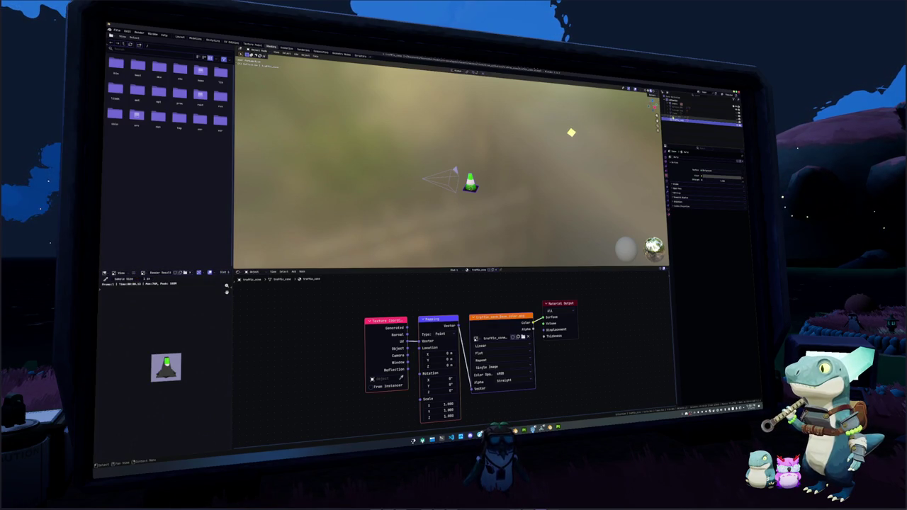
left_click(571, 133)
left_click(570, 132)
key("x")
left_click(570, 155)
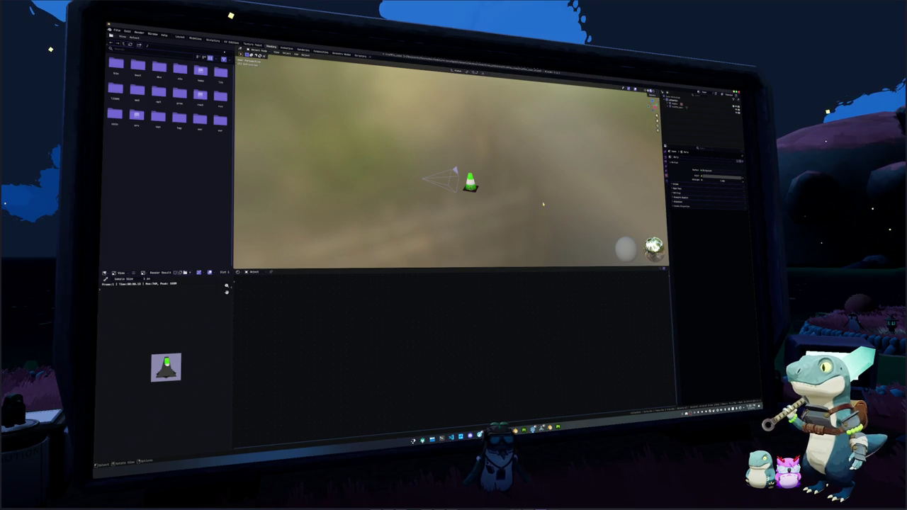
Save the rendered icon via Image > Save As, starting the file name with 'lime'.
left_click(133, 274)
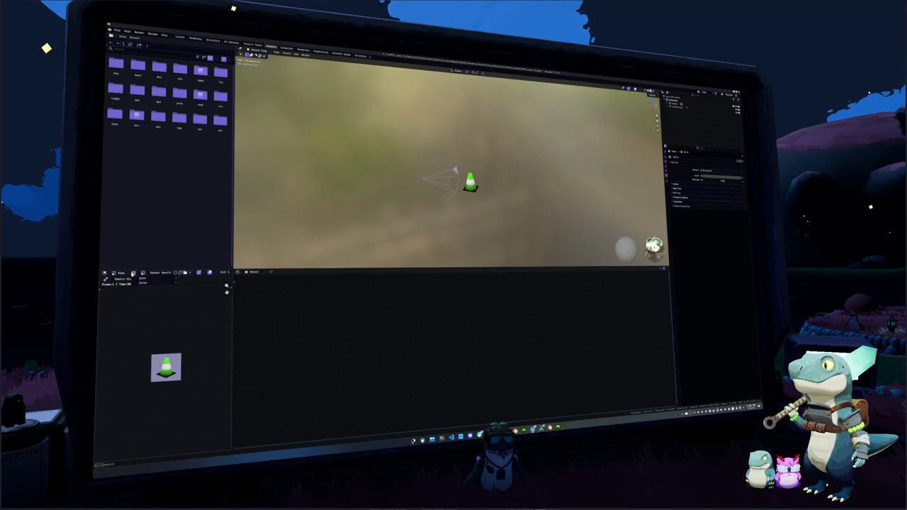
mouse_move(143, 282)
left_click(201, 319)
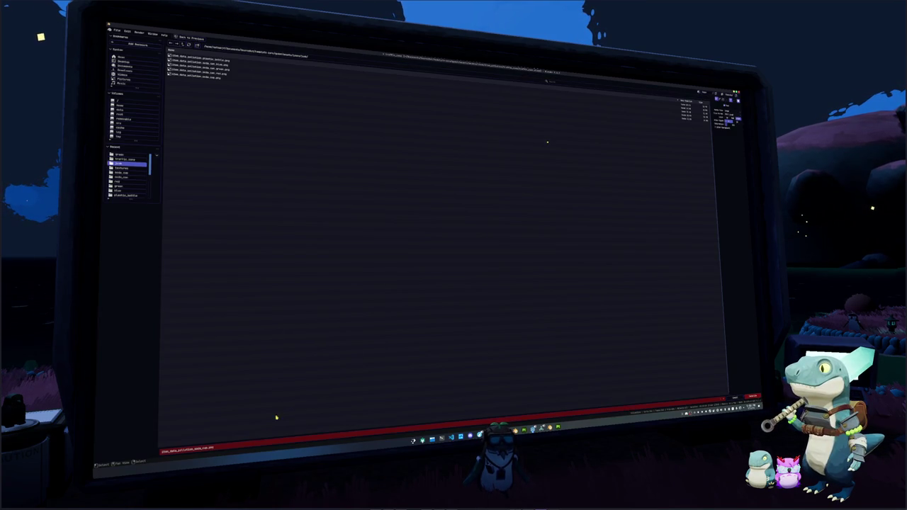
left_click(256, 447)
type("lime")
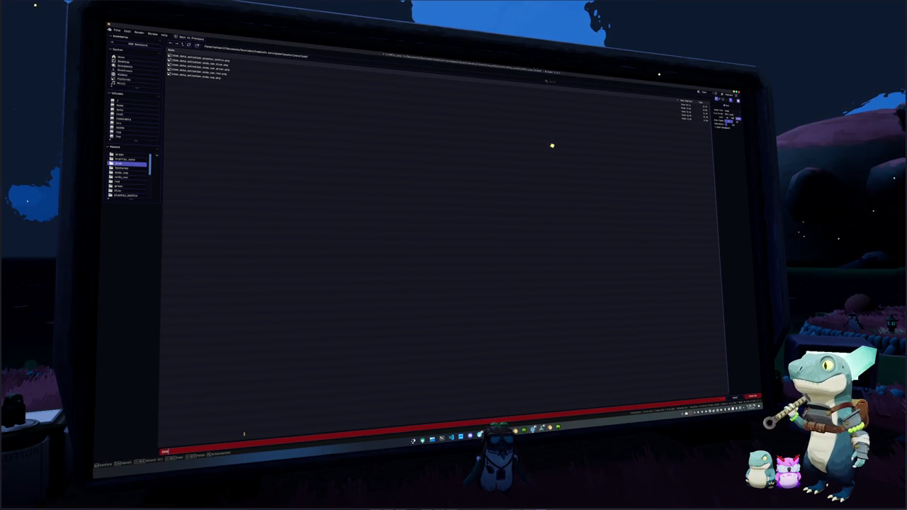
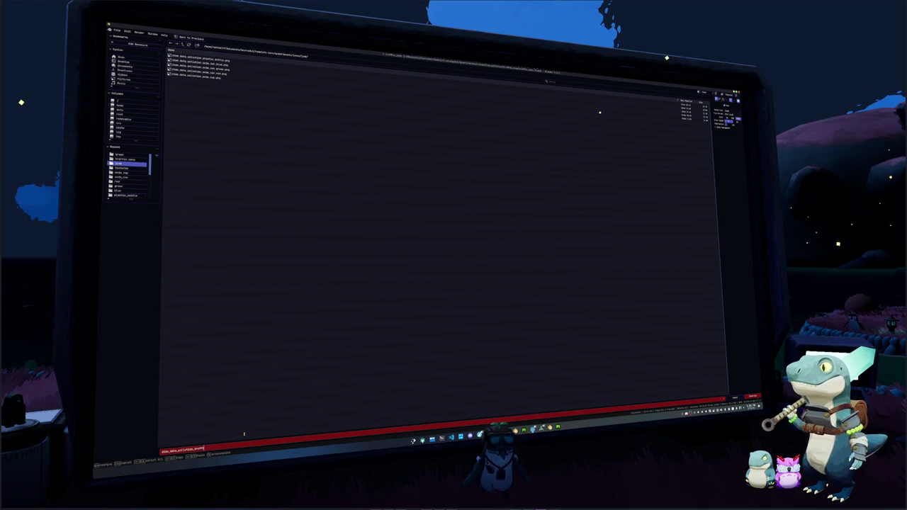
Save the green cone render as an icon, then load the orange cone texture onto the cone.
key("Return")
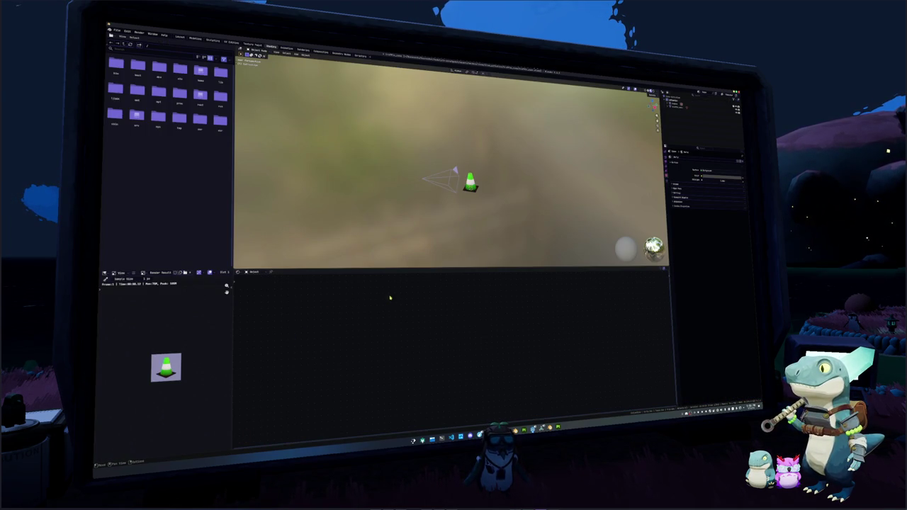
left_click(470, 182)
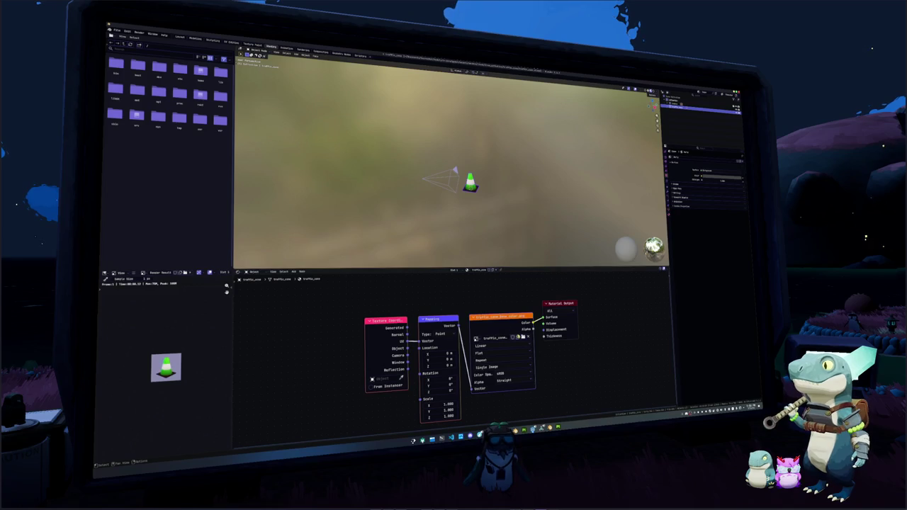
left_click(523, 338)
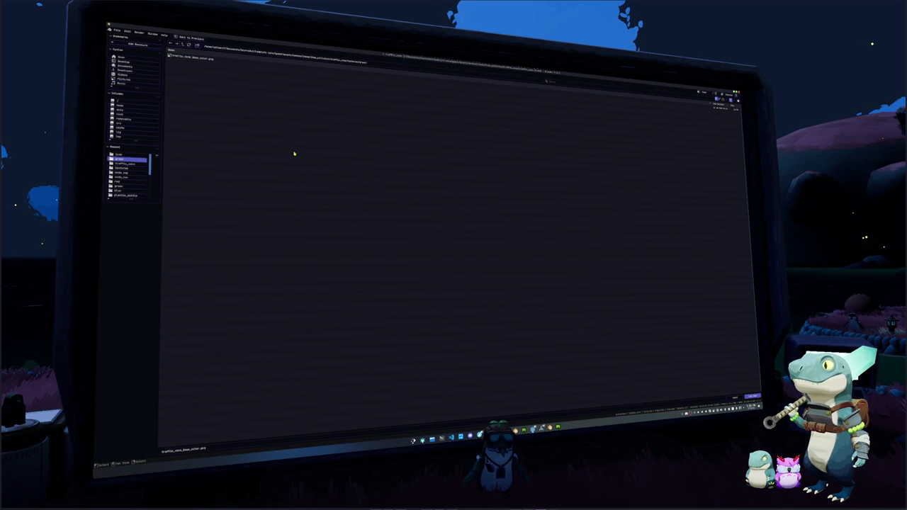
left_click(191, 57)
double_click(191, 57)
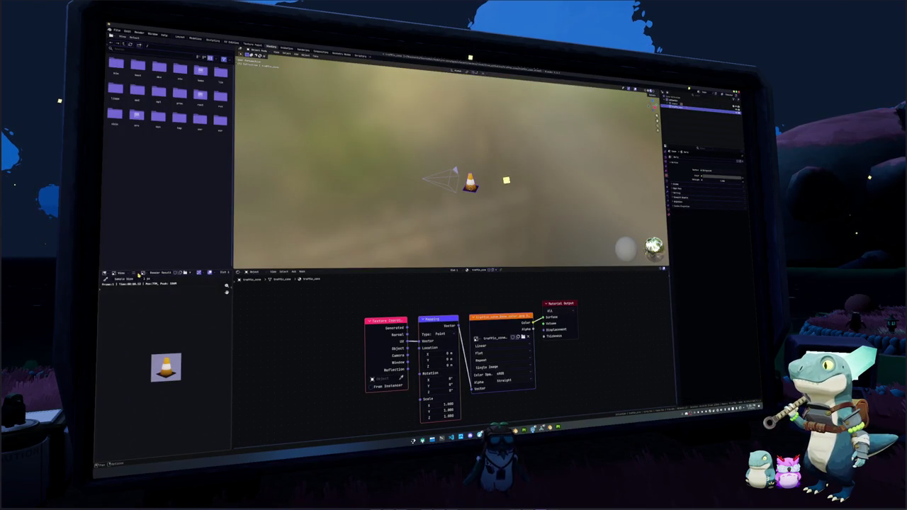
Save the render as the orange traffic cone icon image.
left_click(186, 274)
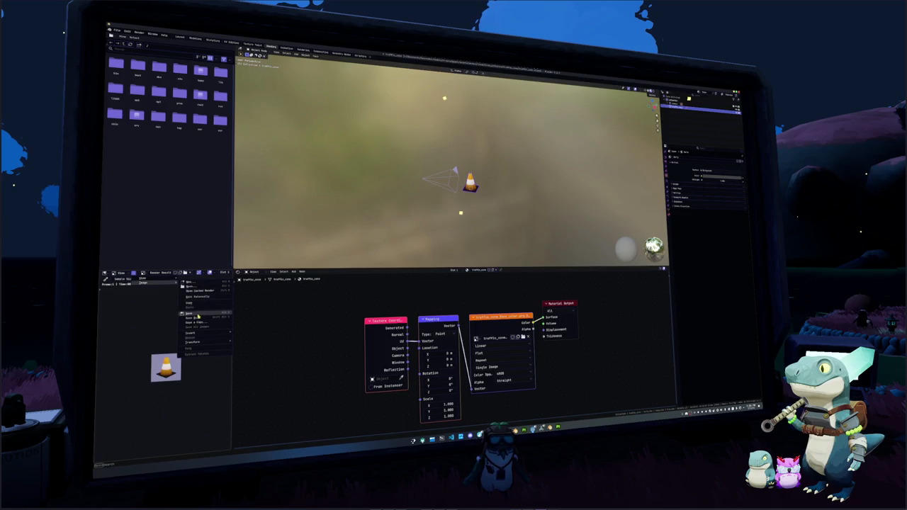
left_click(202, 317)
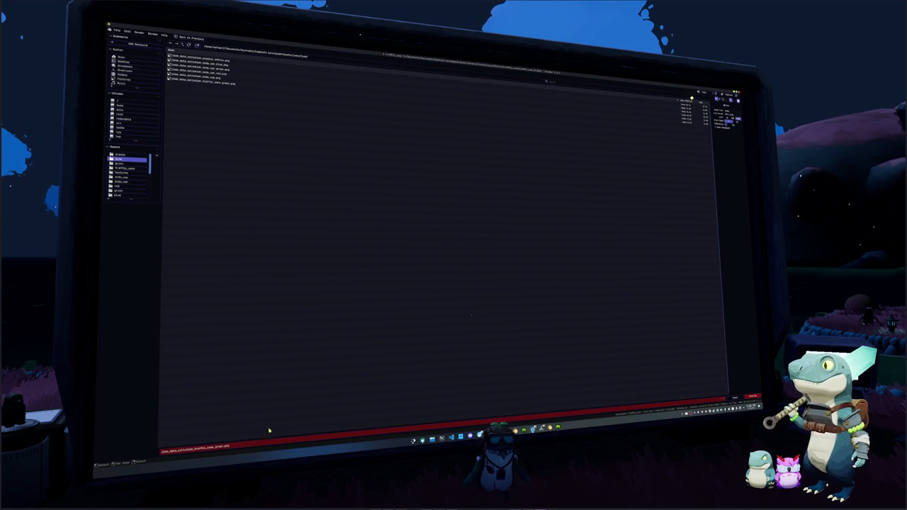
left_click(224, 448)
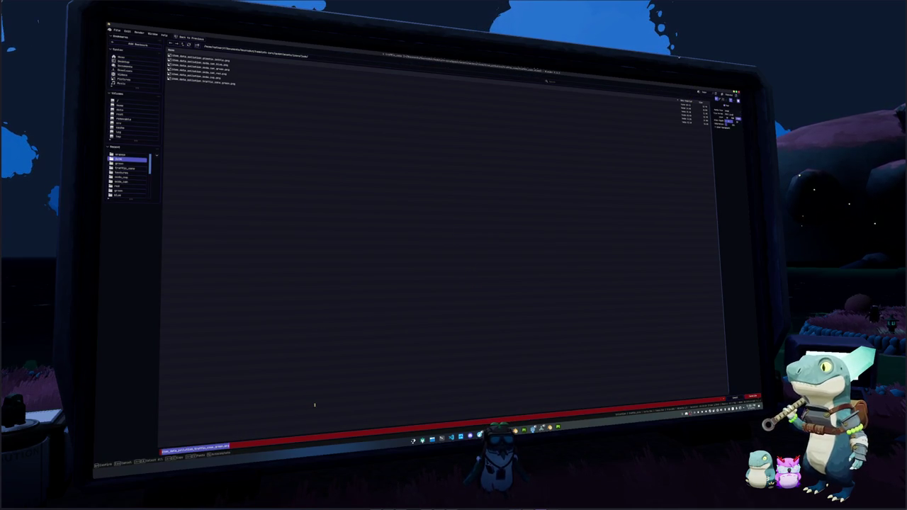
key("End")
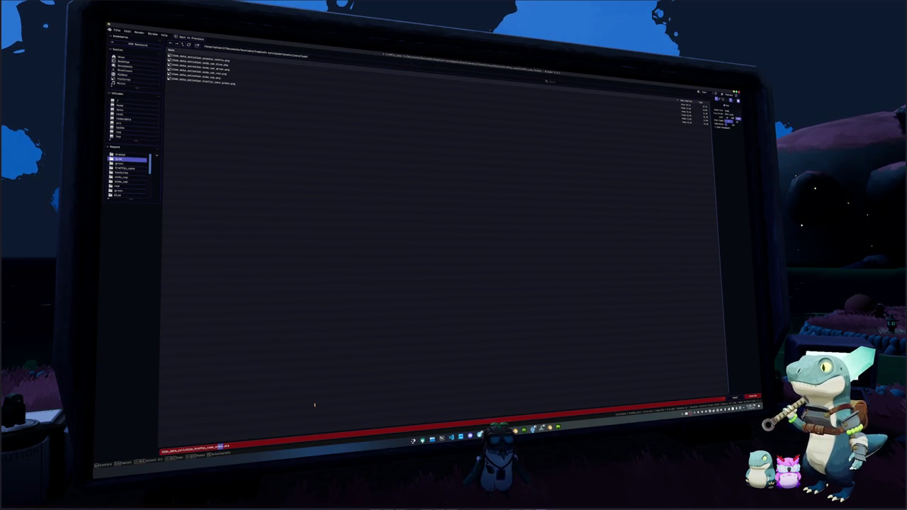
key("Return")
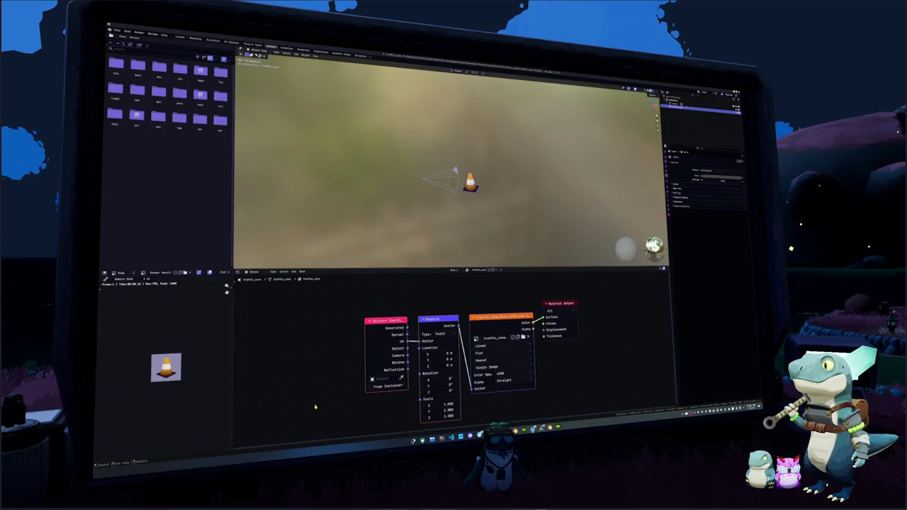
Load the purple cone texture from the colour variants folder onto the cone.
key("alt+o")
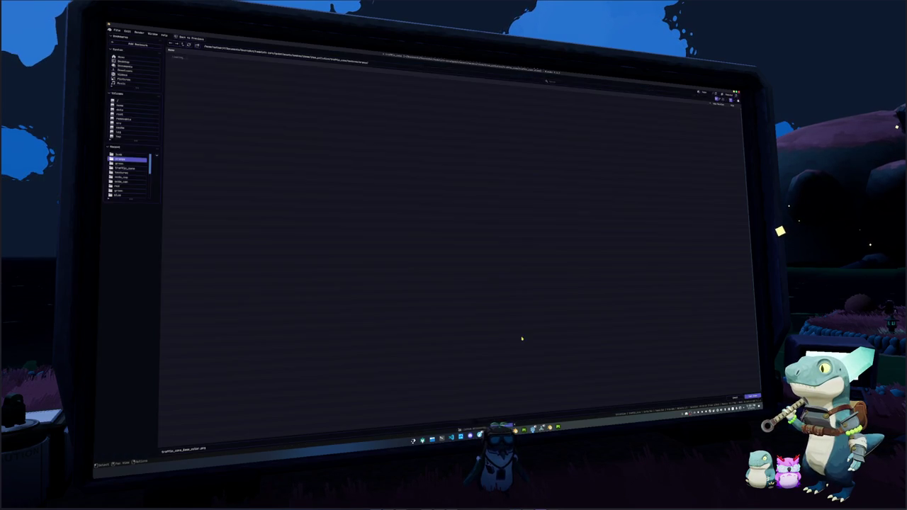
left_click(182, 44)
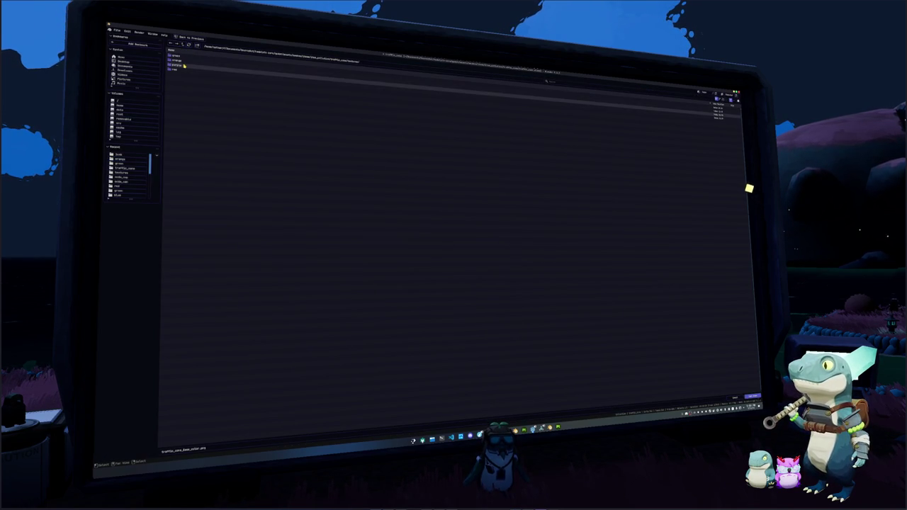
key("Escape")
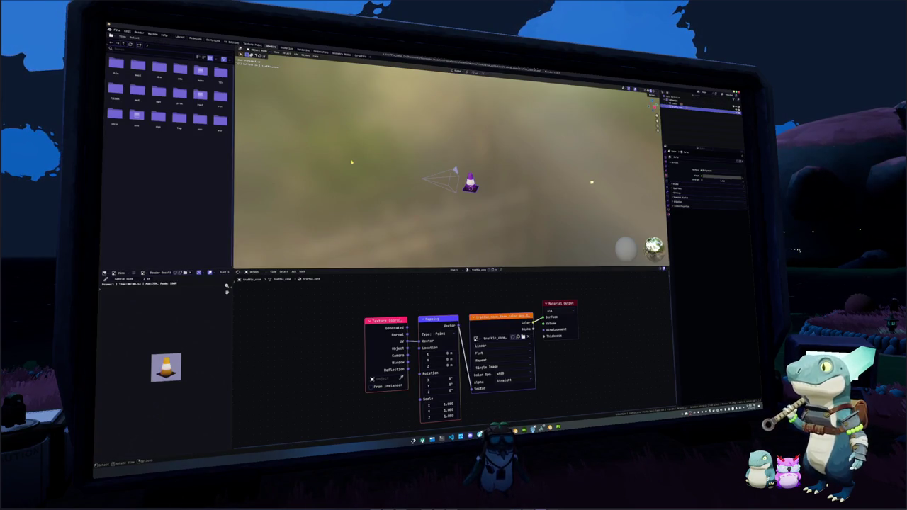
Save the purple cone render as an icon, reusing an existing icon file name.
left_click(183, 273)
left_click(206, 323)
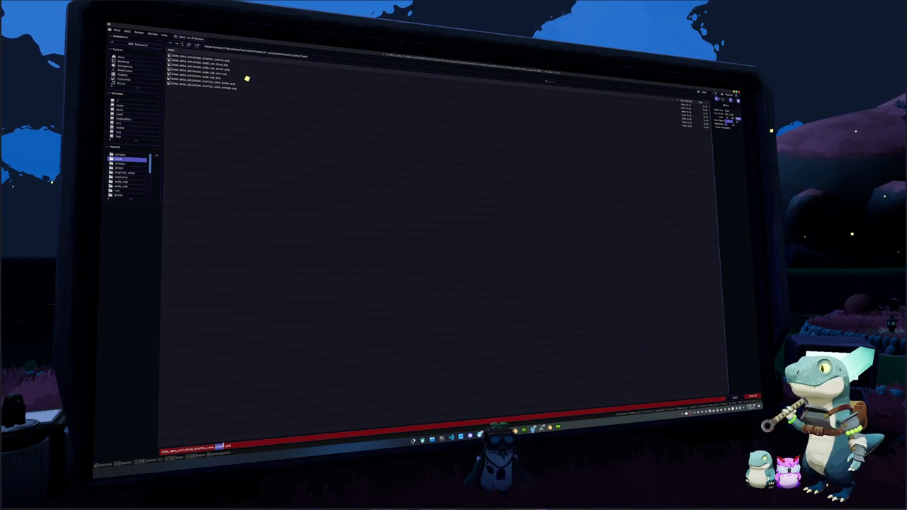
left_click(246, 83)
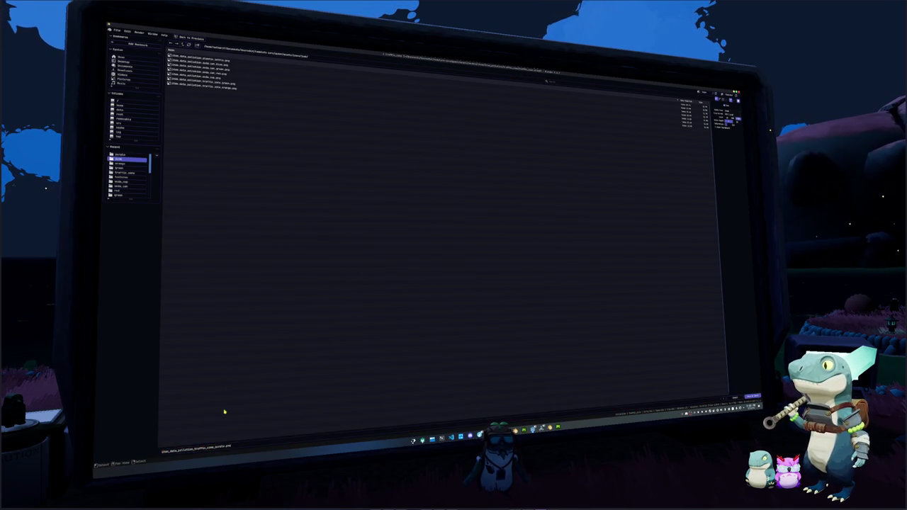
double_click(246, 83)
Load the red texture onto the cone in the Image Texture node.
left_click(523, 337)
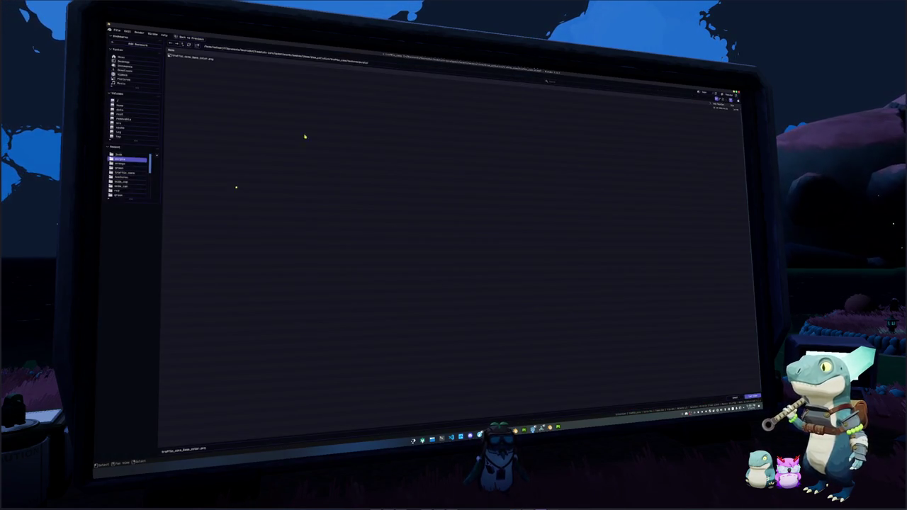
double_click(178, 69)
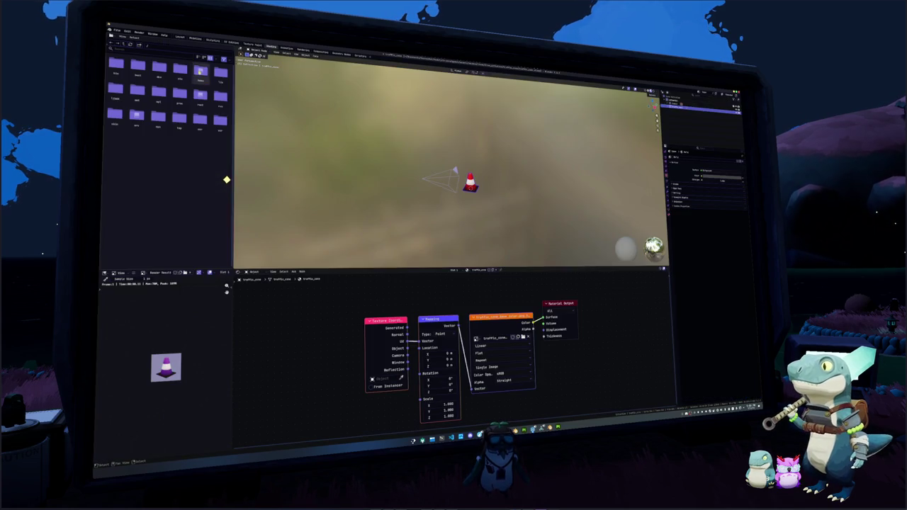
left_click(157, 283)
left_click(147, 283)
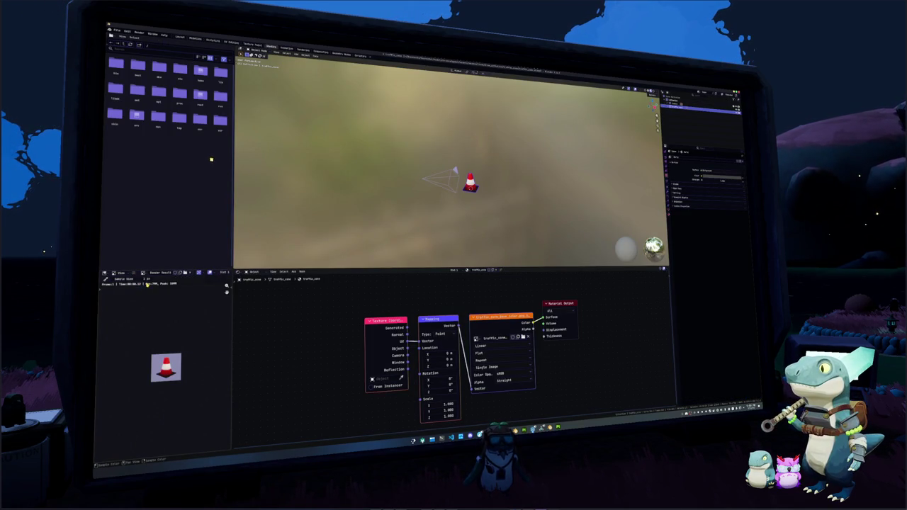
Save the red cone render as an icon and clear the cone's rotation with Alt+R.
left_click(142, 282)
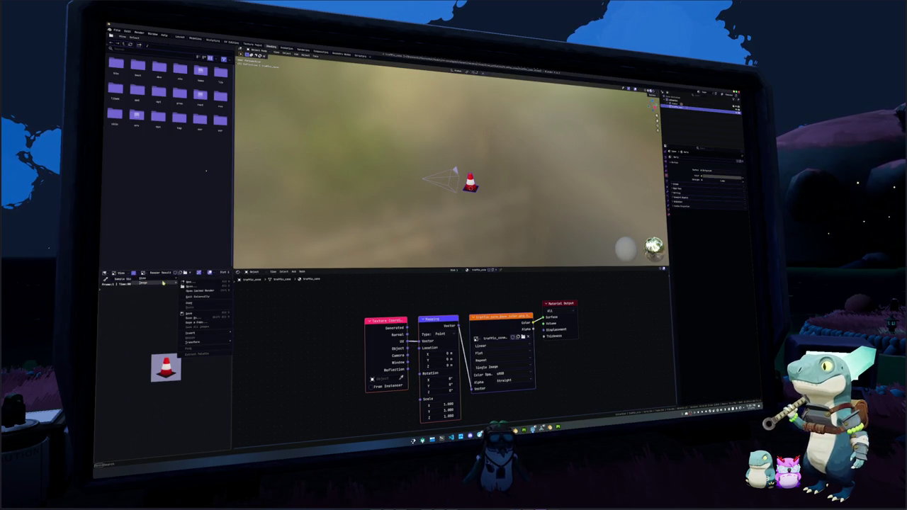
left_click(202, 319)
left_click(223, 448)
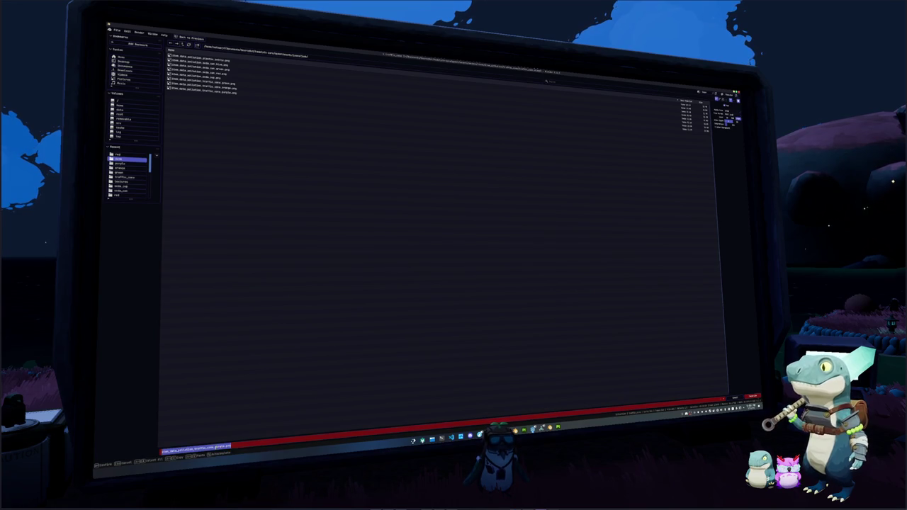
key("Return")
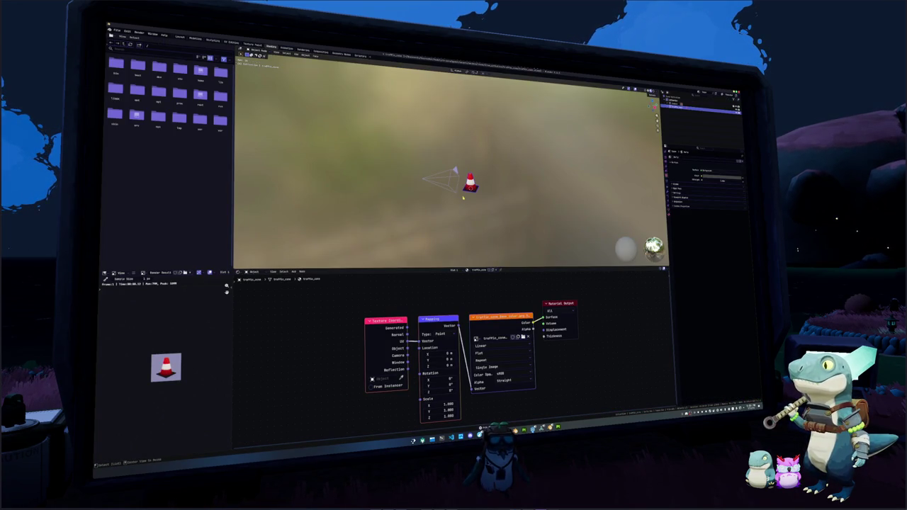
key("alt+r")
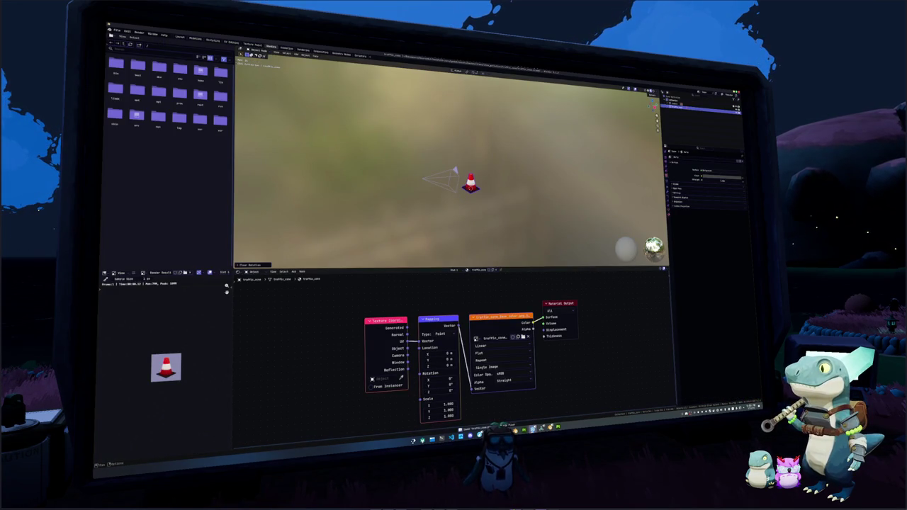
key("alt+Tab")
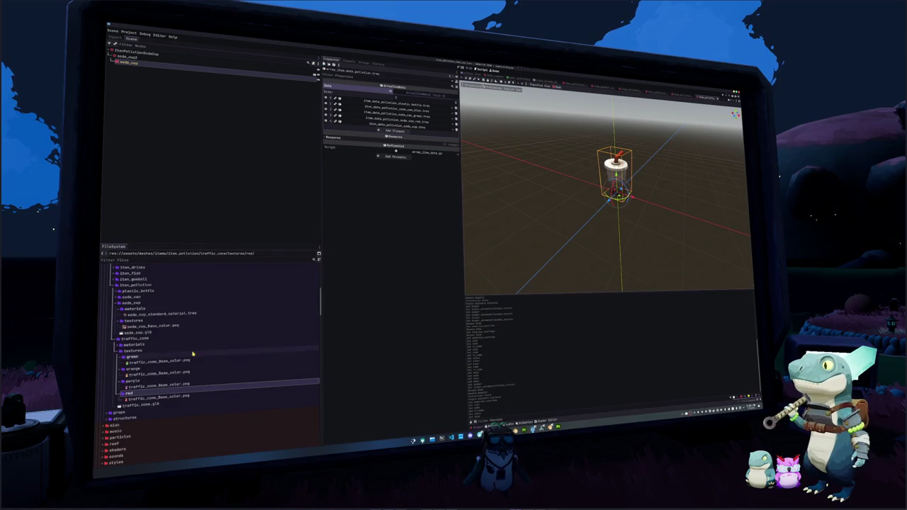
Convert all four traffic cone materials to ShaderMaterial.
double_click(137, 344)
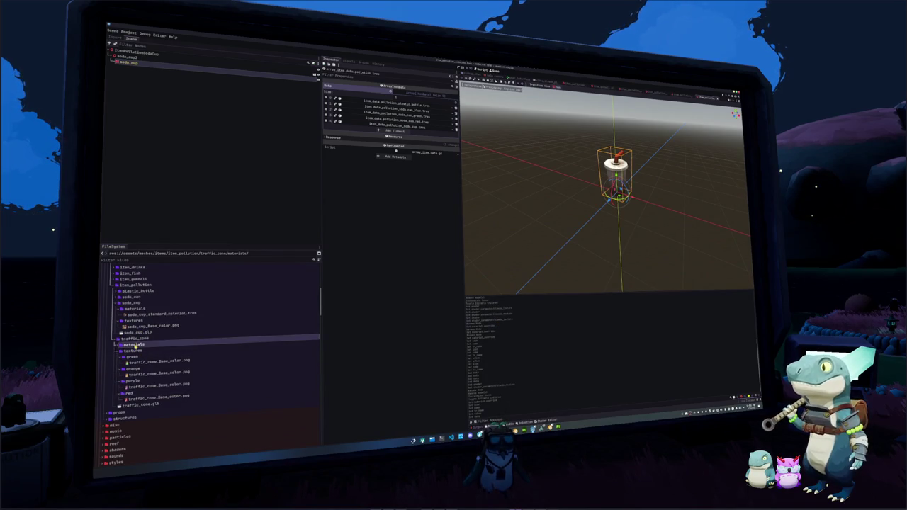
left_click(156, 348)
left_click(161, 367, "shift")
right_click(161, 367)
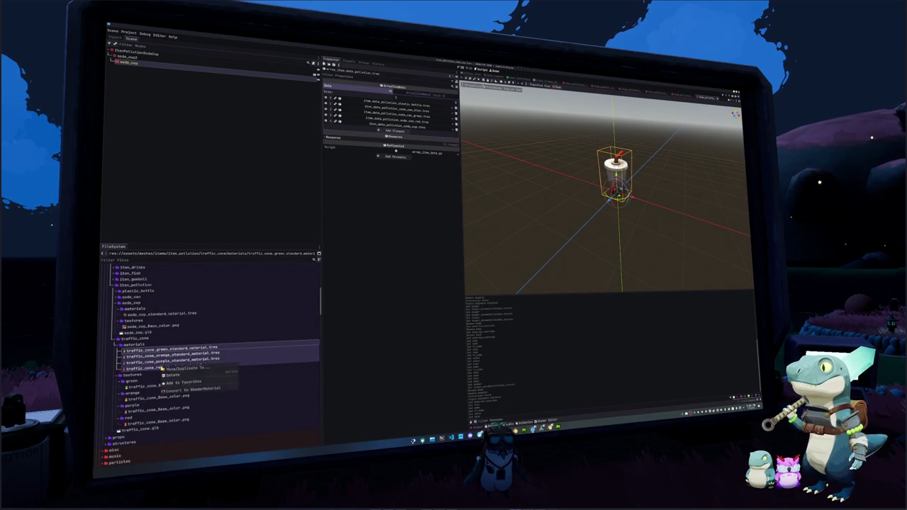
left_click(170, 390)
left_click(457, 248)
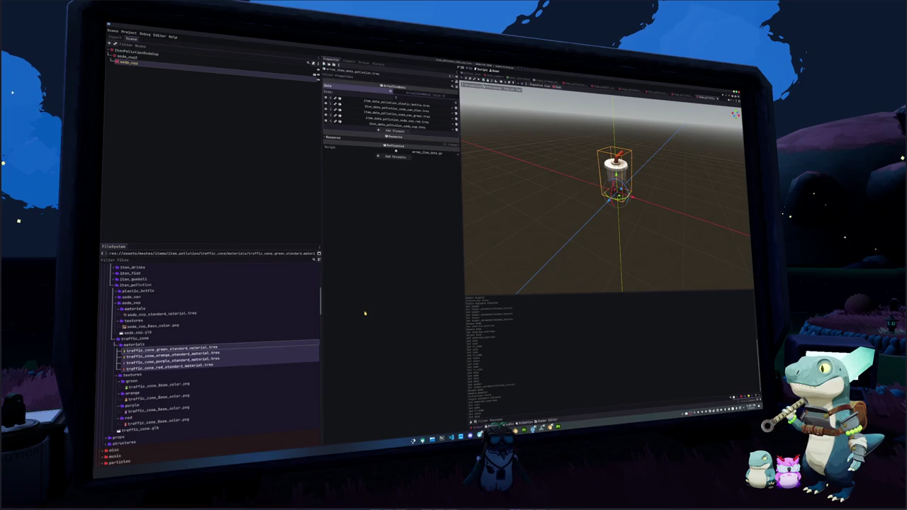
Assign the cel shader to the green and orange cone materials.
left_click(170, 348)
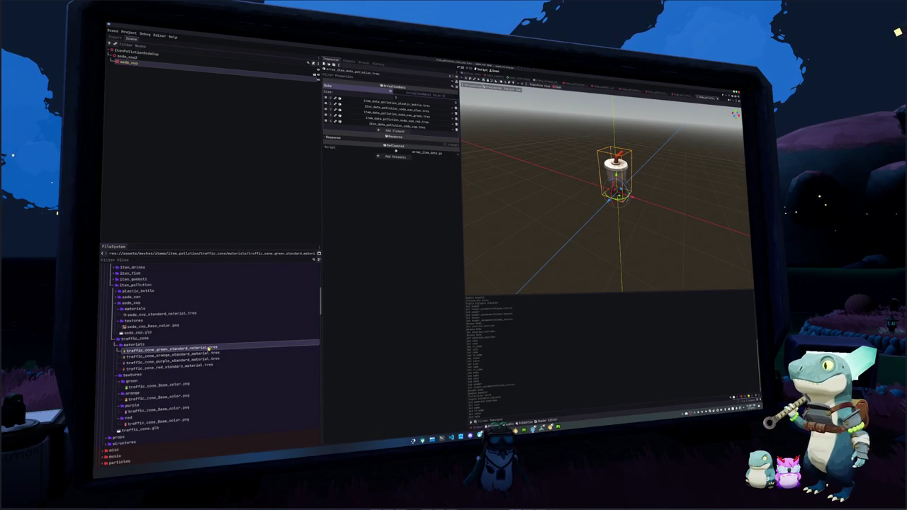
left_click(390, 106)
left_click(455, 110)
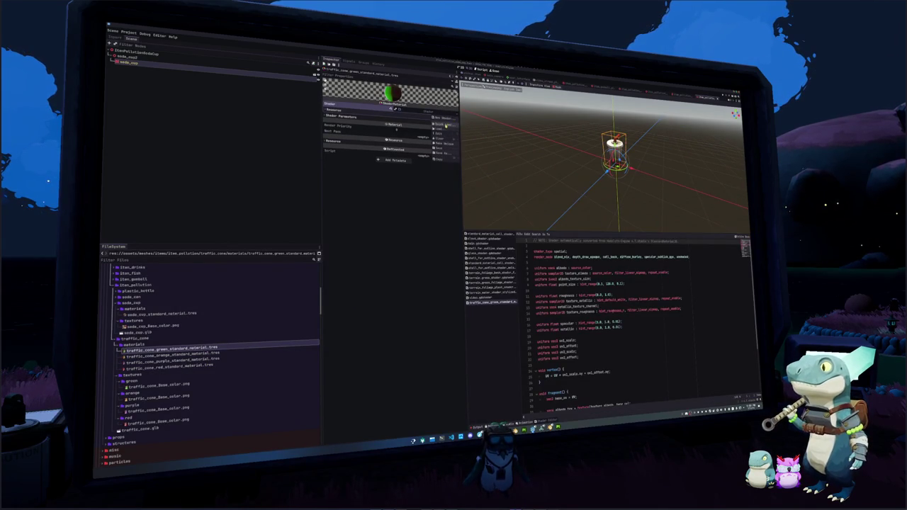
left_click(446, 125)
double_click(454, 205)
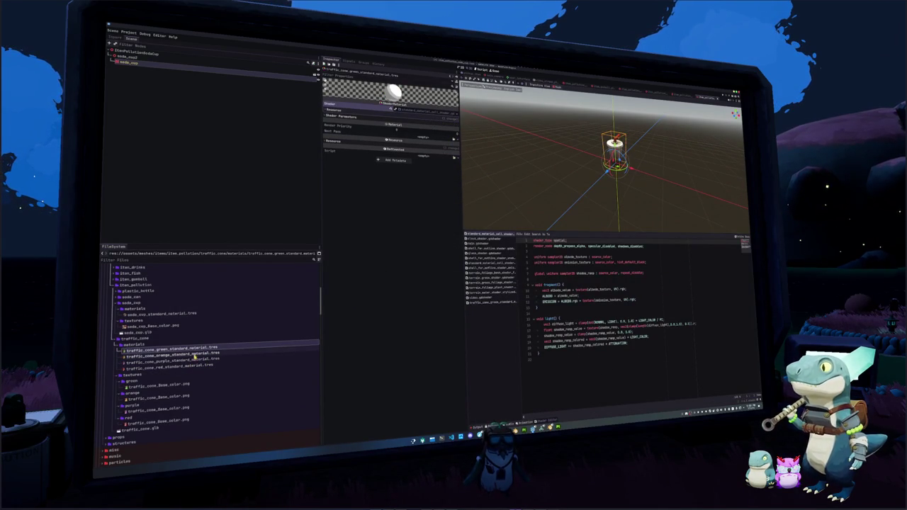
left_click(173, 354)
left_click(454, 111)
left_click(445, 125)
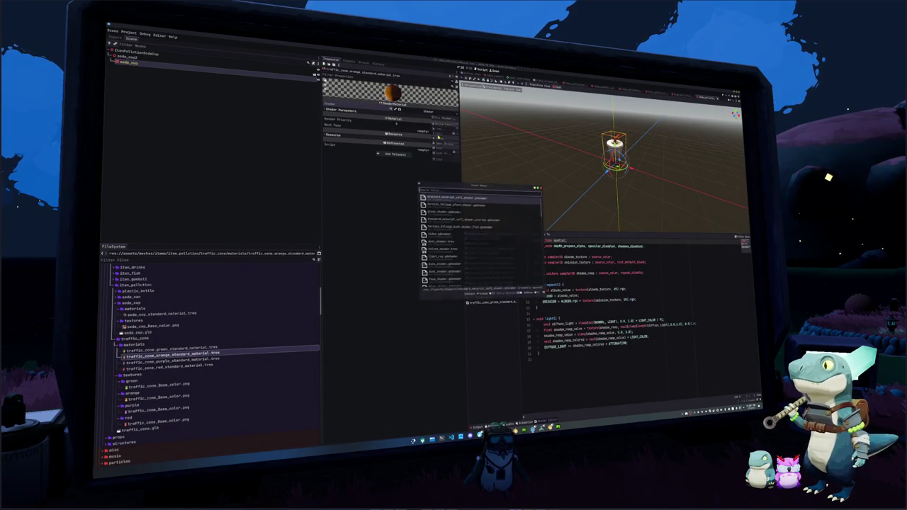
double_click(453, 200)
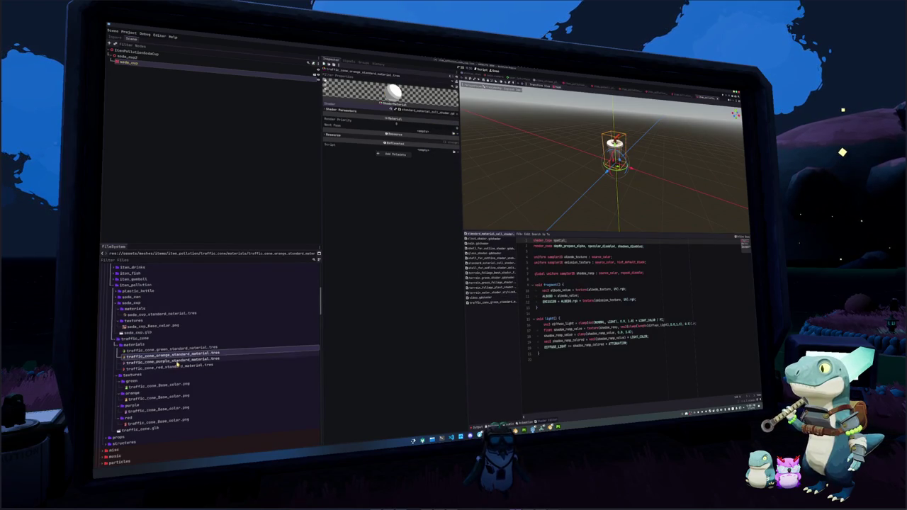
Assign the cel shader to the purple and red cone materials.
left_click(172, 360)
left_click(454, 110)
left_click(444, 125)
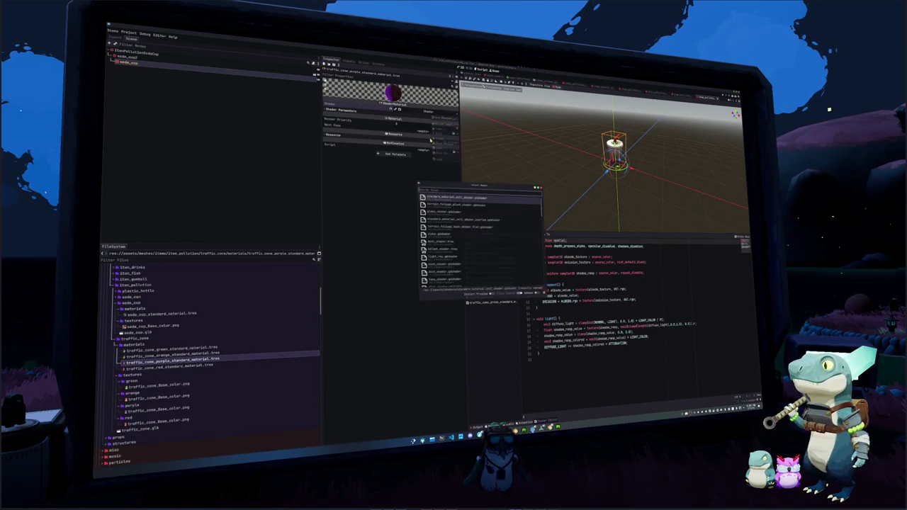
double_click(454, 198)
left_click(170, 365)
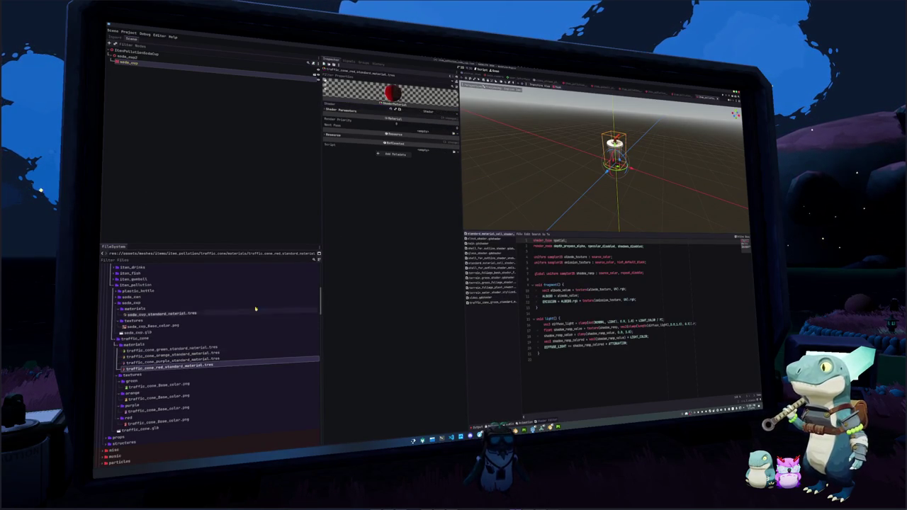
left_click(454, 111)
left_click(445, 125)
double_click(454, 198)
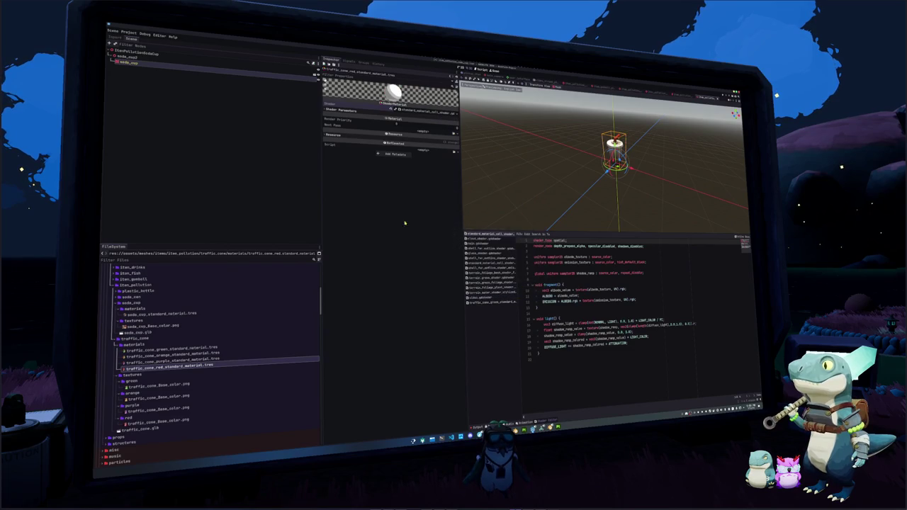
left_click(159, 349)
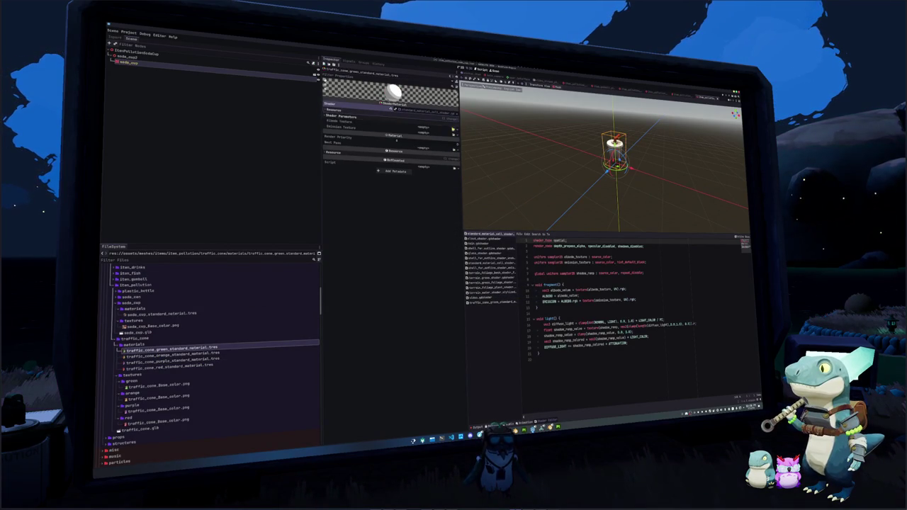
Set the green and orange cone textures as albedo on their materials.
left_click(454, 129)
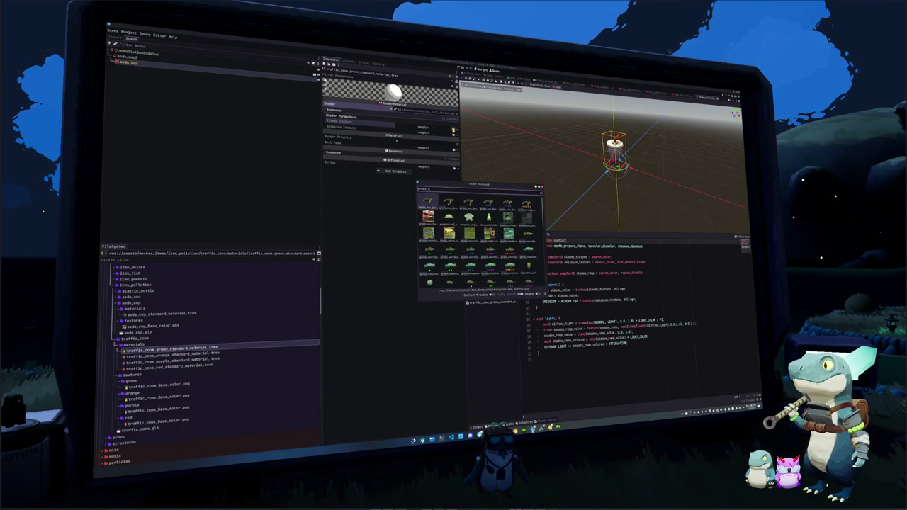
double_click(488, 216)
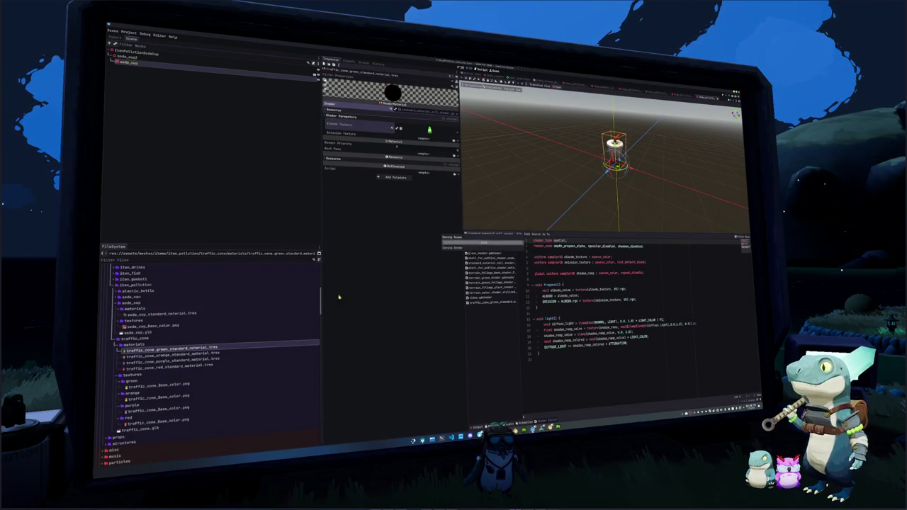
left_click(170, 353)
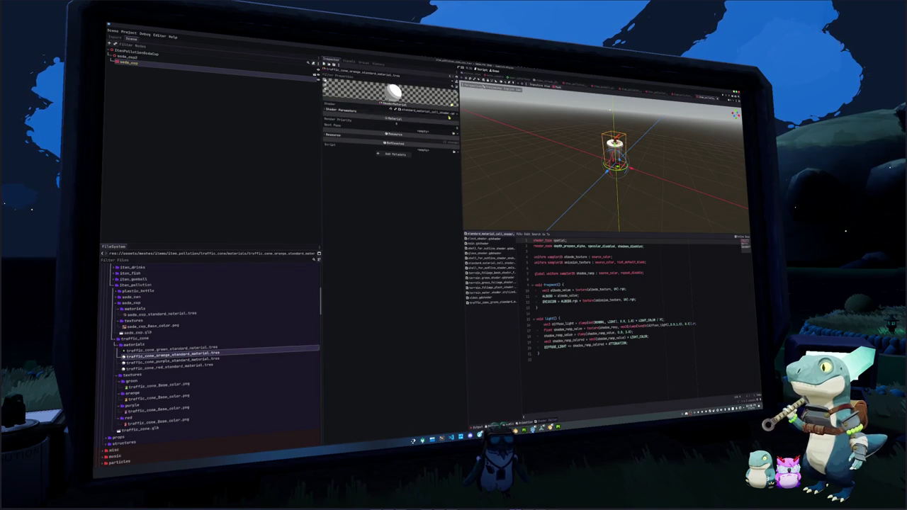
left_click(347, 110)
left_click(453, 115)
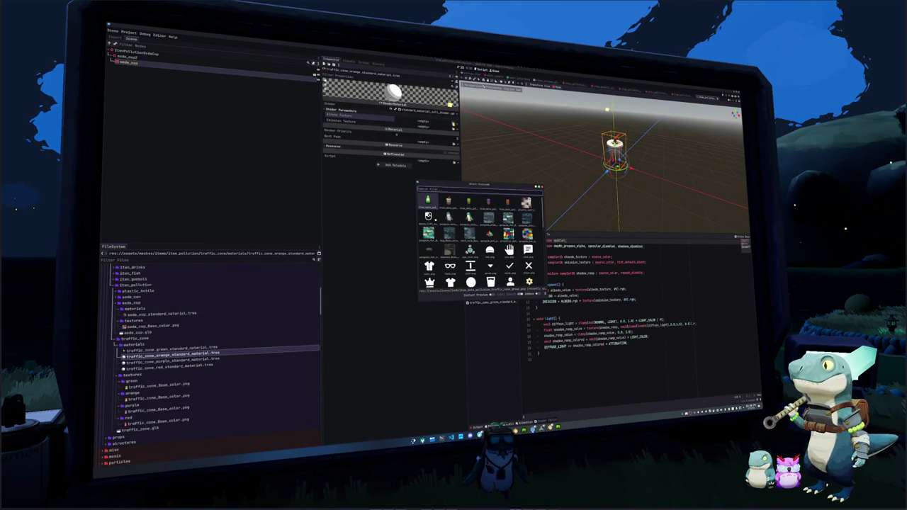
type("orange")
double_click(438, 220)
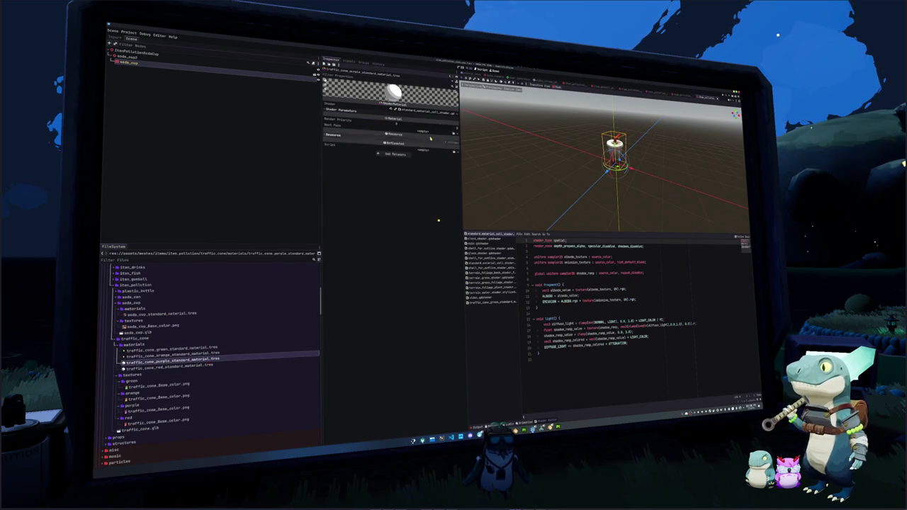
Set the purple and red cone textures as albedo on their materials.
left_click(429, 167)
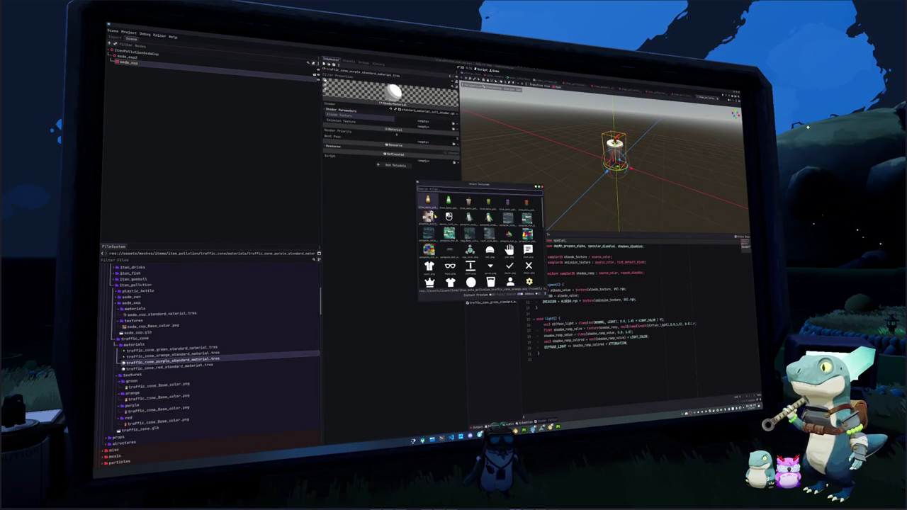
type("purple")
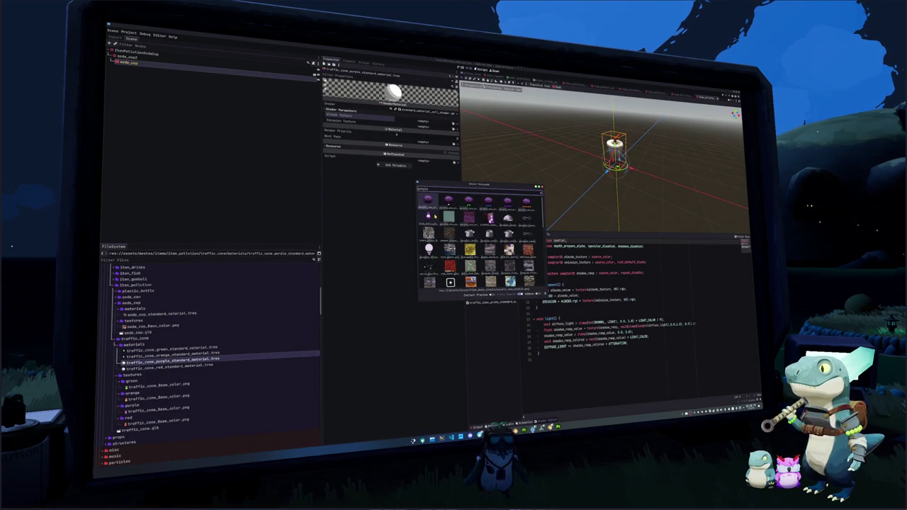
left_click(427, 216)
left_click(213, 365)
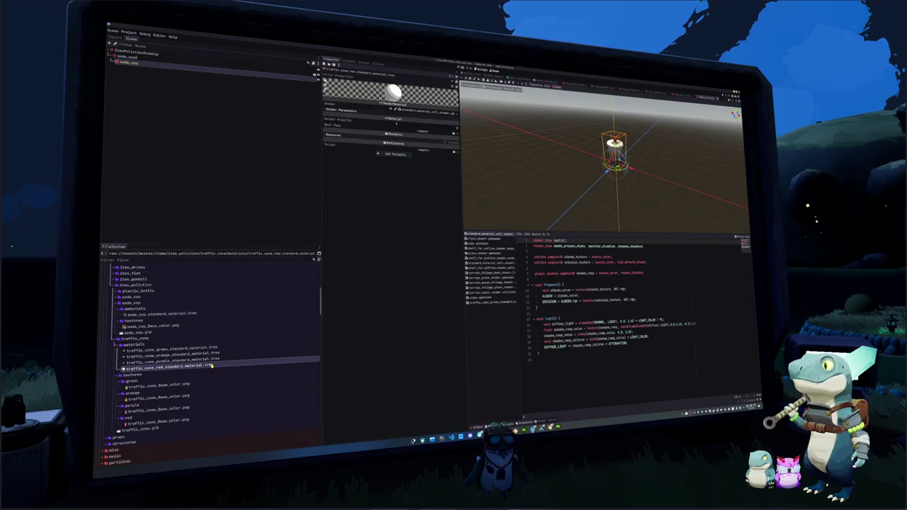
left_click(454, 126)
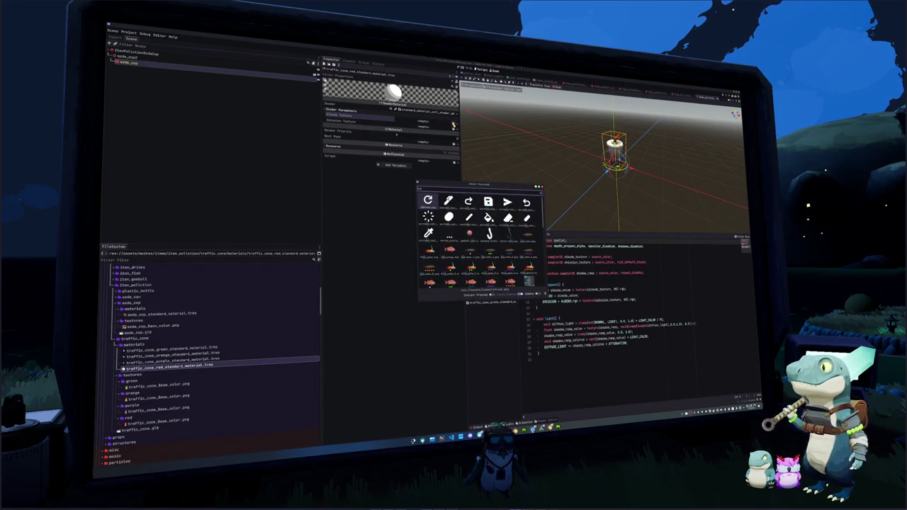
left_click(449, 266)
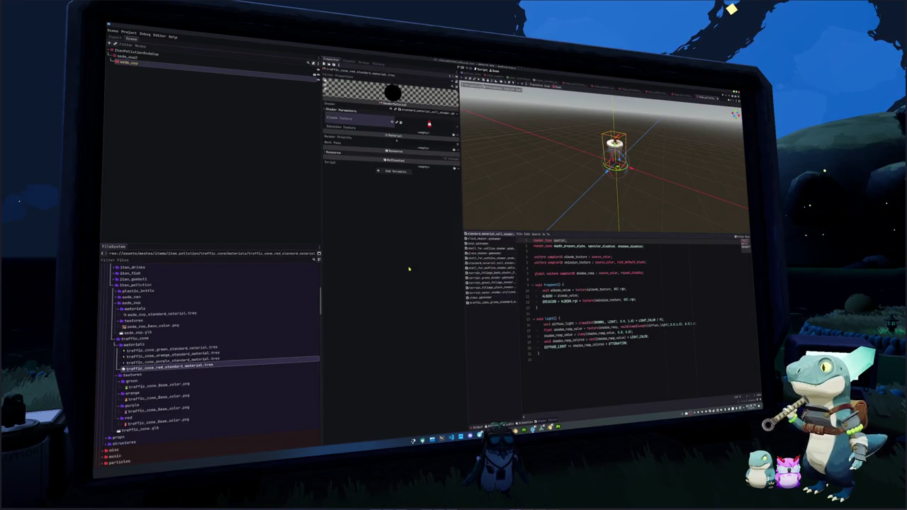
scroll(212, 355, "up", 10)
scroll(190, 382, "down", 10)
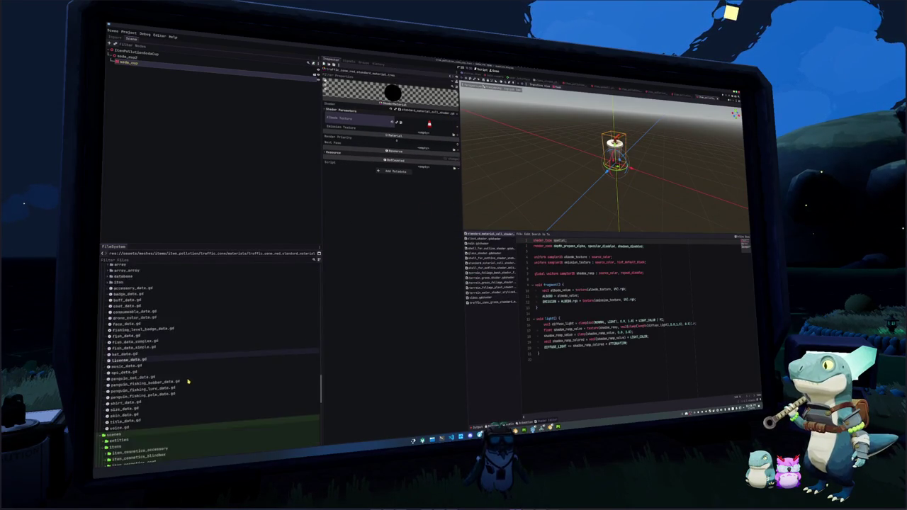
left_click(164, 381)
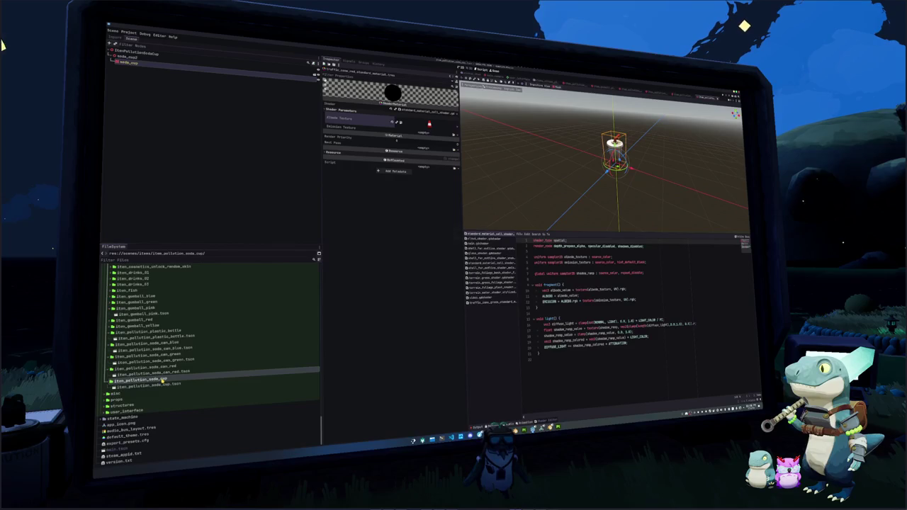
Duplicate the soda cup folder as item_pollution_traffic_cone_green and rename its scene to item_pollution_traffic_cone_green.tscn.
key("ctrl+d")
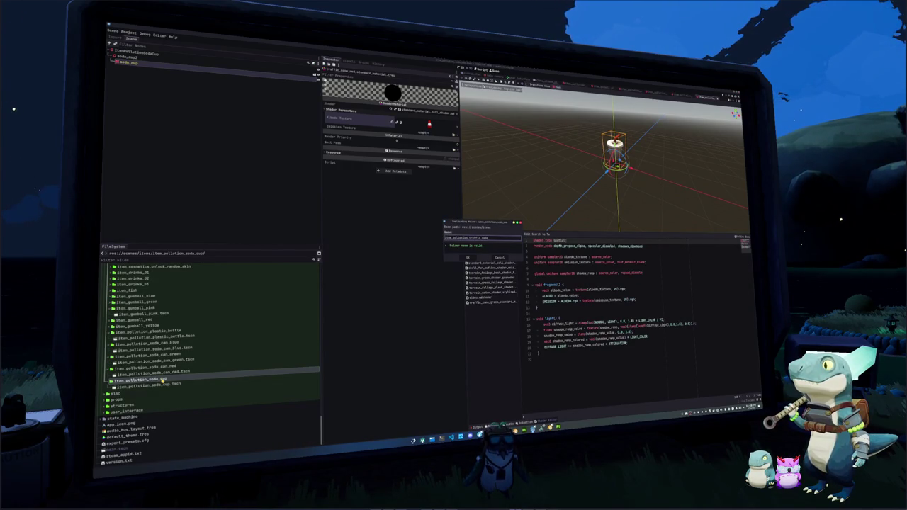
key("Return")
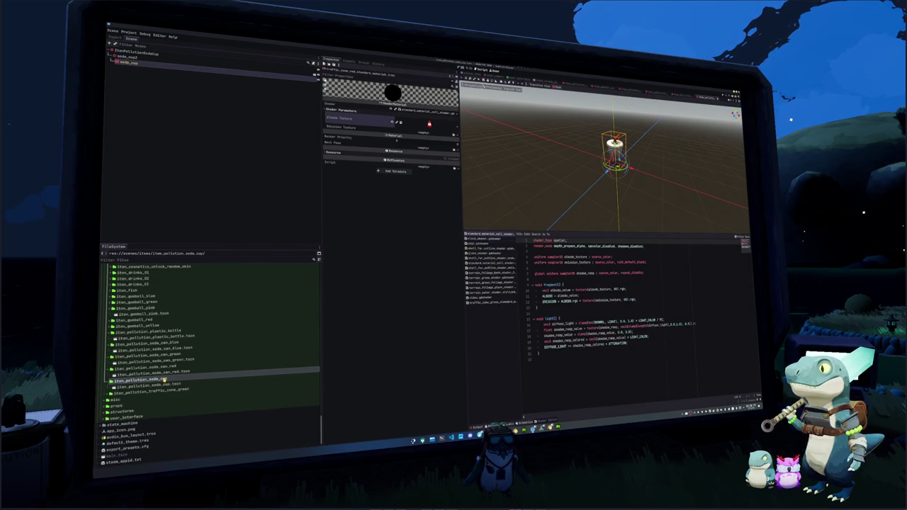
left_click(163, 397)
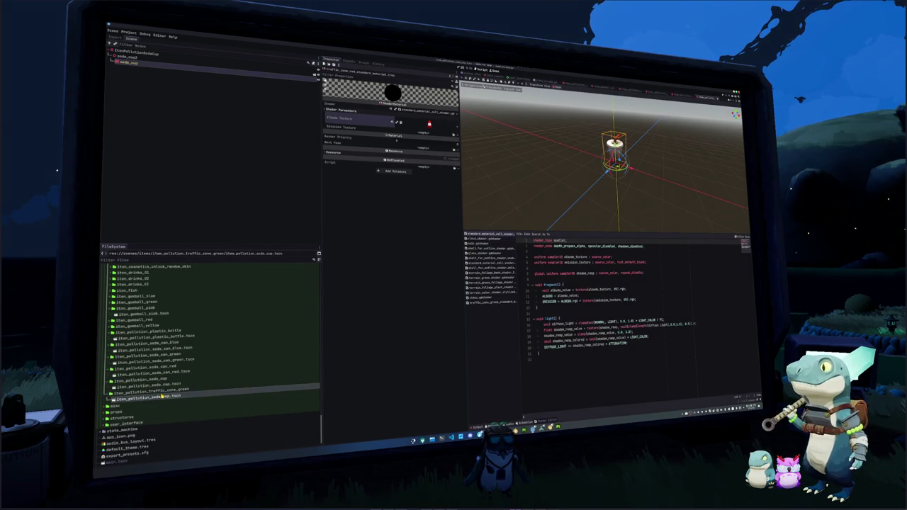
key("F2")
type("item_pollution_traffic_cone_green")
key("Return")
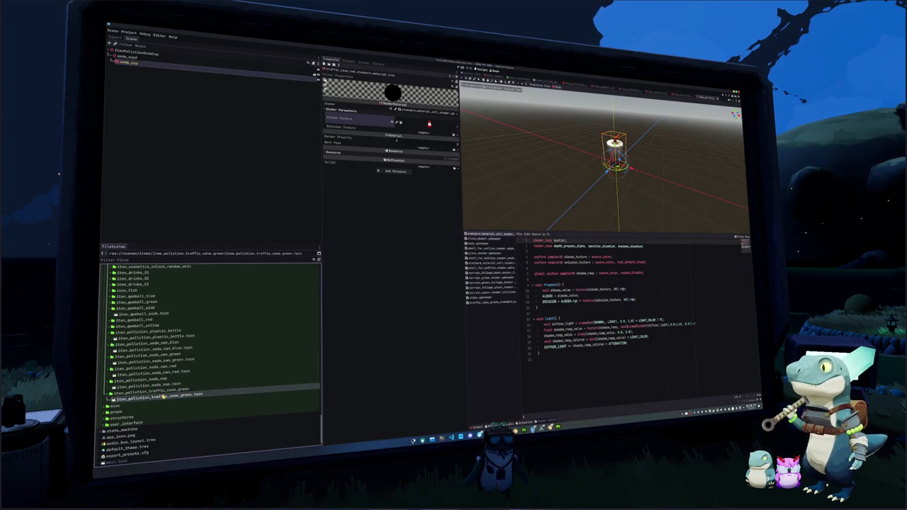
Rename the root node ItemPollutionTrafficConeGreen and delete the soda_cup node.
left_click(151, 55)
key("F2")
key("ctrl+v")
key("Return")
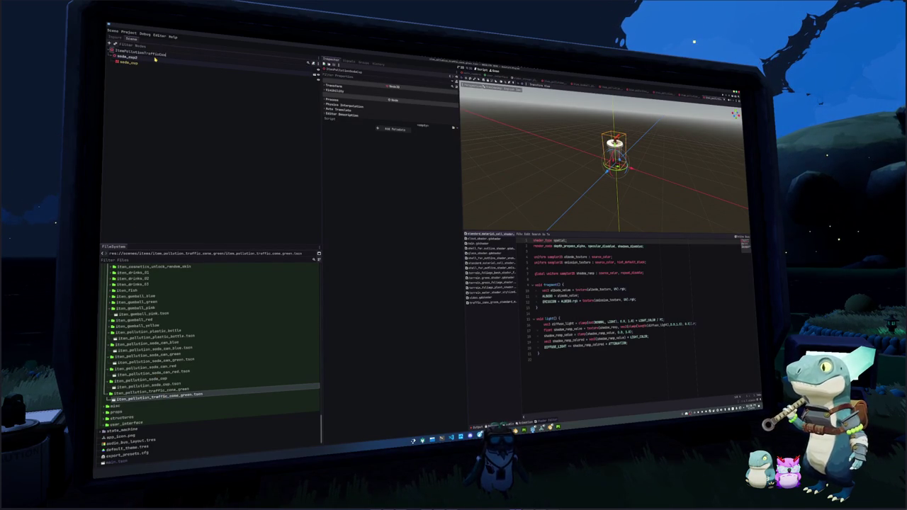
key("Return")
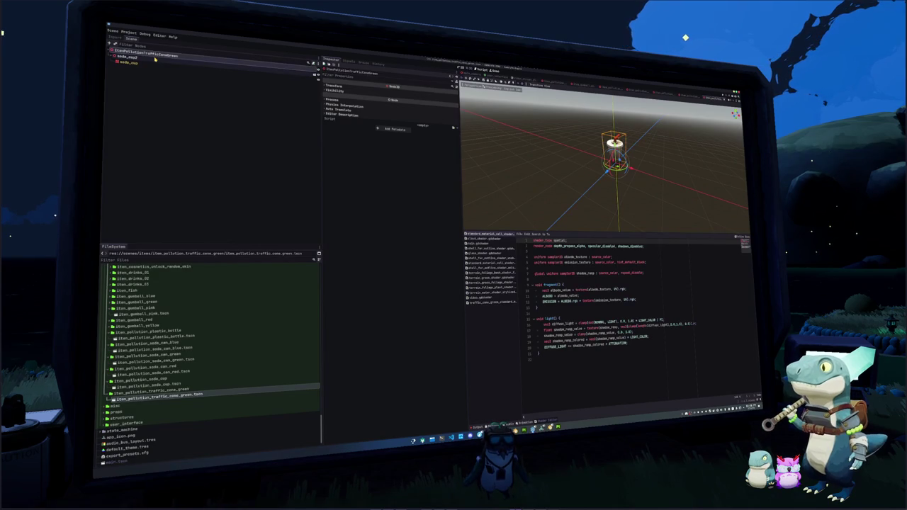
left_click_drag(154, 62, 152, 62)
key("Delete")
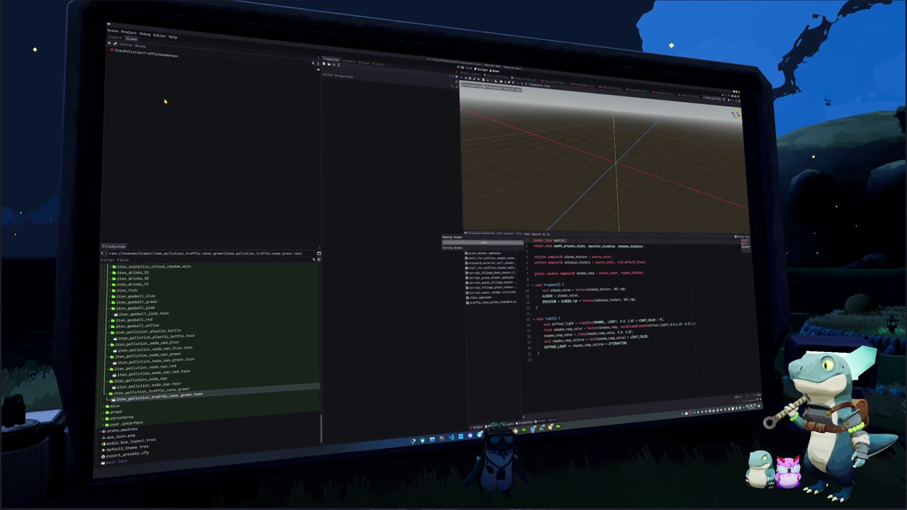
Filter files by 'traff' and add the traffic_cone.glb model to the scene.
left_click(146, 260)
type("traff")
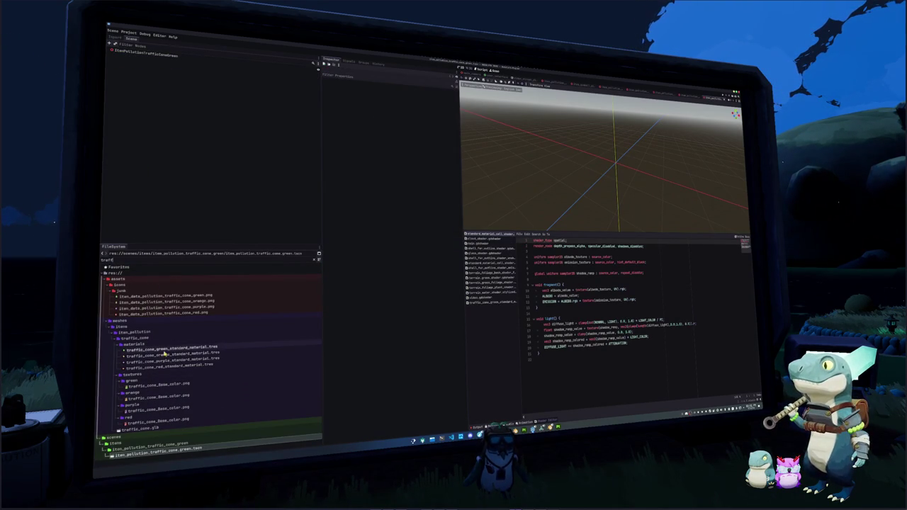
mouse_move(137, 429)
left_mouse_down()
mouse_move(130, 81)
mouse_move(142, 60)
left_mouse_up()
right_click(142, 60)
left_click(170, 156)
Apply the green cone material as Material Override with the green traffic cone albedo texture.
mouse_move(172, 348)
left_mouse_down()
mouse_move(269, 92)
mouse_move(241, 75)
left_mouse_up()
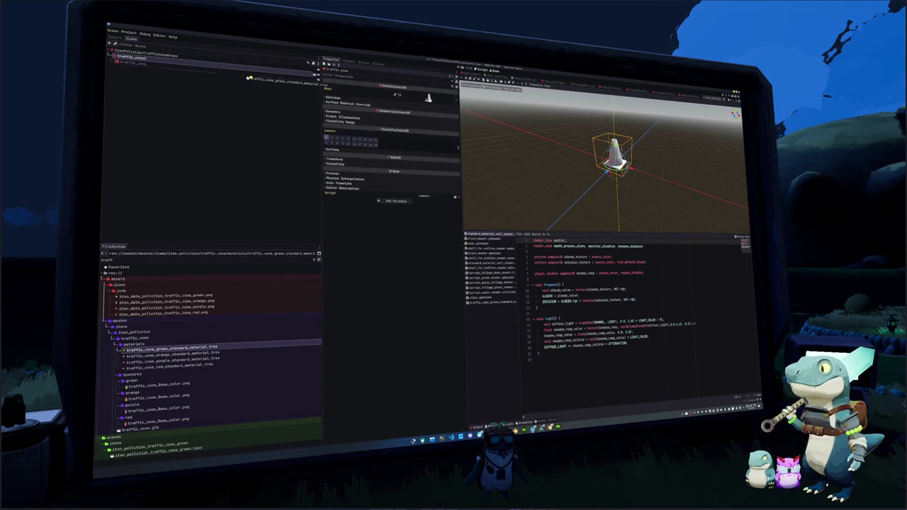
left_click(393, 115)
left_click_drag(393, 118, 407, 124)
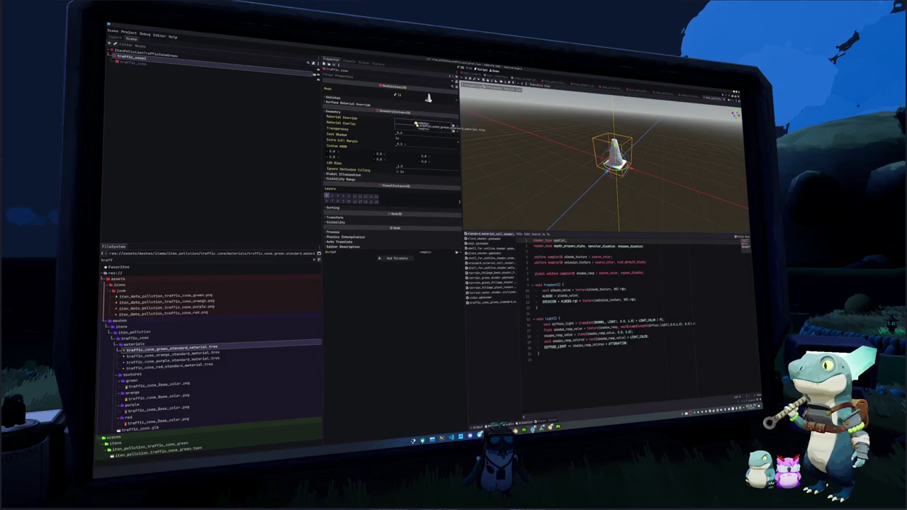
scroll(540, 179, "up", 5)
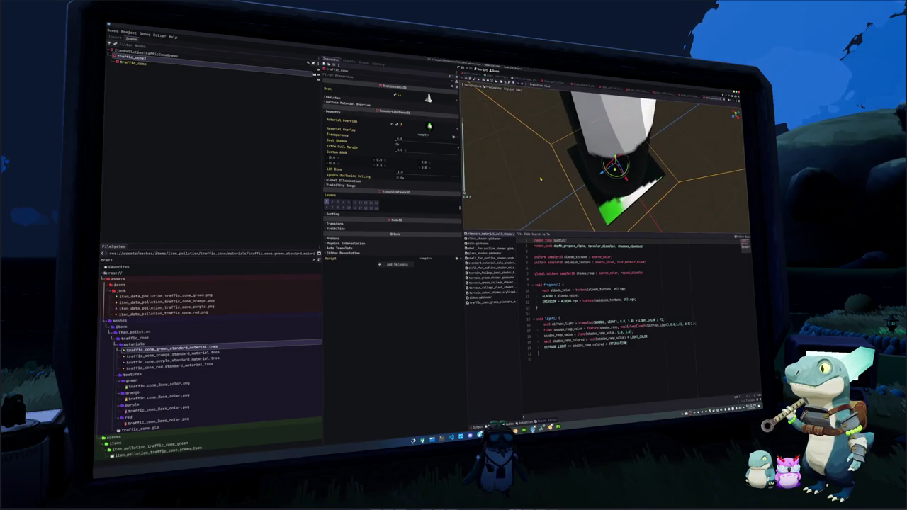
scroll(541, 179, "down", 5)
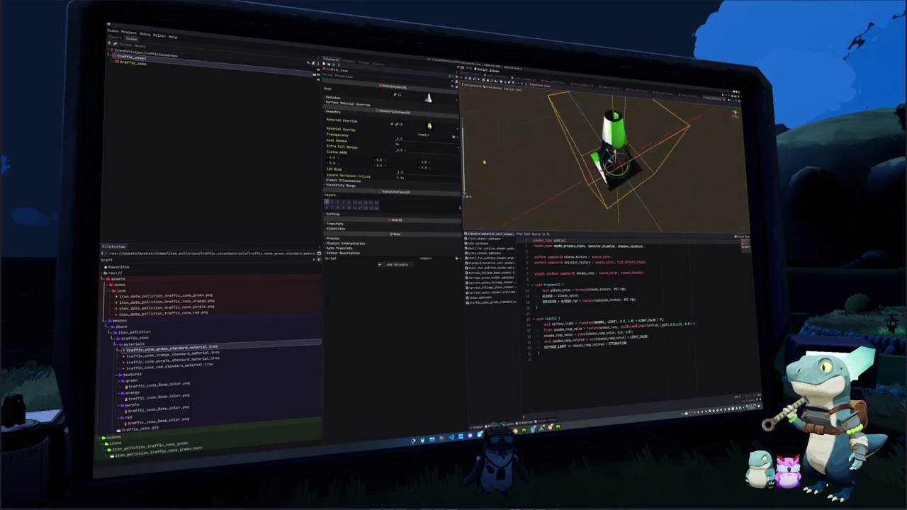
left_click(419, 126)
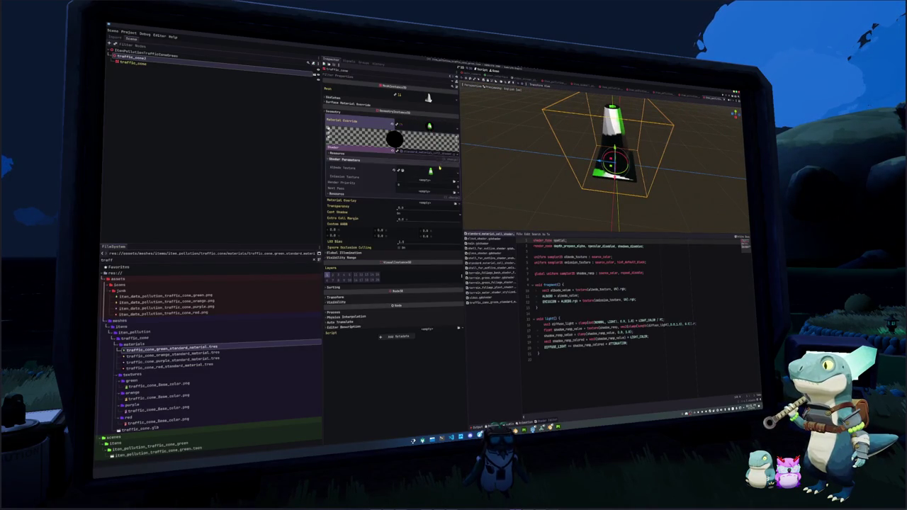
left_click(394, 170)
left_click(402, 171)
left_click(425, 283)
type("green traff")
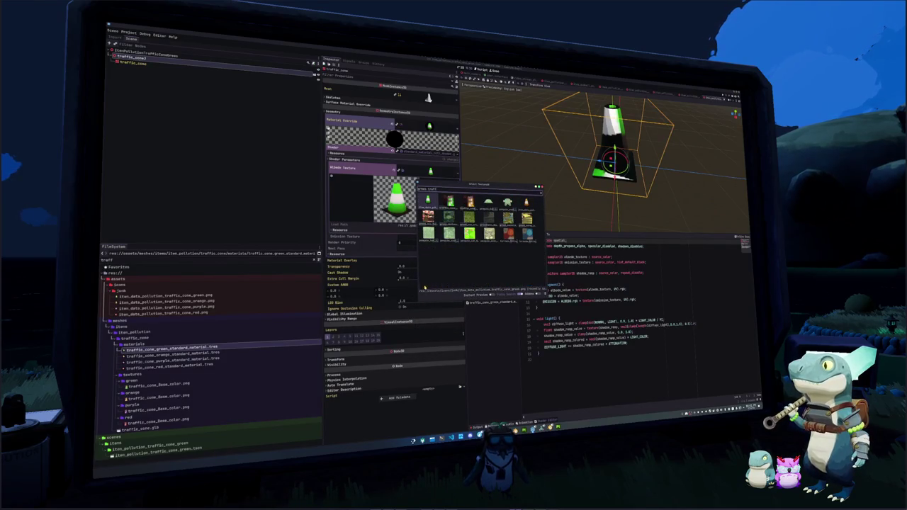
key("Return")
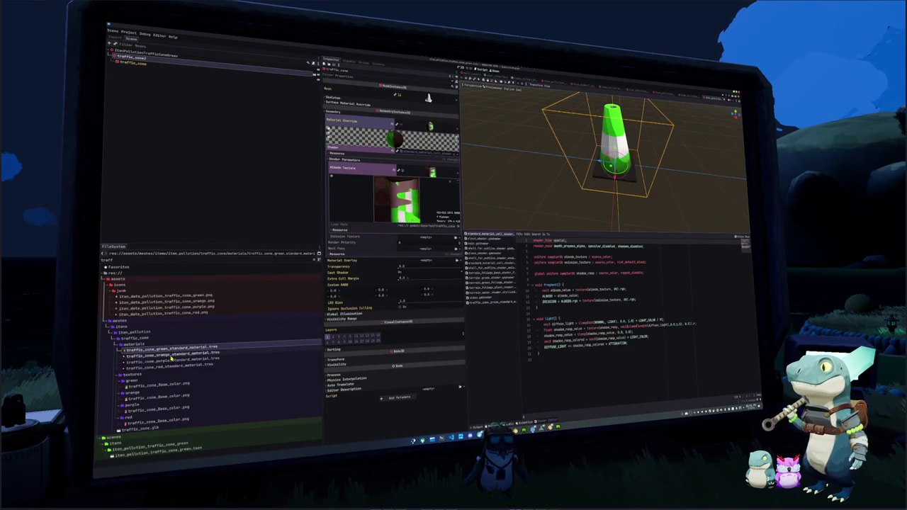
Quick Load the orange and purple cone textures as albedo on their materials.
left_click(170, 355)
left_click(458, 124)
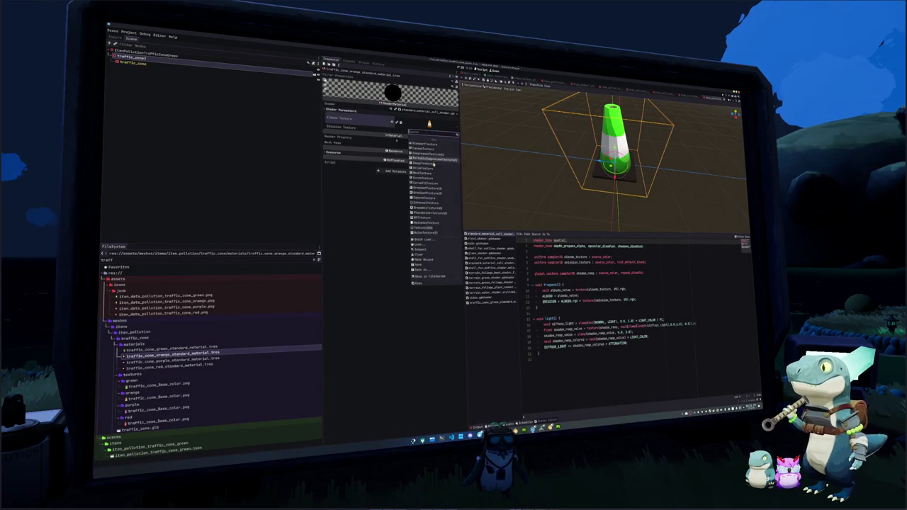
left_click(425, 239)
type("orange")
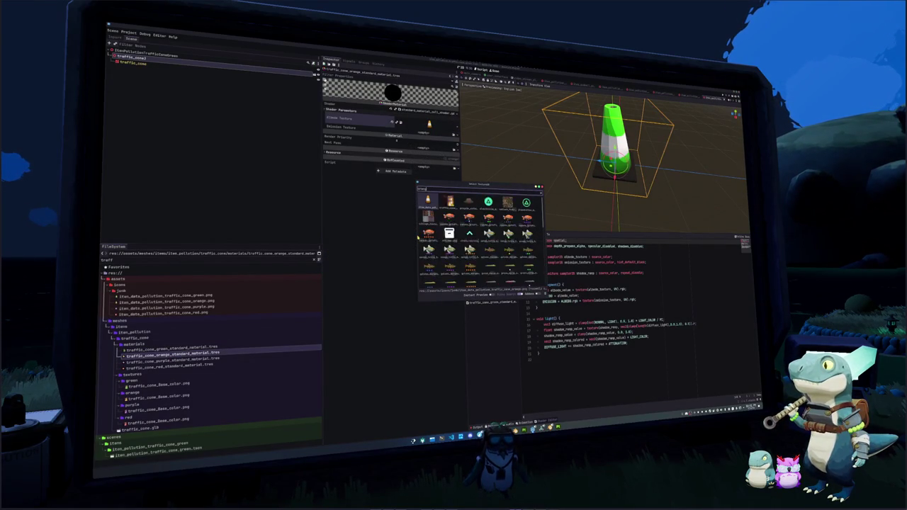
key("Return")
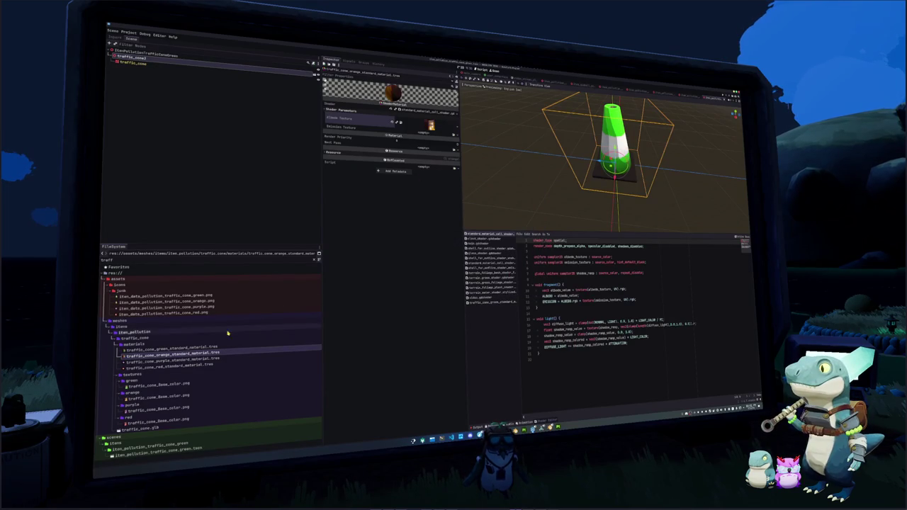
left_click(200, 361)
left_click(456, 123)
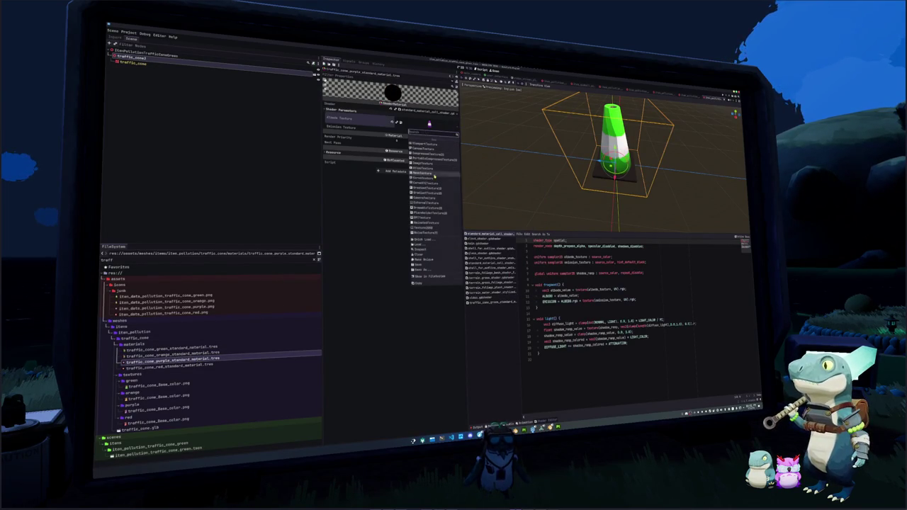
left_click(426, 240)
type("purple")
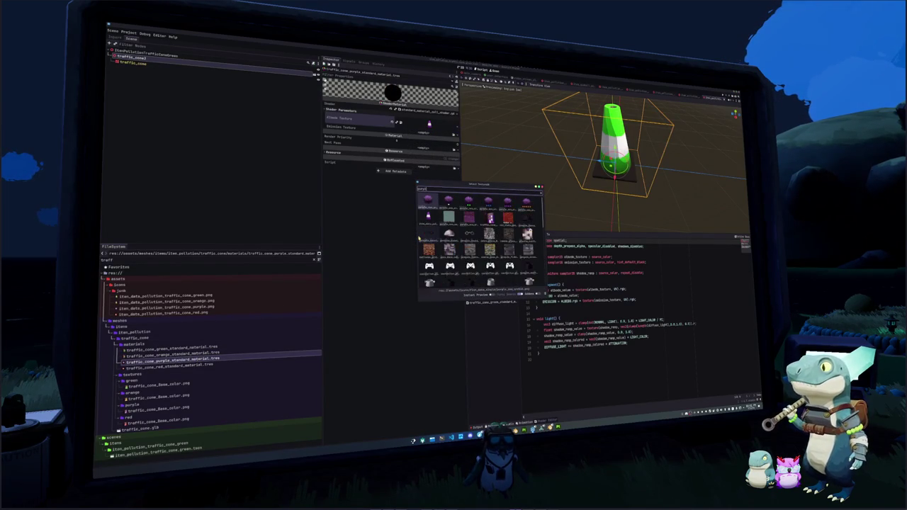
key("Return")
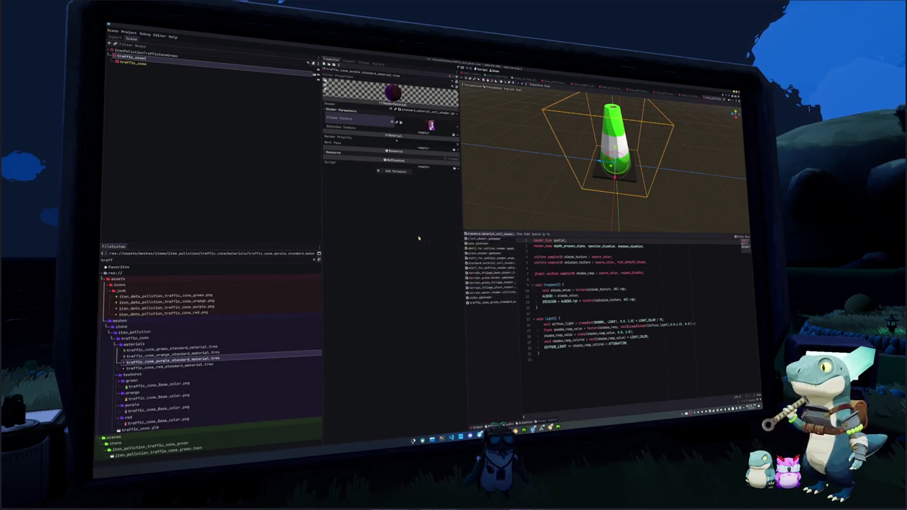
Quick Load the red cone texture as albedo on the red material.
left_click(196, 366)
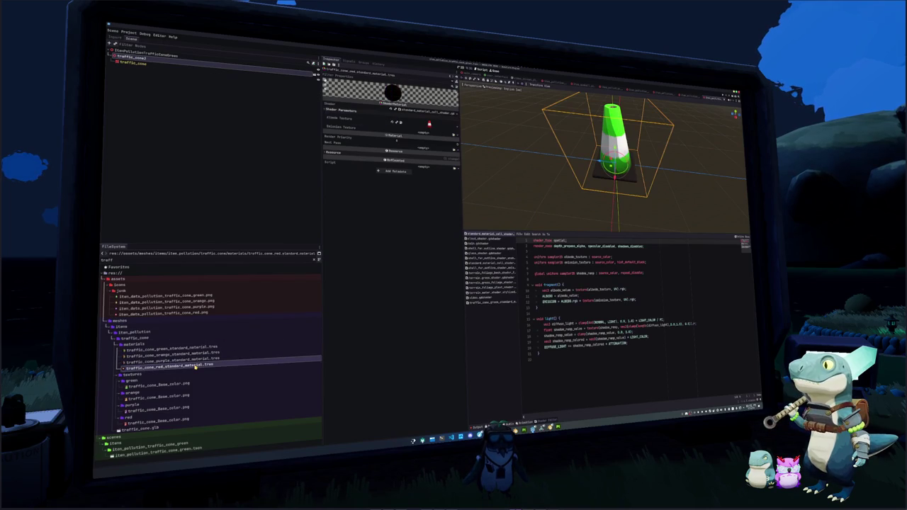
left_click(431, 122)
left_click(426, 239)
type("ed traff")
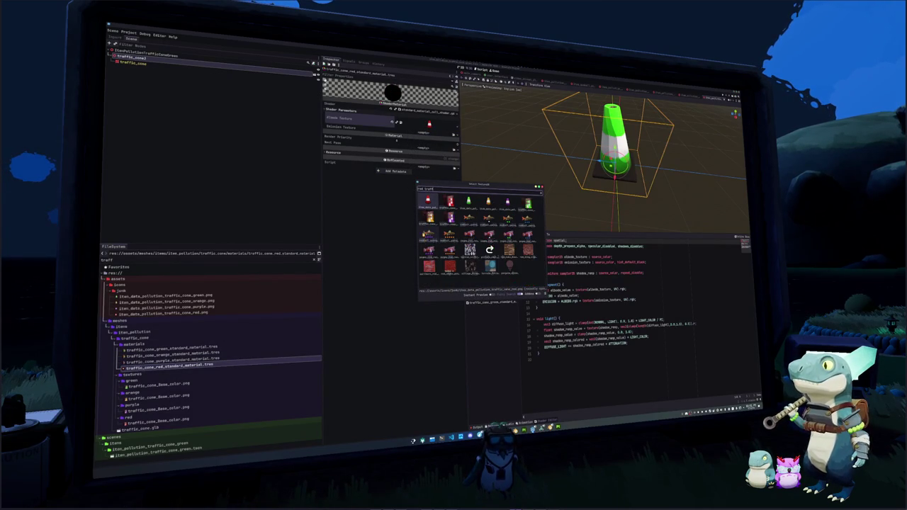
double_click(425, 243)
left_click(209, 131)
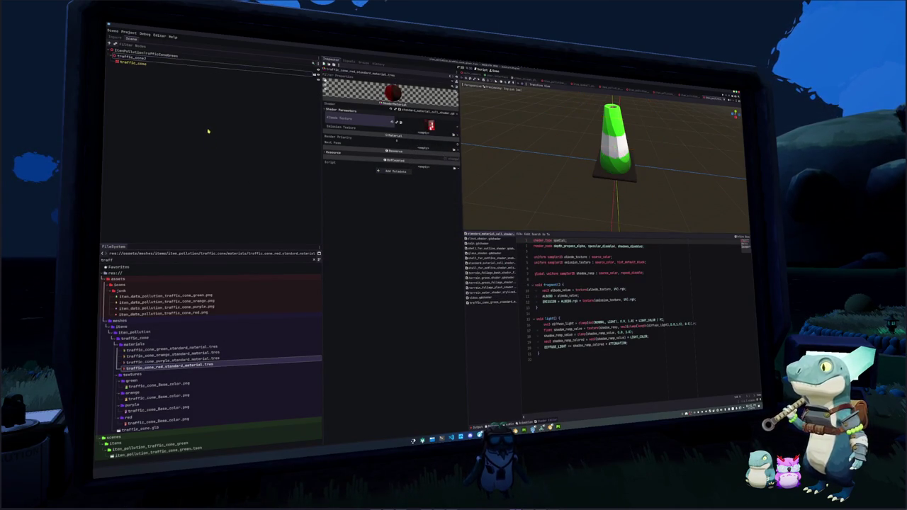
left_click(186, 62)
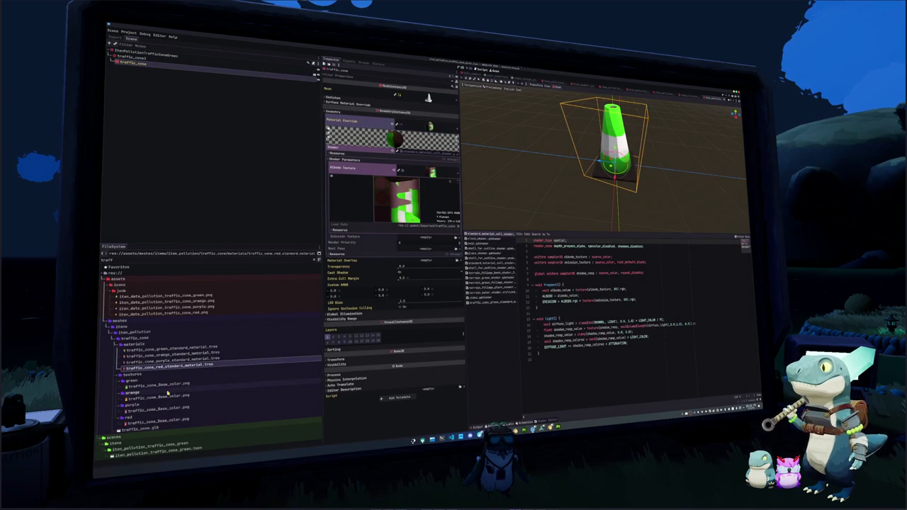
Duplicate the green cone folder as the orange cone item and open its scene.
left_click(146, 443)
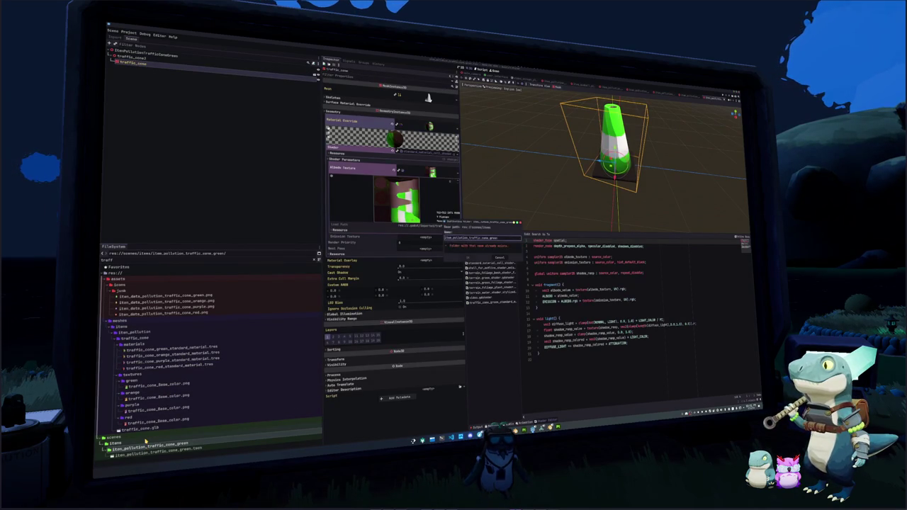
key("Return")
left_click(159, 459)
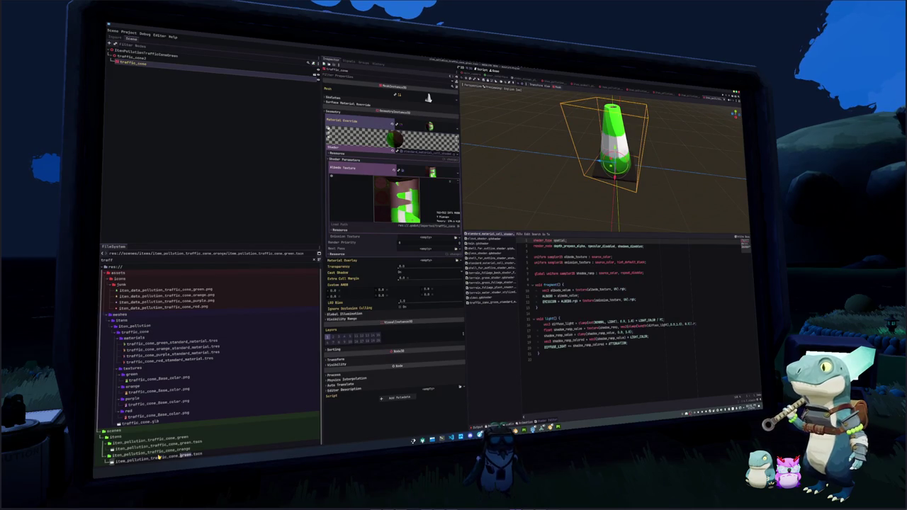
left_click(160, 458)
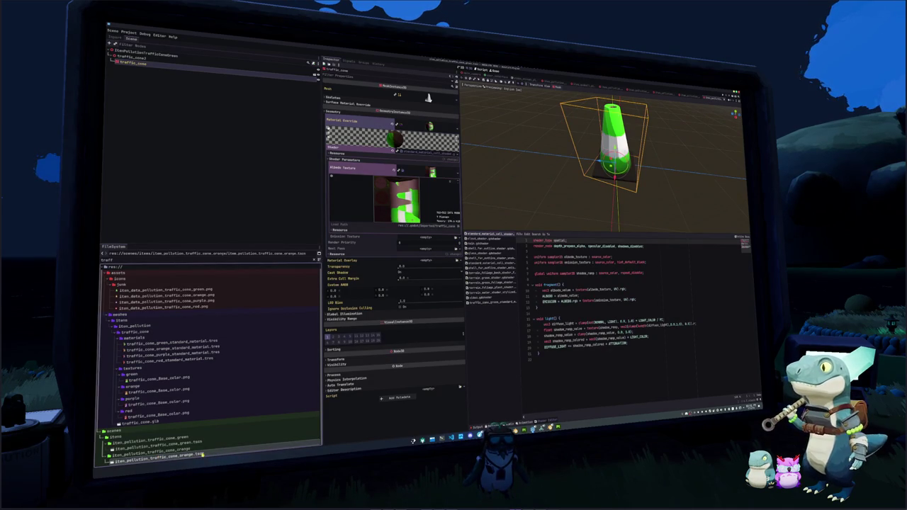
double_click(202, 455)
Rename the root node with 'Orange' and set the cone's Material Override to the orange material.
left_click(178, 55)
left_click(177, 55)
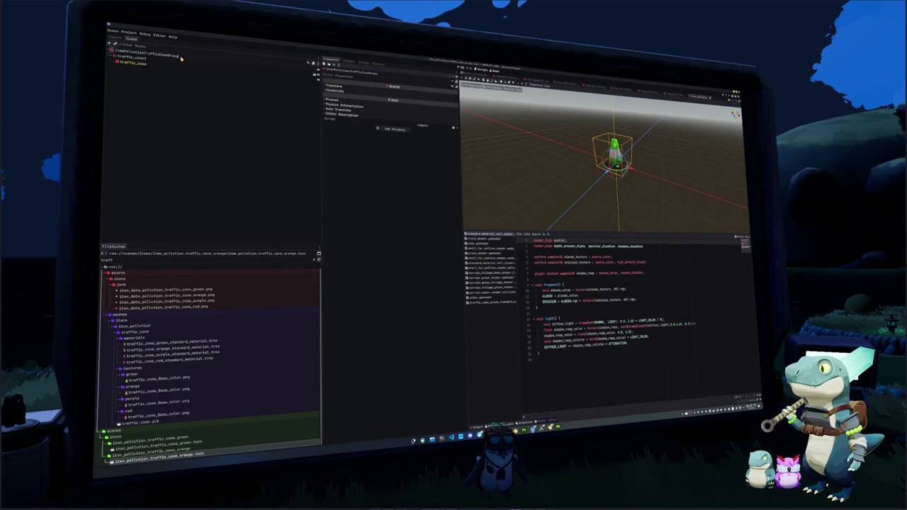
type("Orange")
left_click(141, 62)
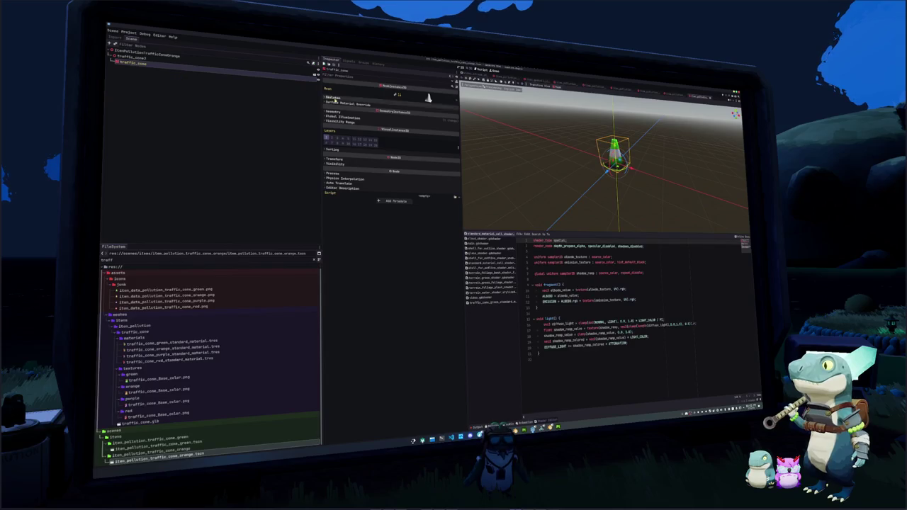
left_click(353, 112)
left_click(457, 130)
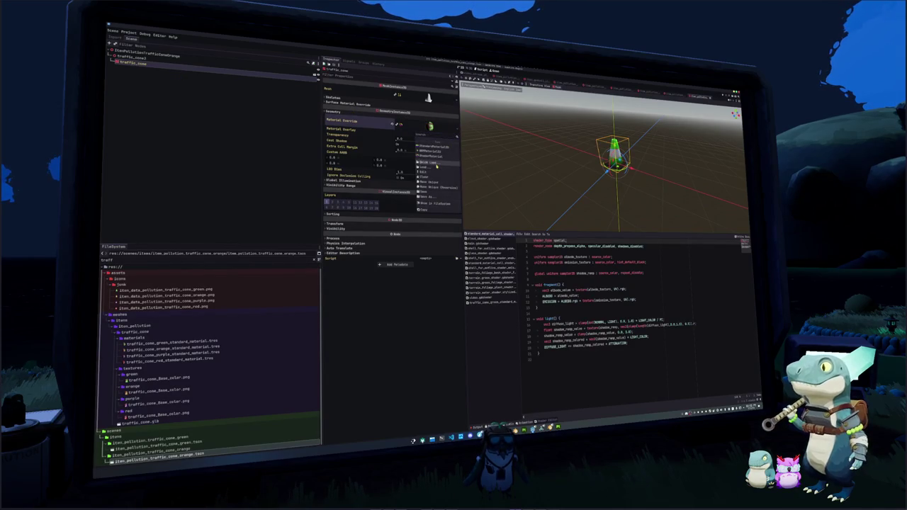
left_click(437, 165)
type("orange tra")
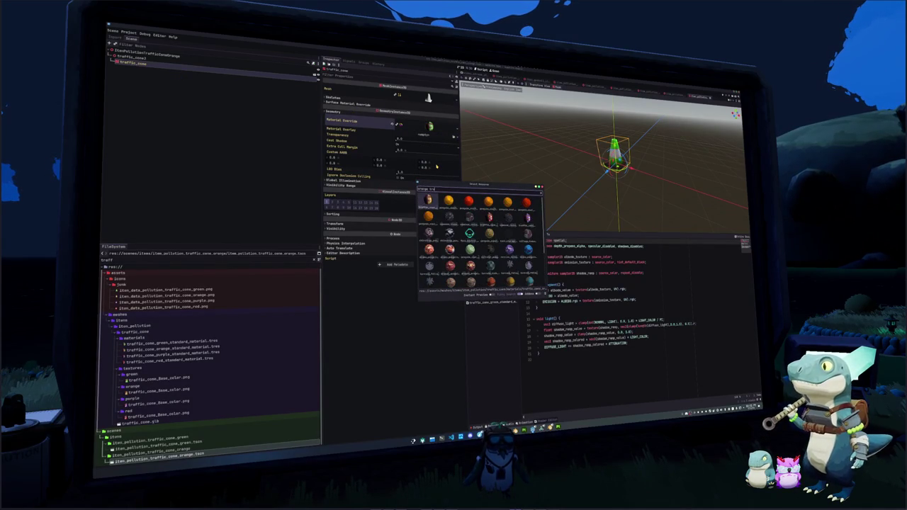
key("Return")
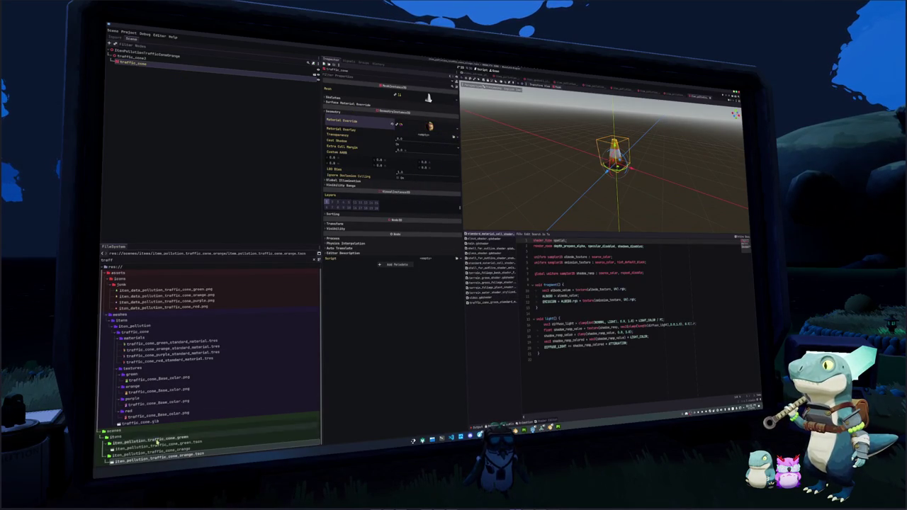
left_click(213, 451)
key("ctrl+d")
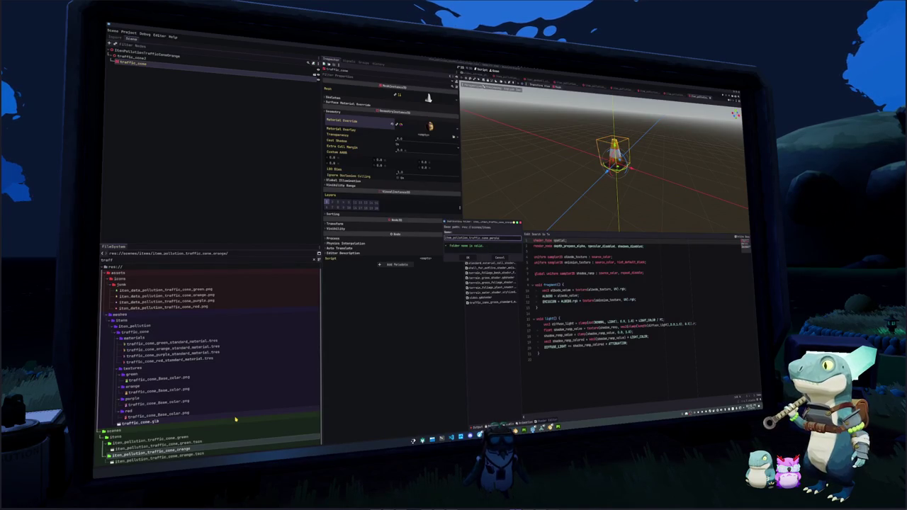
Create the purple cone copy, renaming its scene file and root to ItemPollutionTrafficConePurple.
key("Return")
left_click(199, 454)
key("F2")
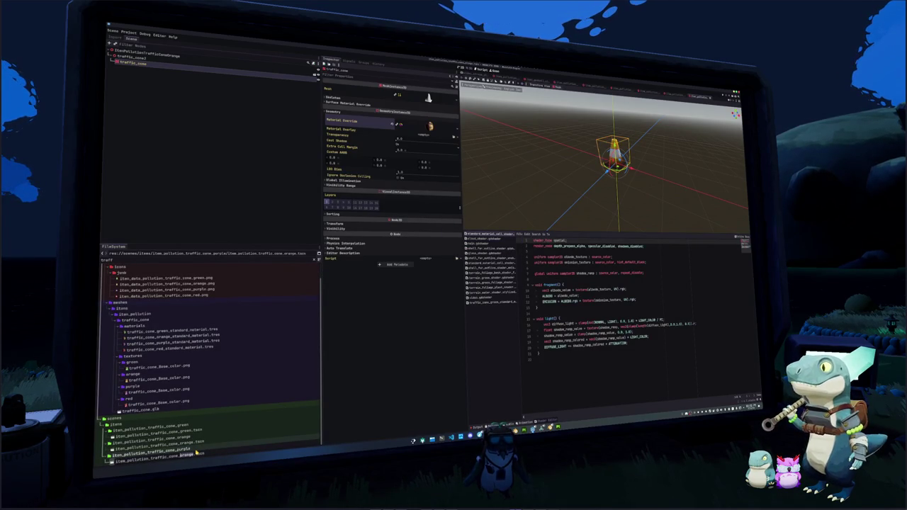
key("Return")
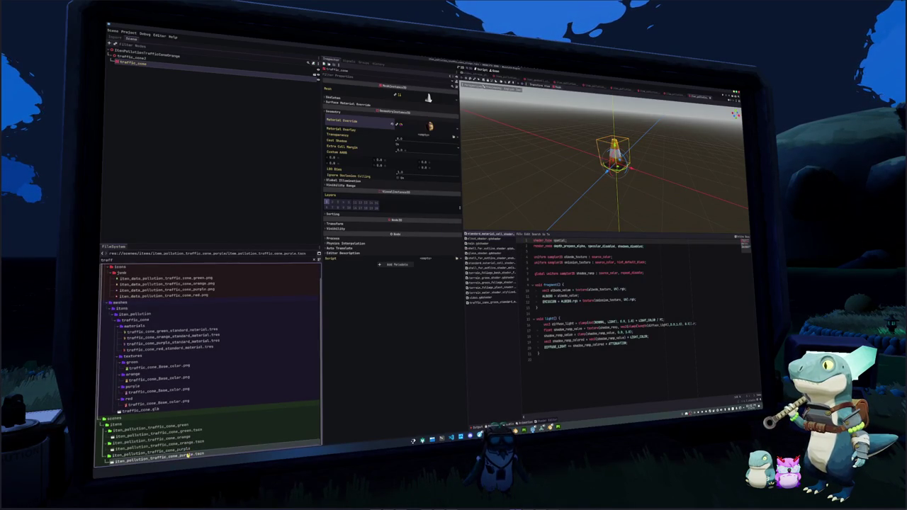
left_click(145, 52)
key("F2")
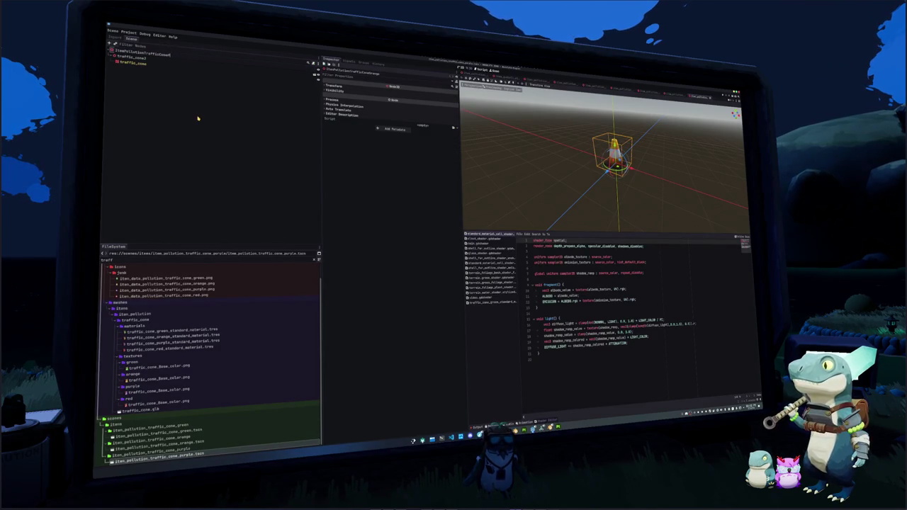
key("Return")
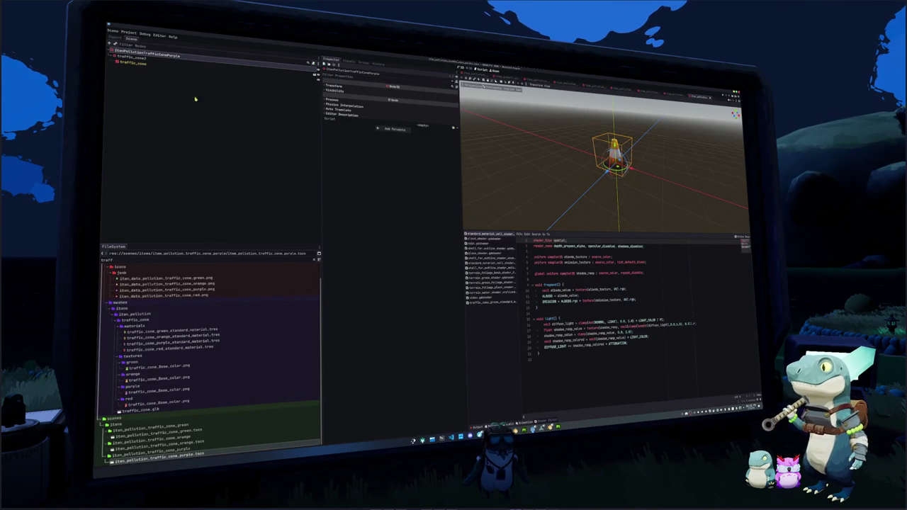
Apply the purple material as the cone's Material Override, then duplicate the purple folder.
left_click(170, 65)
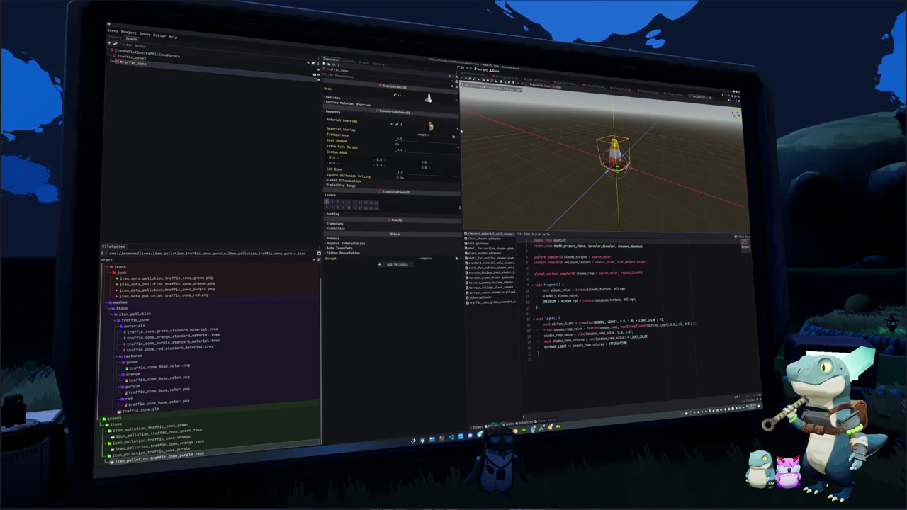
left_click(454, 132)
left_click(438, 164)
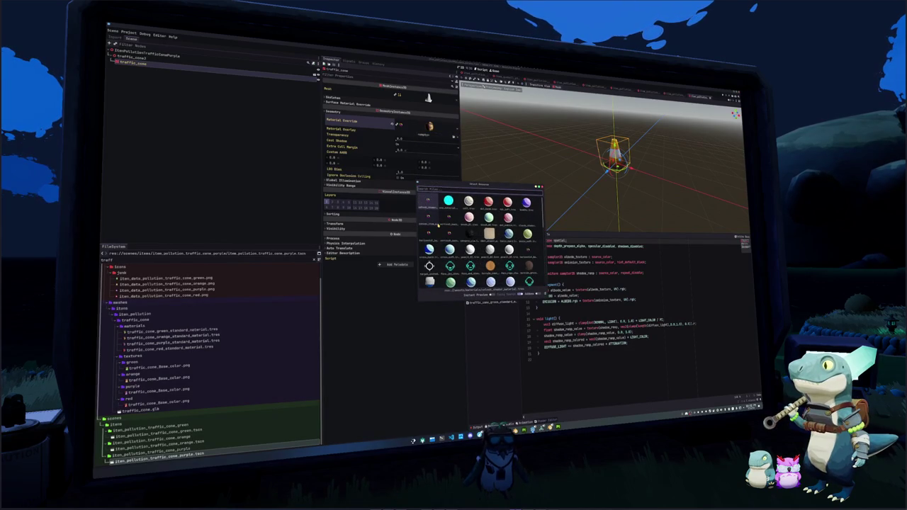
type("purple")
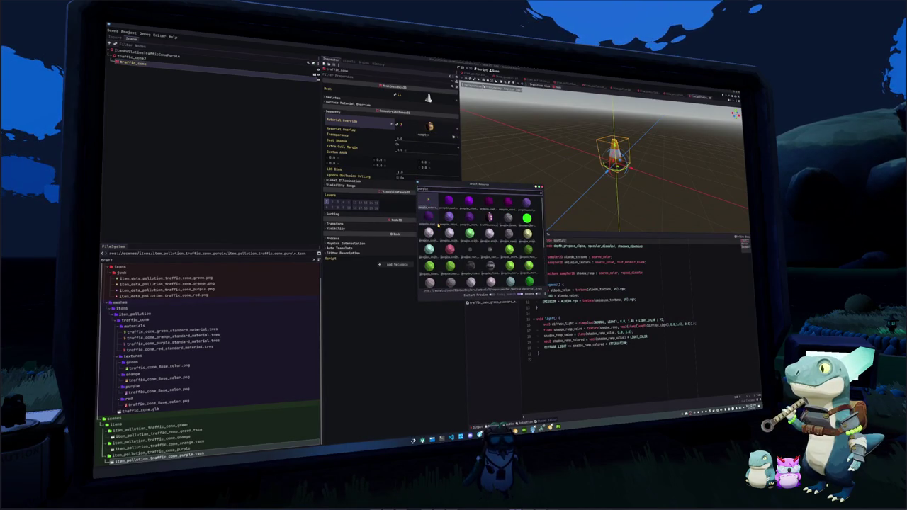
double_click(438, 225)
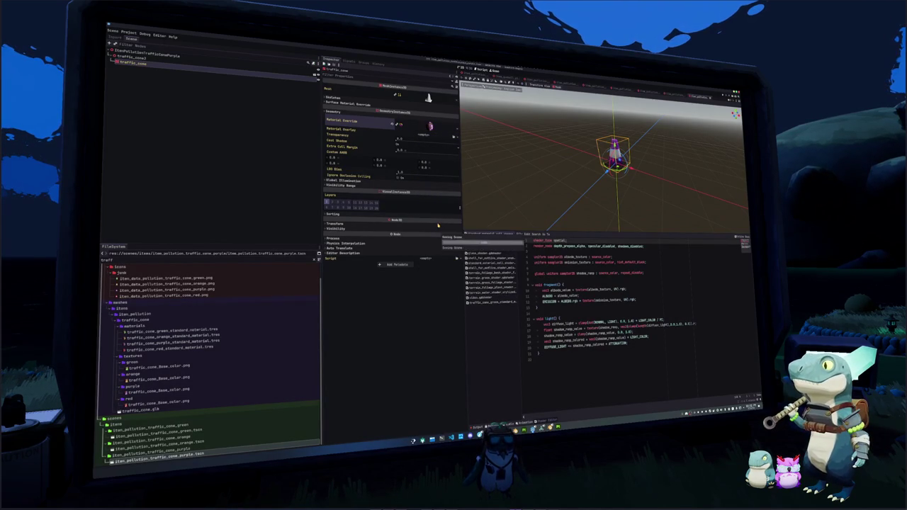
left_click(163, 449)
key("ctrl+d")
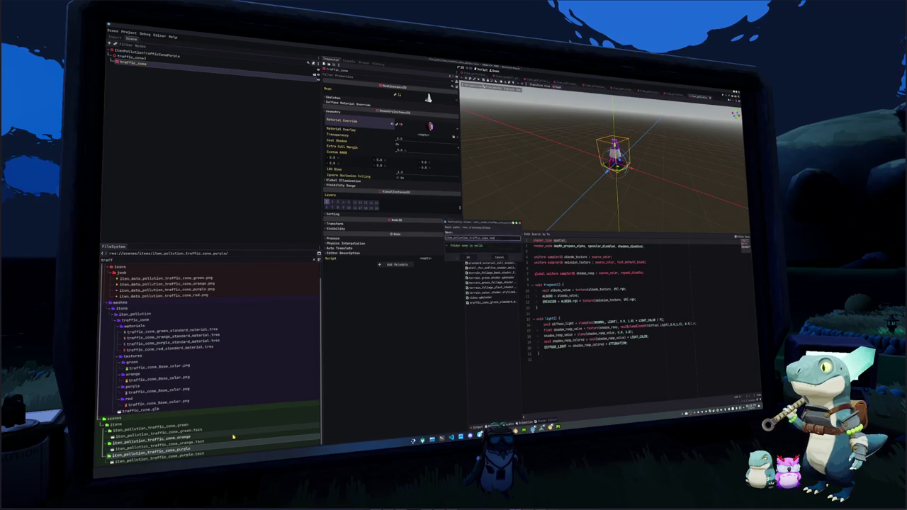
Name the copy for red and rename its scene file and root to ItemPollutionTrafficConeRed.
key("Return")
left_click(204, 441)
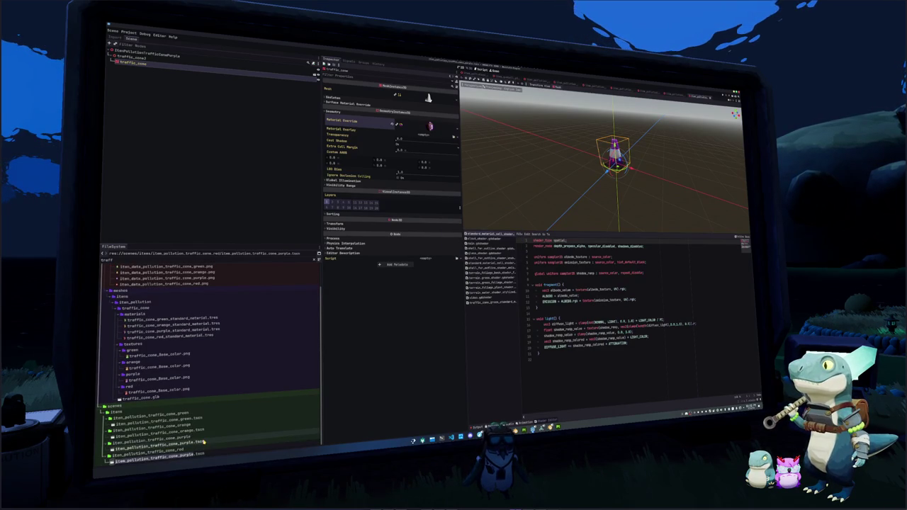
type("red")
key("Return")
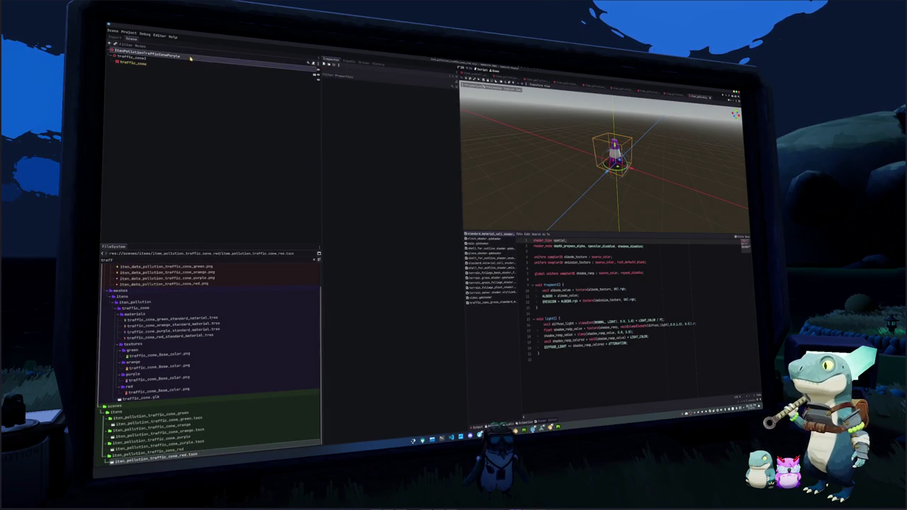
left_click(149, 54)
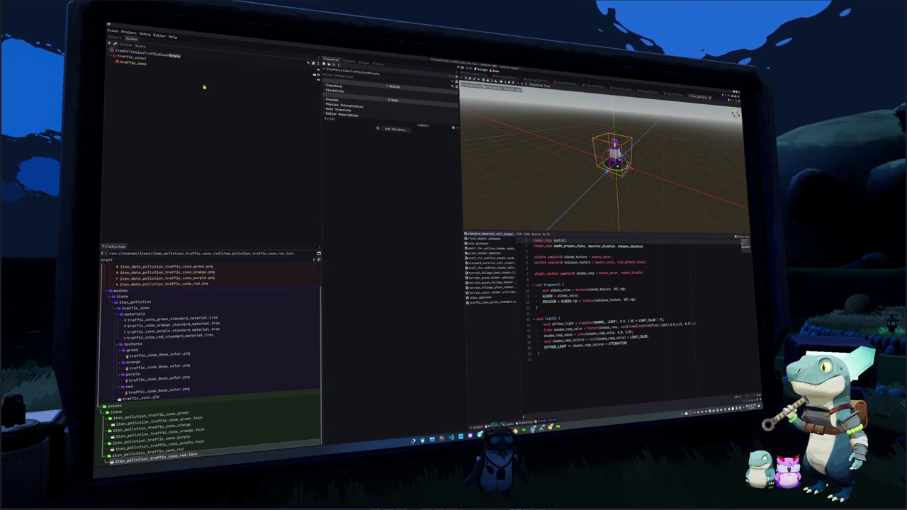
key("Return")
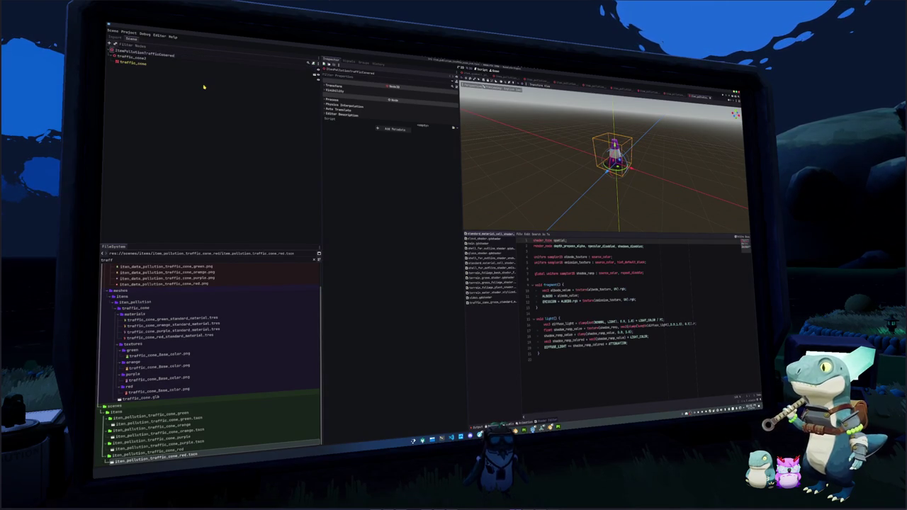
Quick Load the red material into the traffic_cone mesh's Material Override.
key("Down")
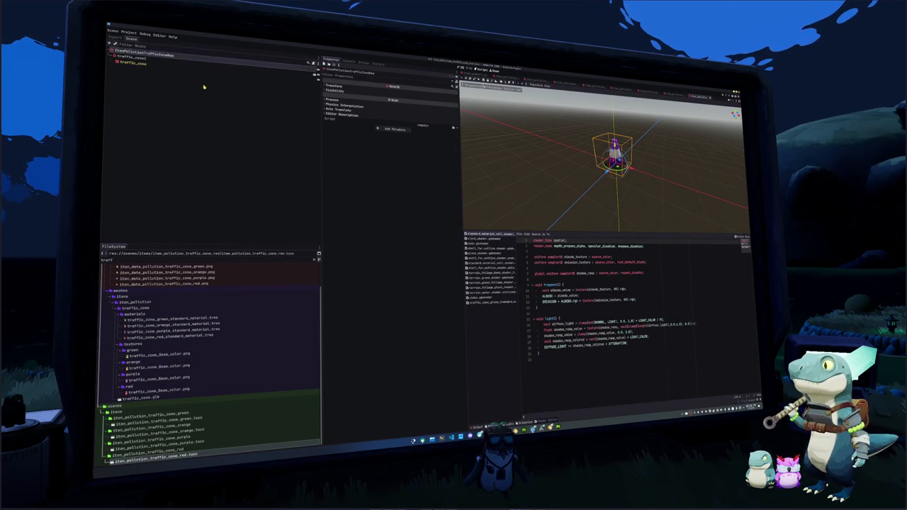
left_click(342, 111)
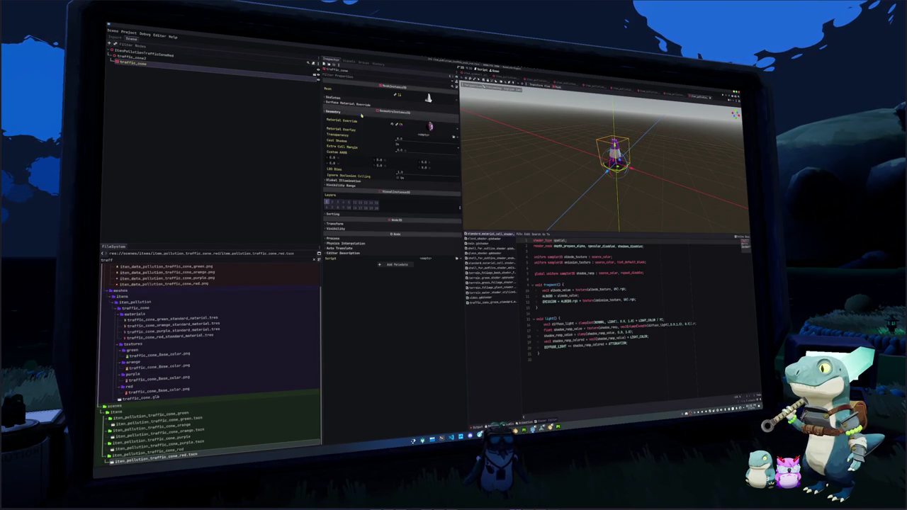
left_click(399, 124)
left_click(436, 163)
type("red")
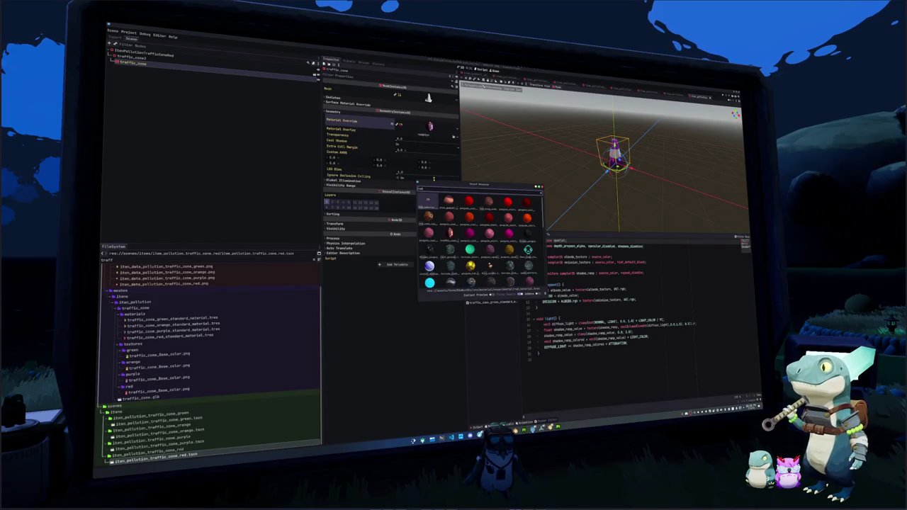
key("Return")
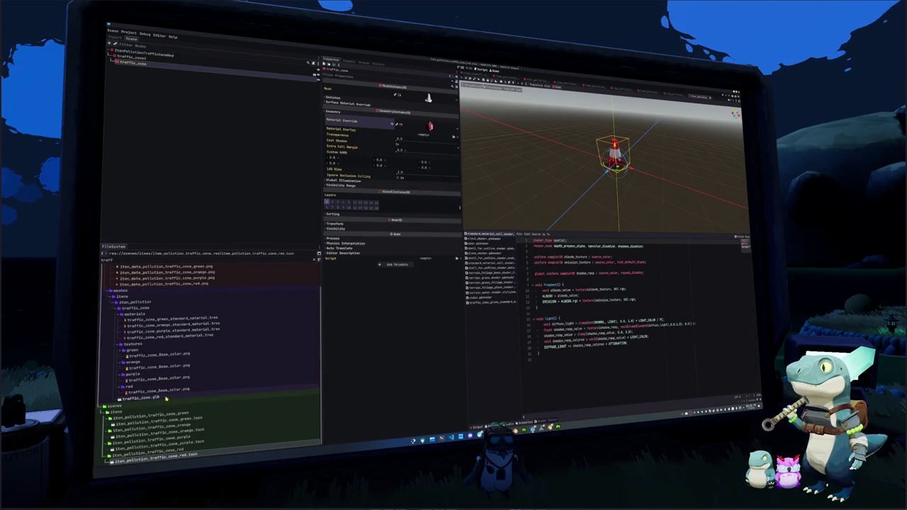
scroll(156, 392, "up", 2)
left_click(170, 359)
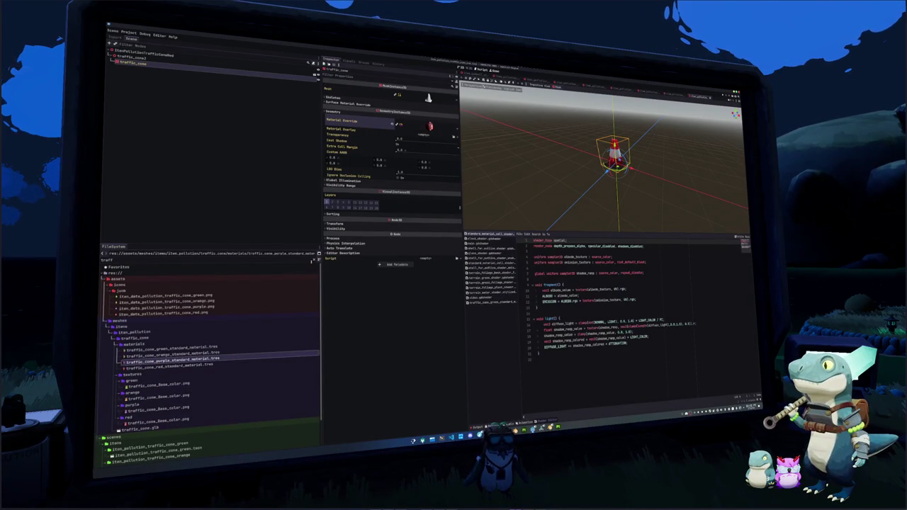
Duplicate soda_cup.tres in item_data_pollution as the green traffic cone data file.
scroll(222, 348, "down", 6)
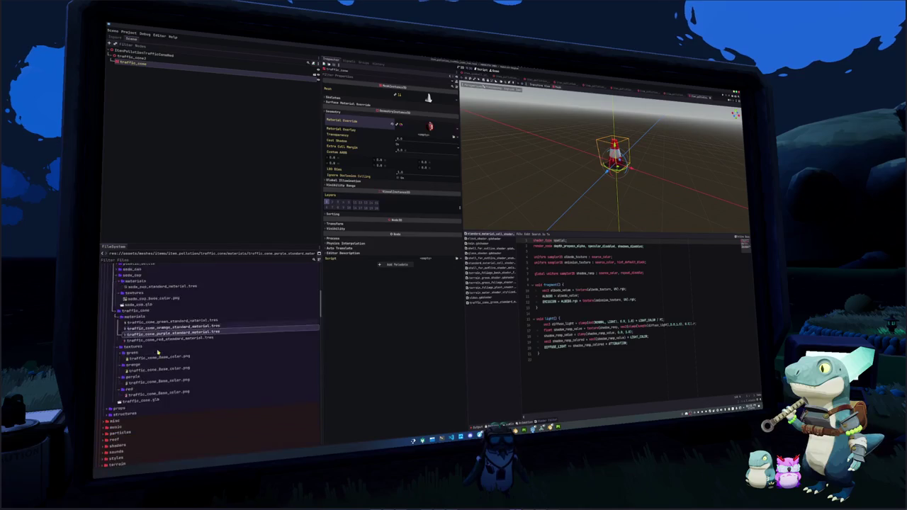
scroll(153, 364, "down", 5)
left_click(136, 342)
left_click(160, 372)
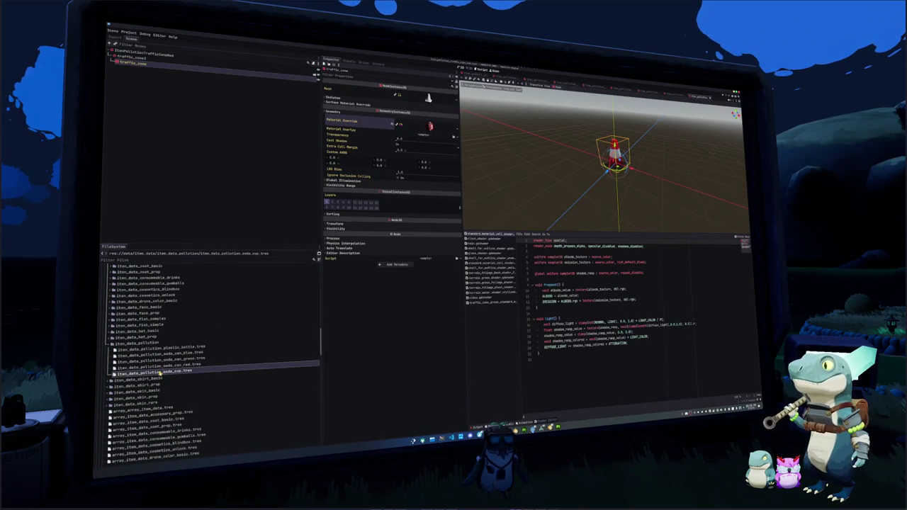
key("End")
key("ctrl+shift+Left")
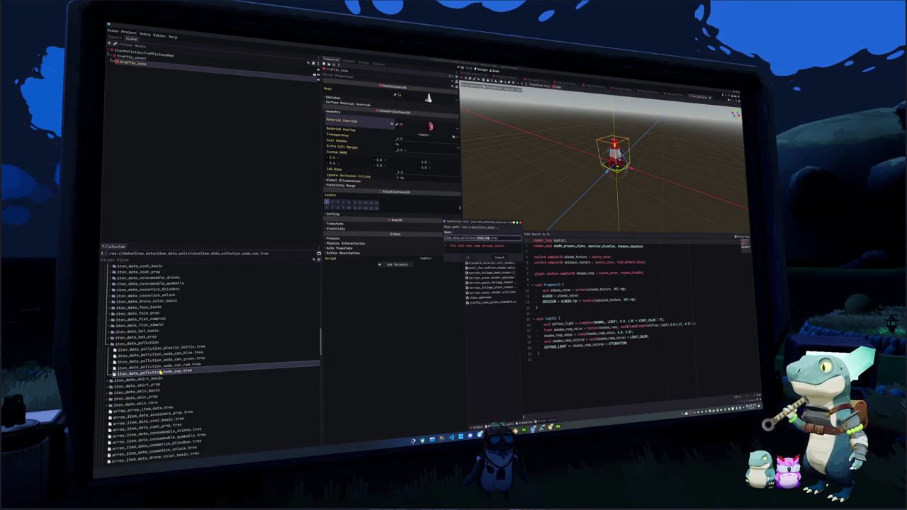
type("bag")
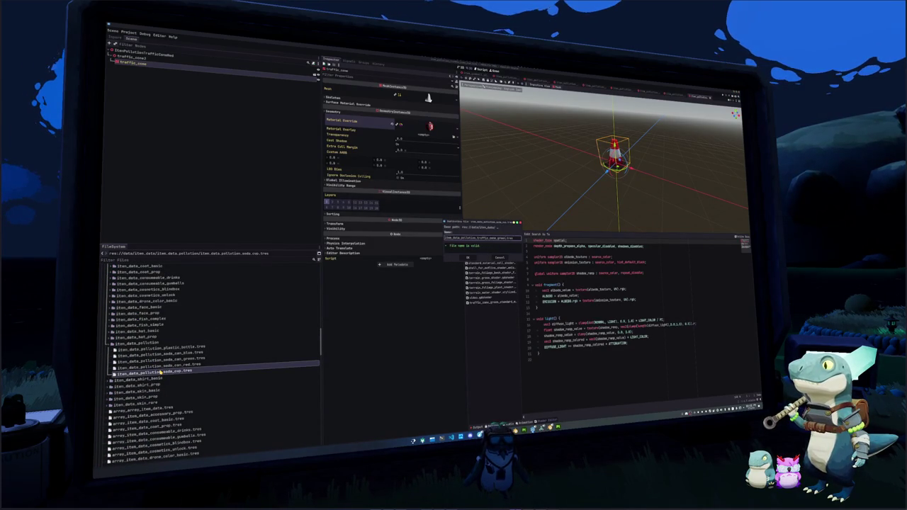
key("Return")
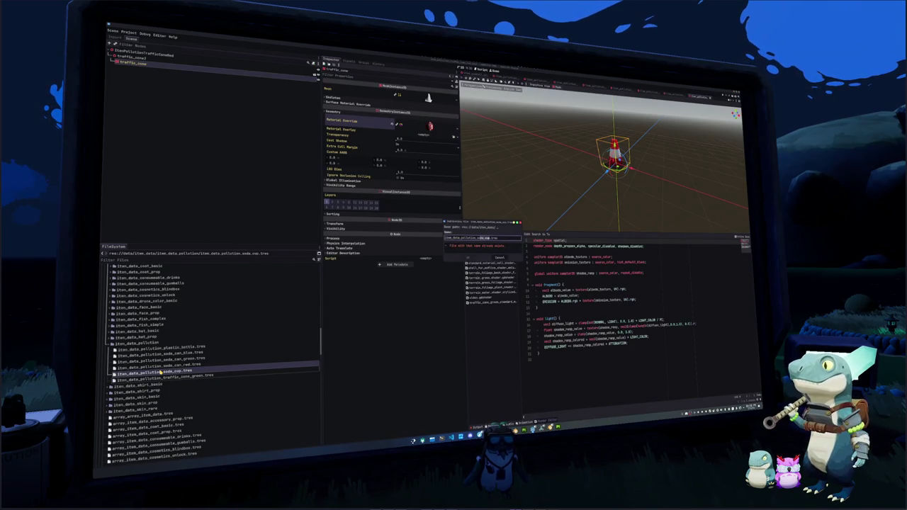
Create the purple, orange and red traffic cone data files as further copies.
type("traffic")
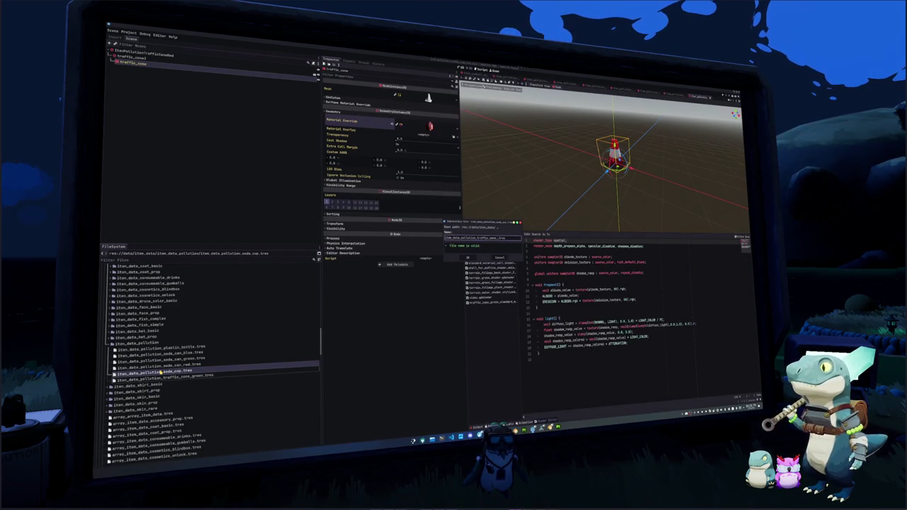
key("Return")
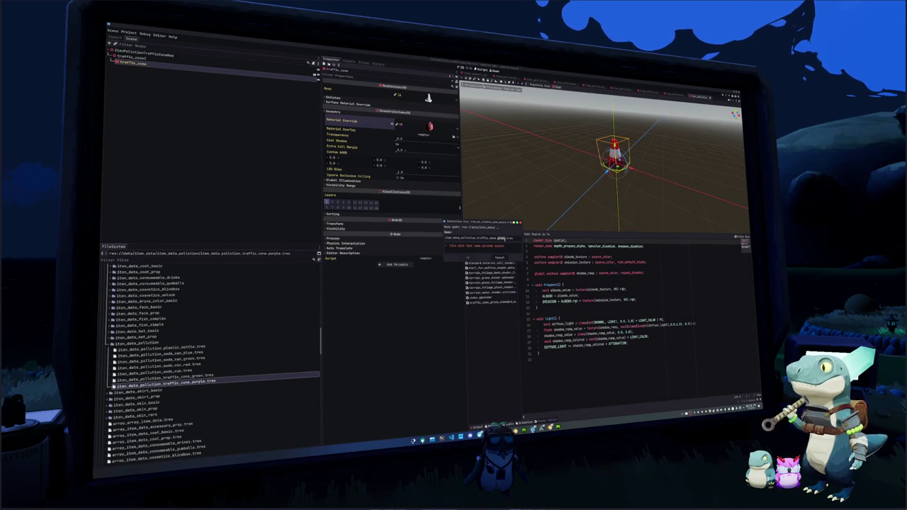
key("Return")
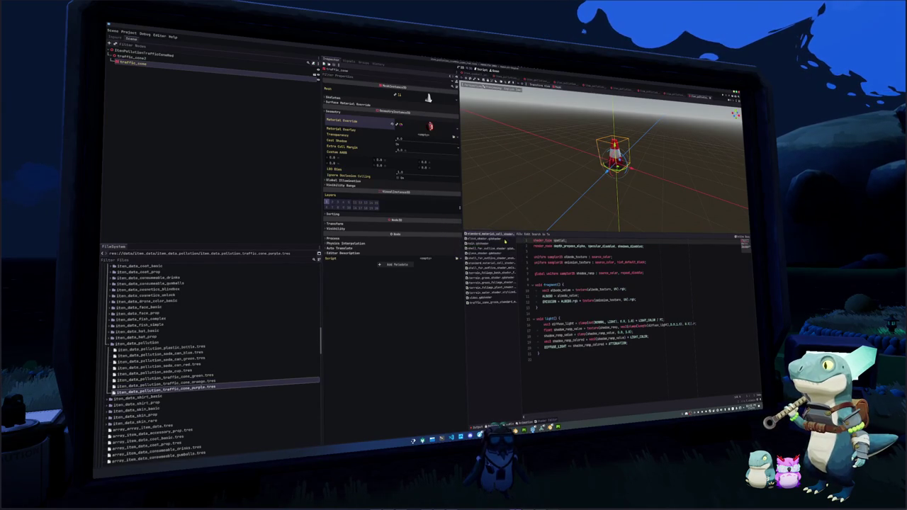
left_click(203, 383)
key("ctrl+d")
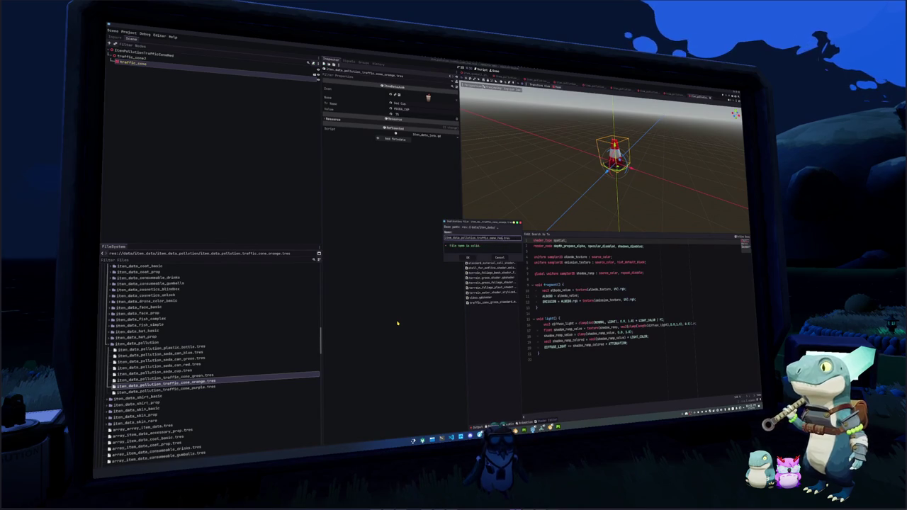
key("Return")
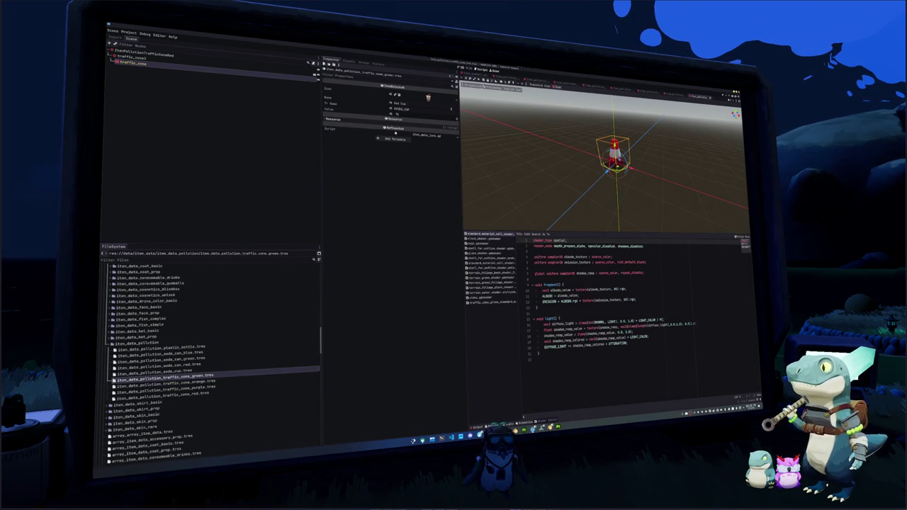
Load the red traffic cone texture as Icon of traffic_cone_green.tres and edit its Name and Value.
left_click(455, 95)
left_click(432, 207)
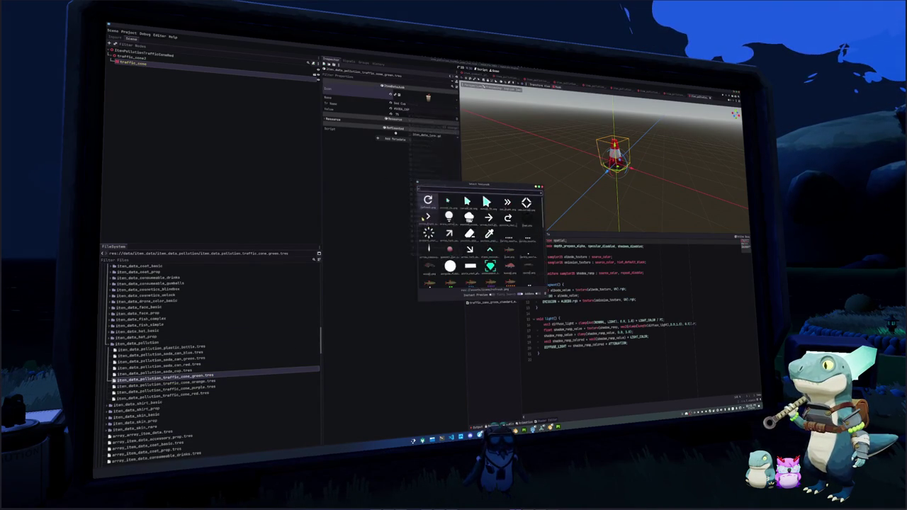
double_click(429, 206)
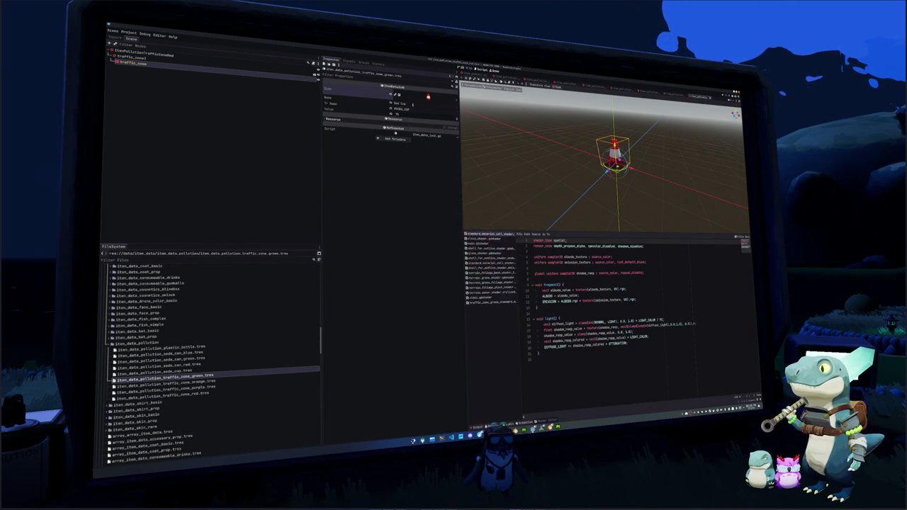
left_click(413, 105)
type("Traffic Cone Gre")
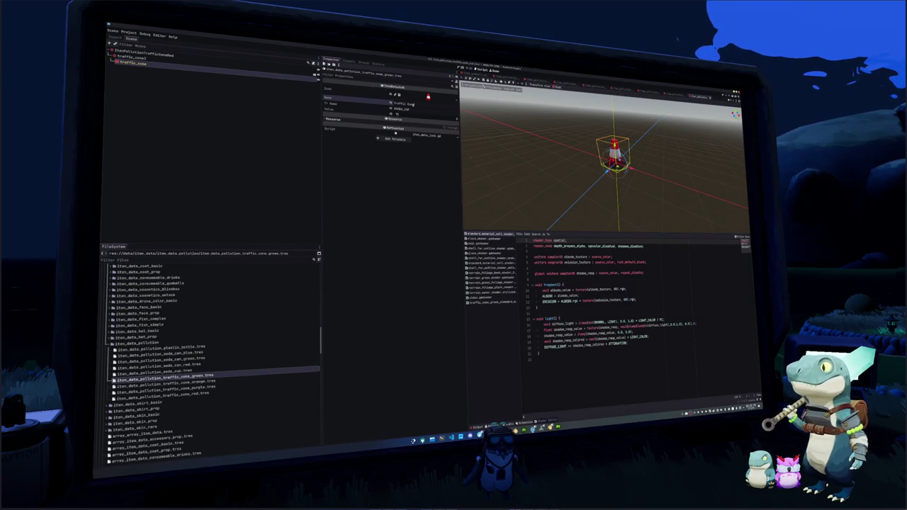
left_click(401, 108)
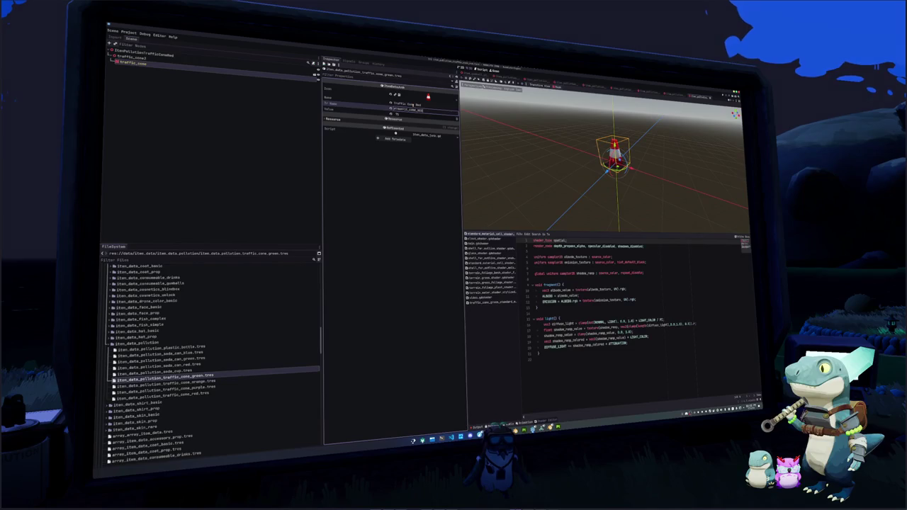
key("Return")
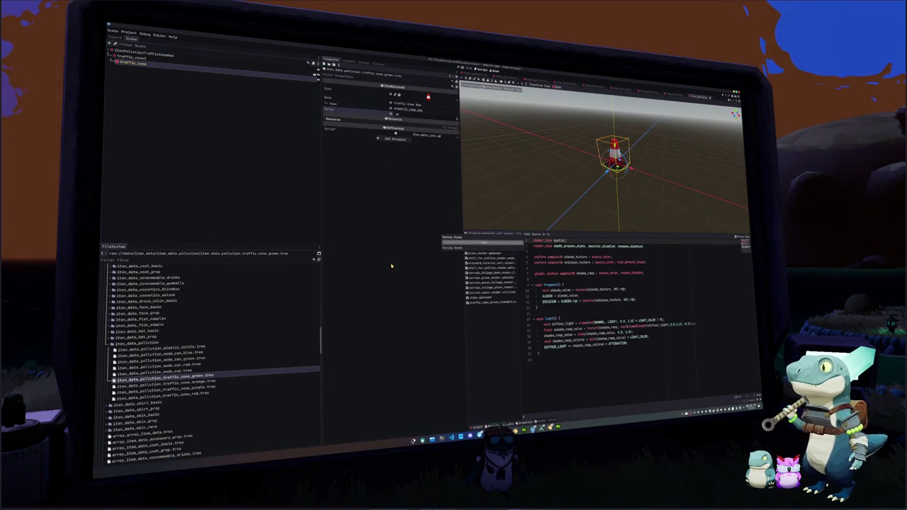
left_click(270, 383)
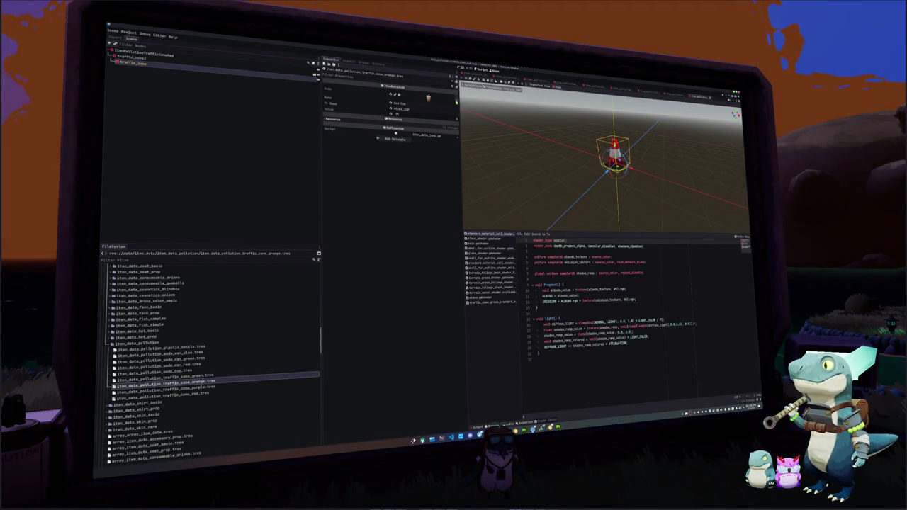
Give the orange cone item the orange icon, name Traffic Cone Orange and value traffic_cone_orange.
left_click(456, 101)
left_click(434, 211)
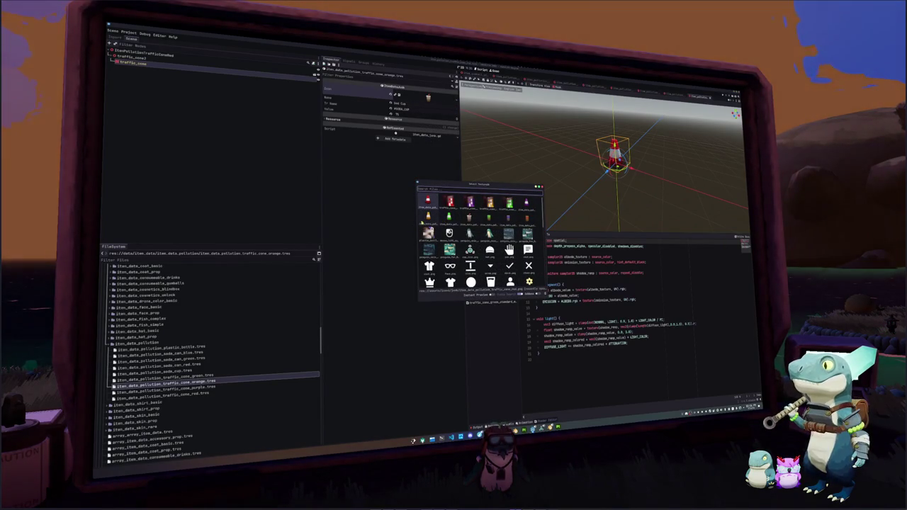
double_click(428, 220)
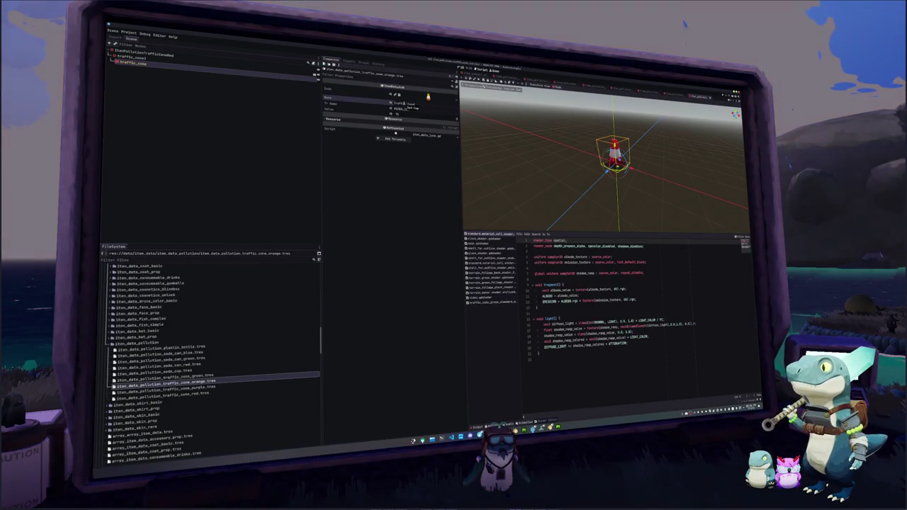
key("ctrl+v")
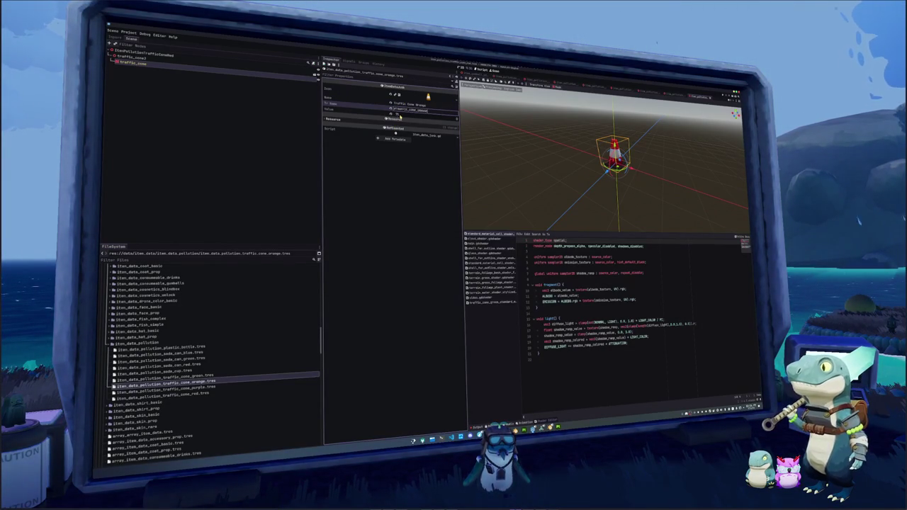
key("Return")
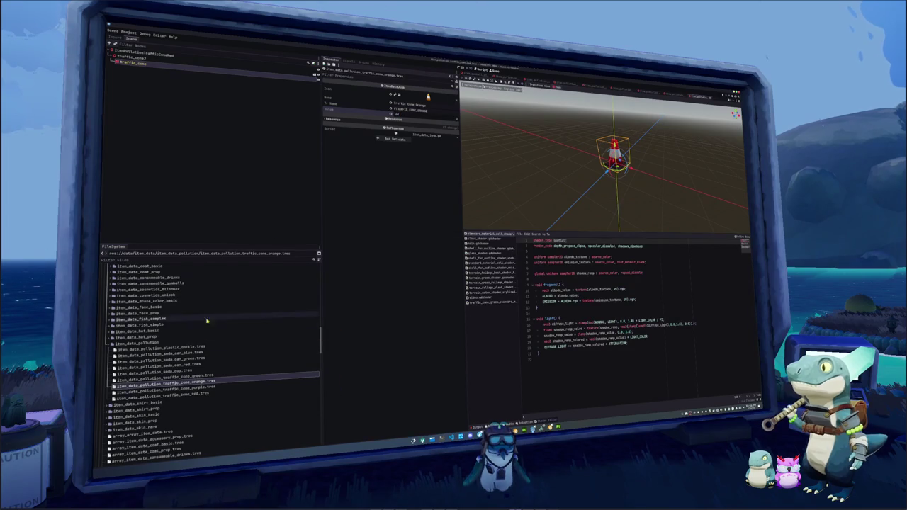
Load the purple traffic cone texture as Icon of traffic_cone_purple.tres.
left_click(164, 388)
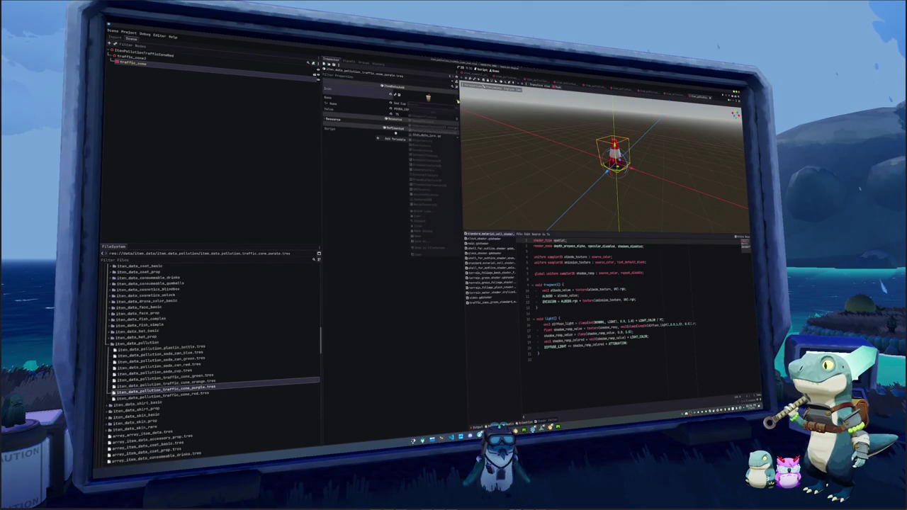
left_click(454, 99)
left_click(423, 211)
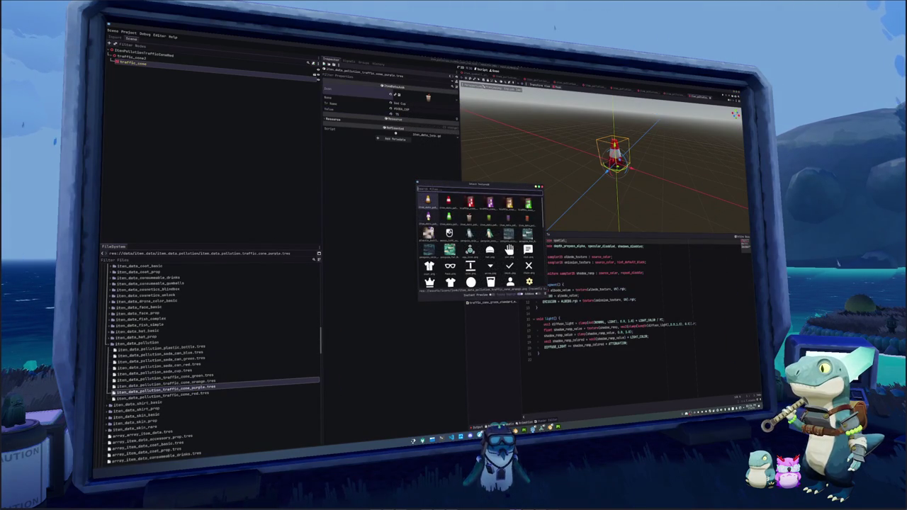
double_click(490, 203)
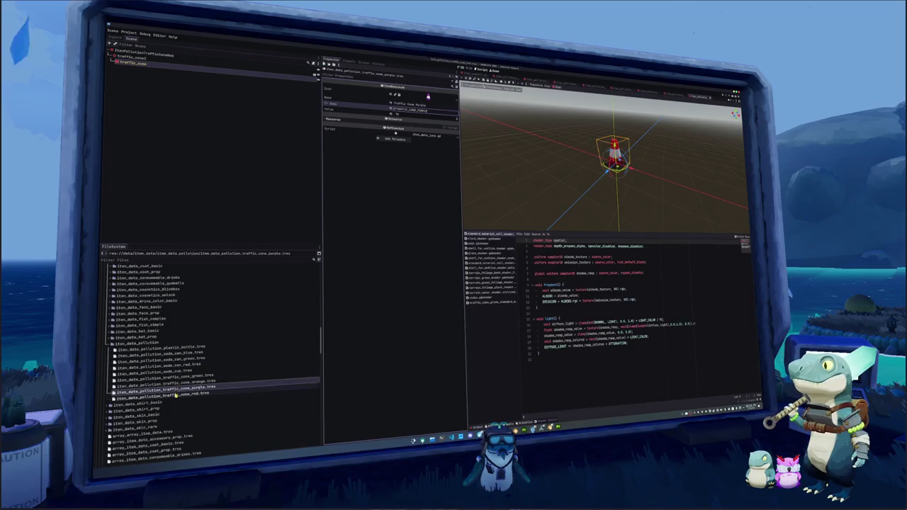
Give traffic_cone_red.tres the red cone icon, name Traffic Cone Red and Tr. Name TRAFFIC_CONE_RED.
left_click(184, 394)
left_click(456, 99)
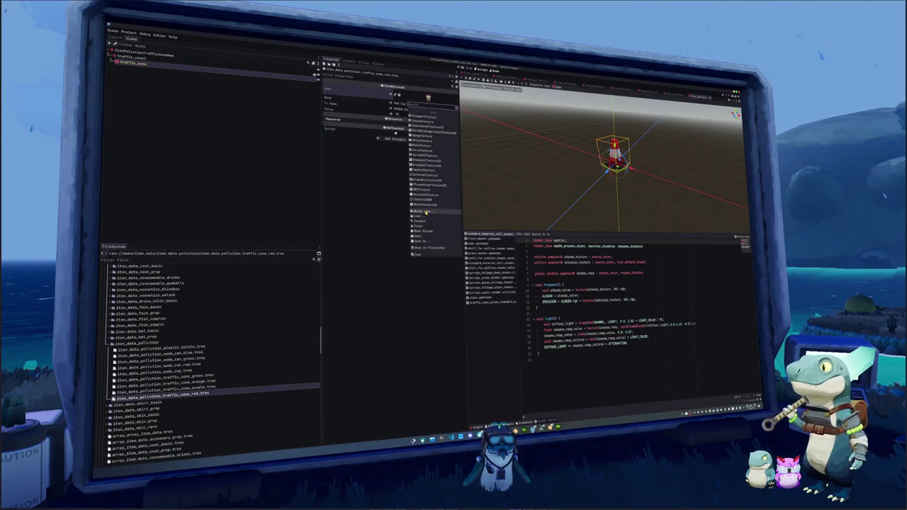
left_click(434, 212)
type("red traff")
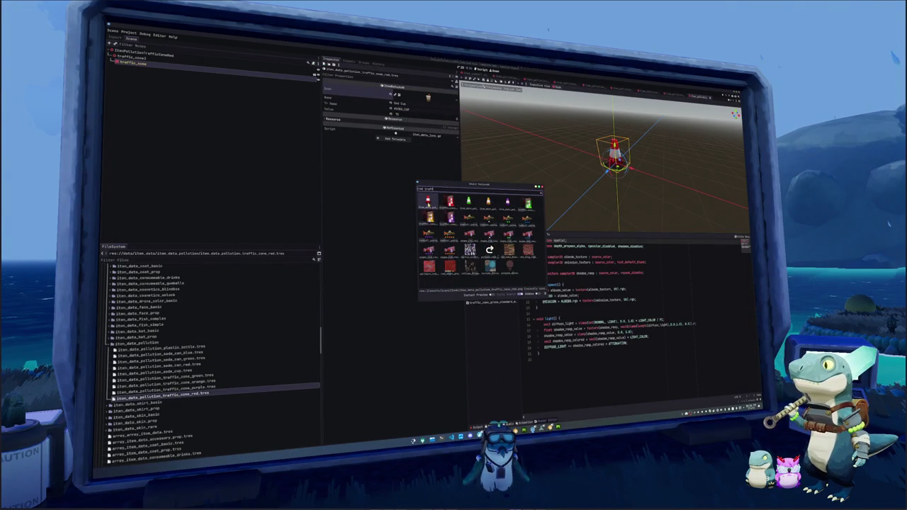
double_click(433, 260)
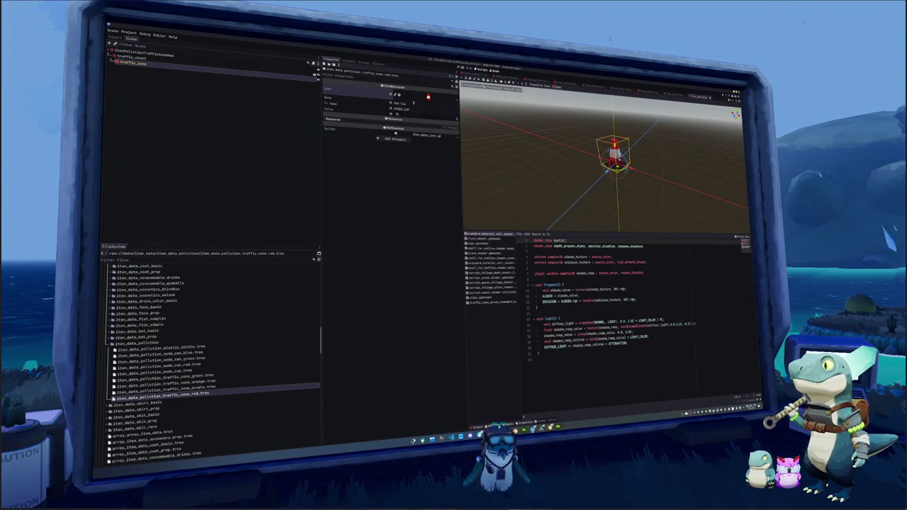
type("ffic Cone Red")
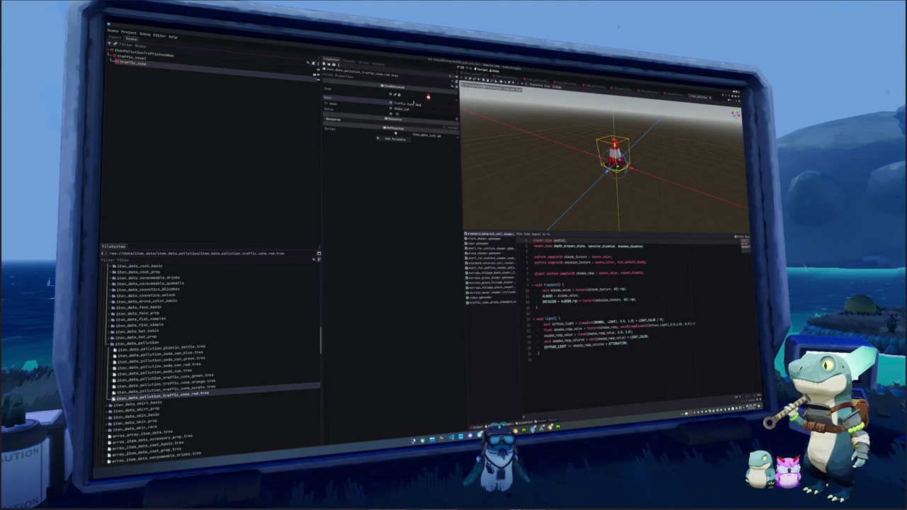
key("Tab")
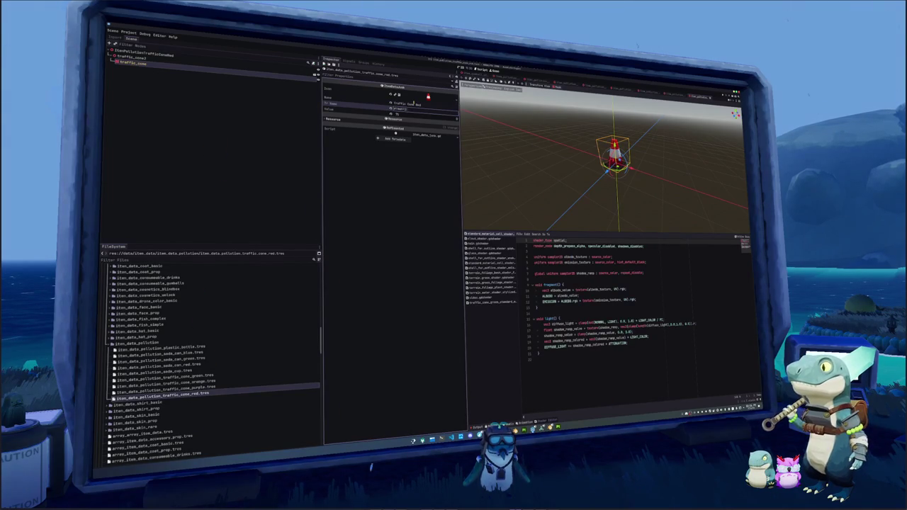
key("Tab")
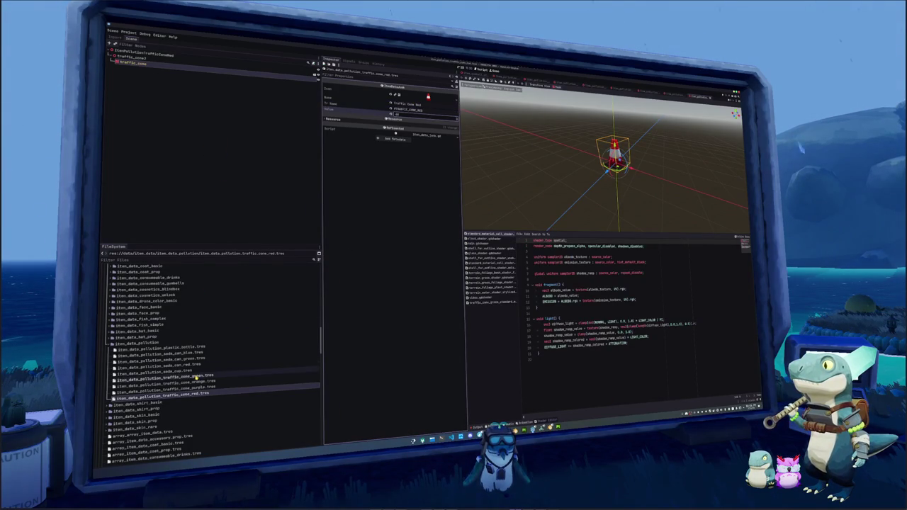
left_click(194, 376)
key("Up")
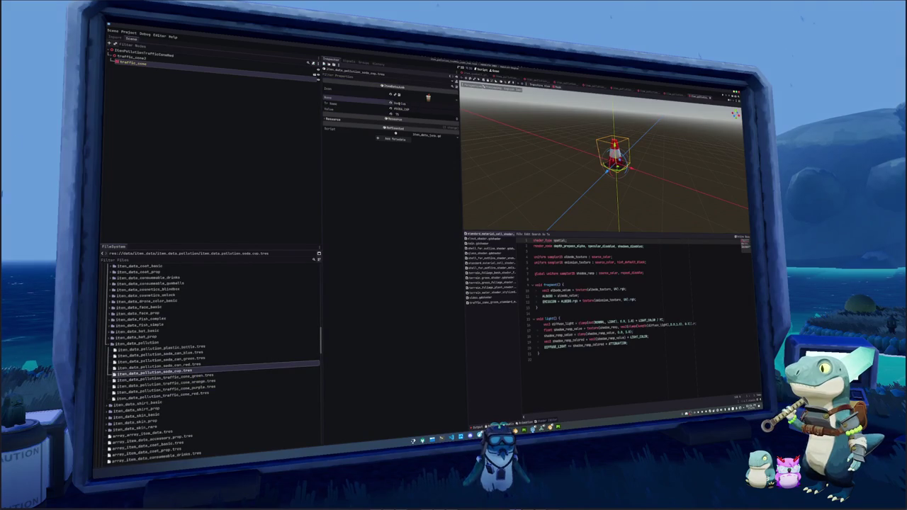
left_click(234, 348)
left_click(450, 438)
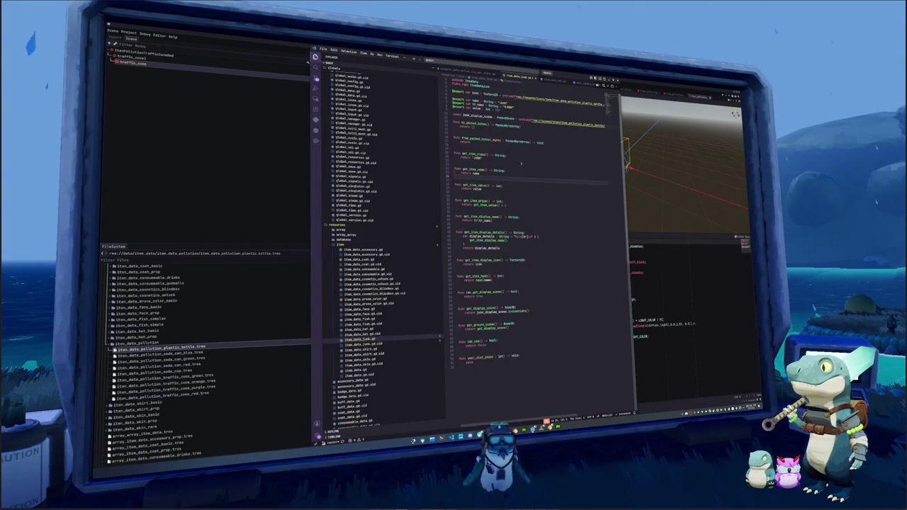
left_click(536, 124)
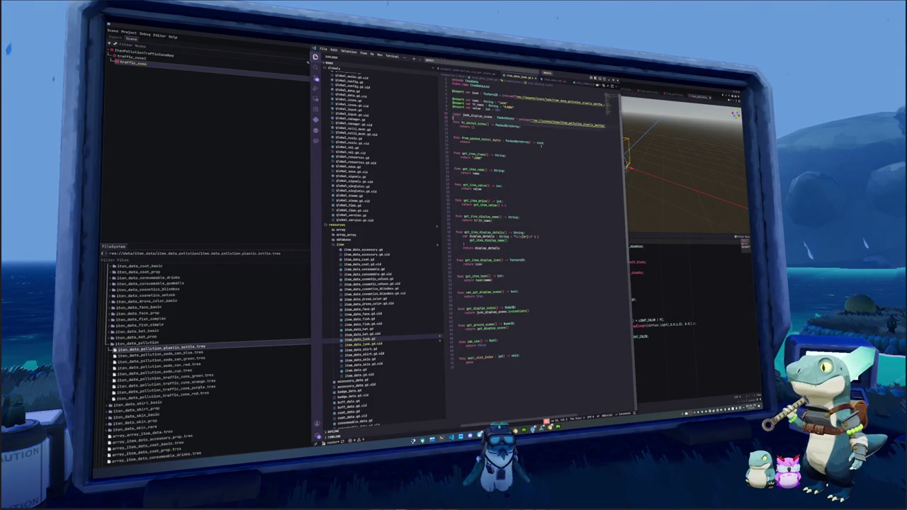
type("@onready")
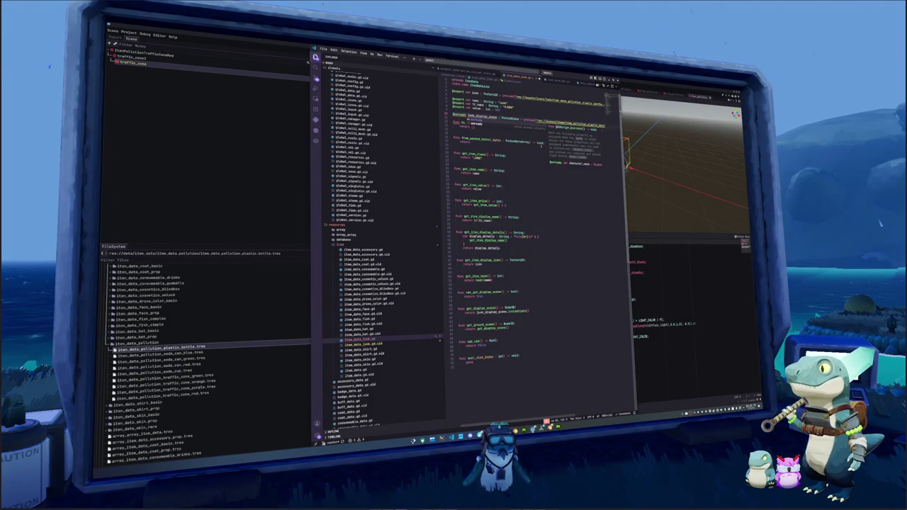
key("BackSpace")
key("BackSpace")
key("BackSpace")
type("@export")
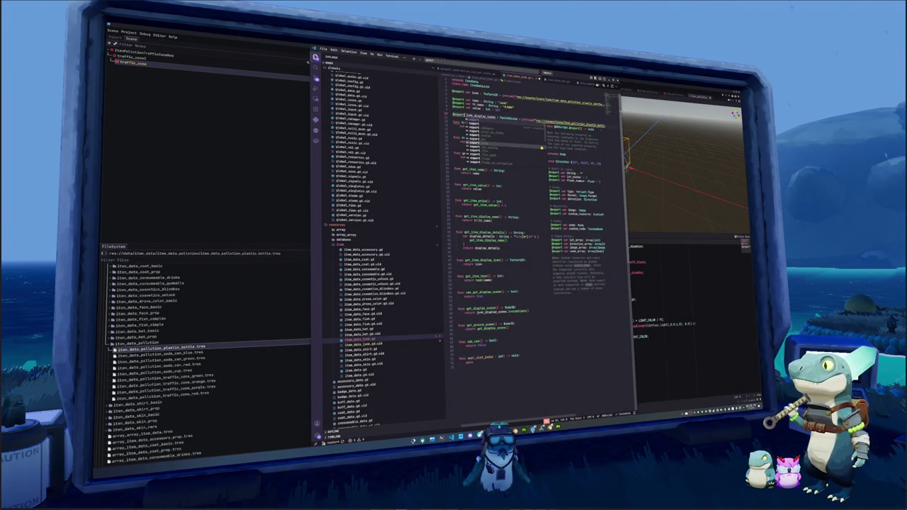
key("Escape")
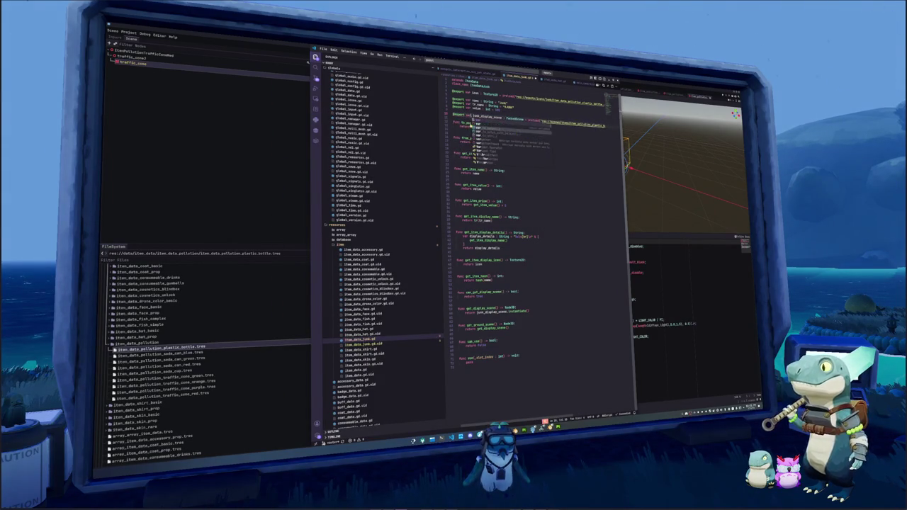
key("alt+Tab")
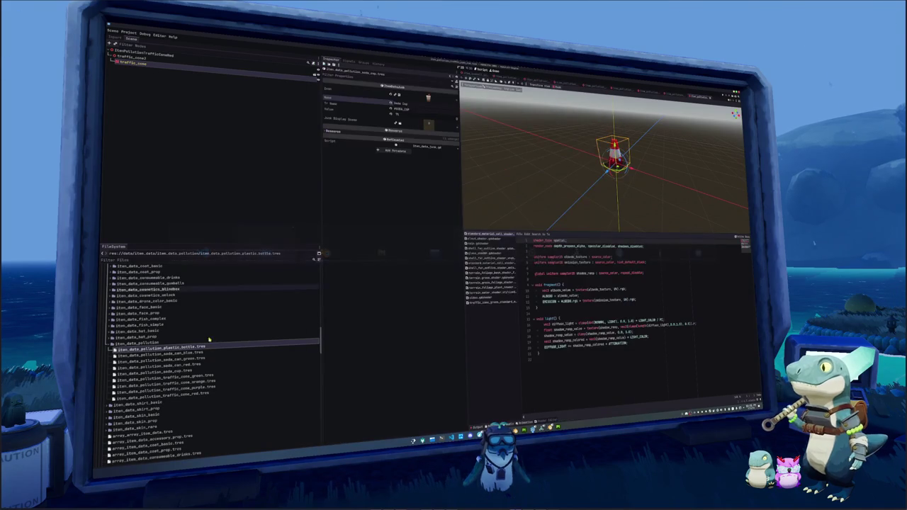
Quick Load the plastic_bottle and blue soda_can models as display scenes of their item data.
left_click(454, 125)
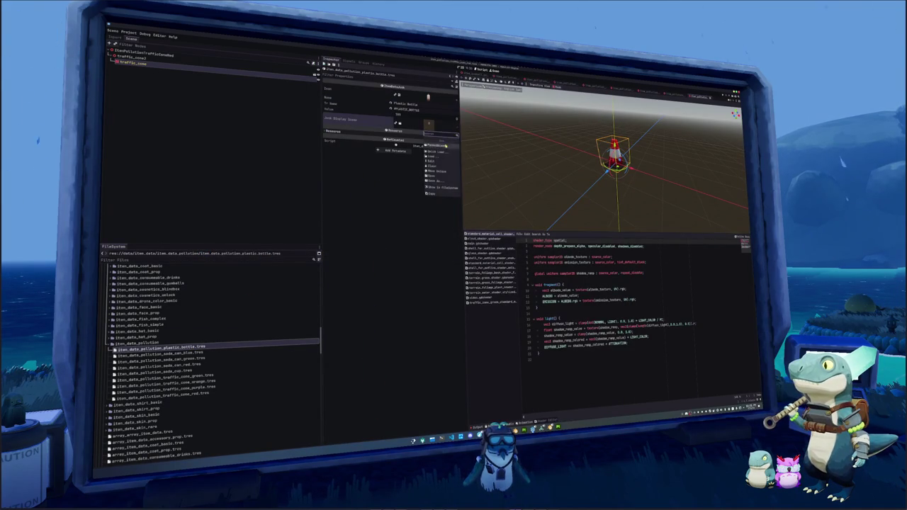
left_click(438, 152)
type("plastic")
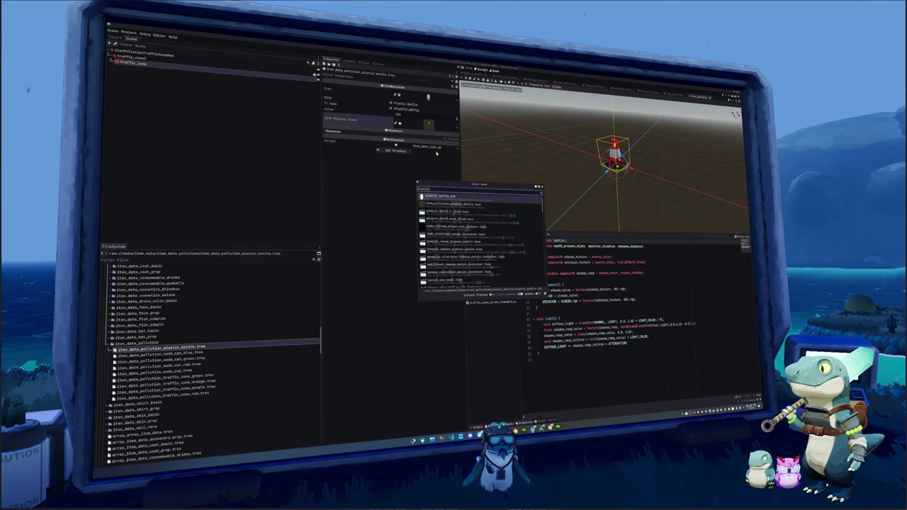
key("Return")
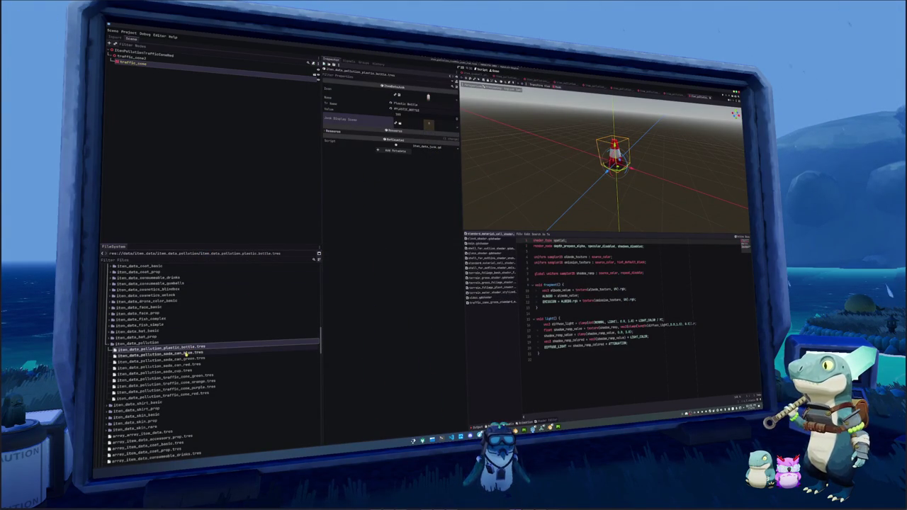
left_click(185, 353)
left_click(454, 125)
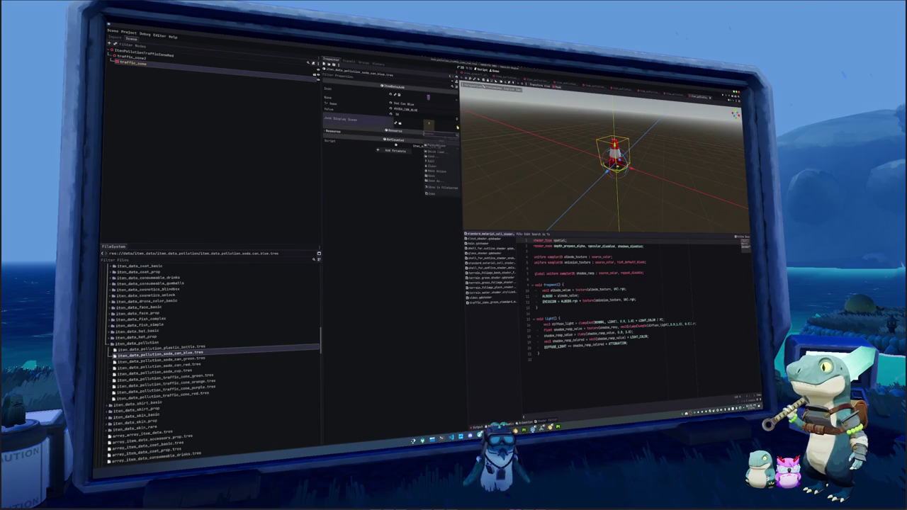
left_click(445, 153)
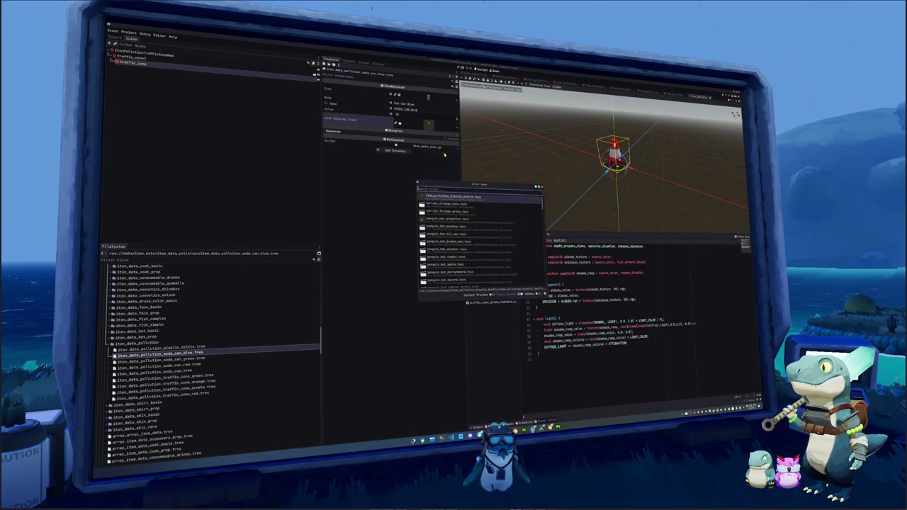
type("soda_can")
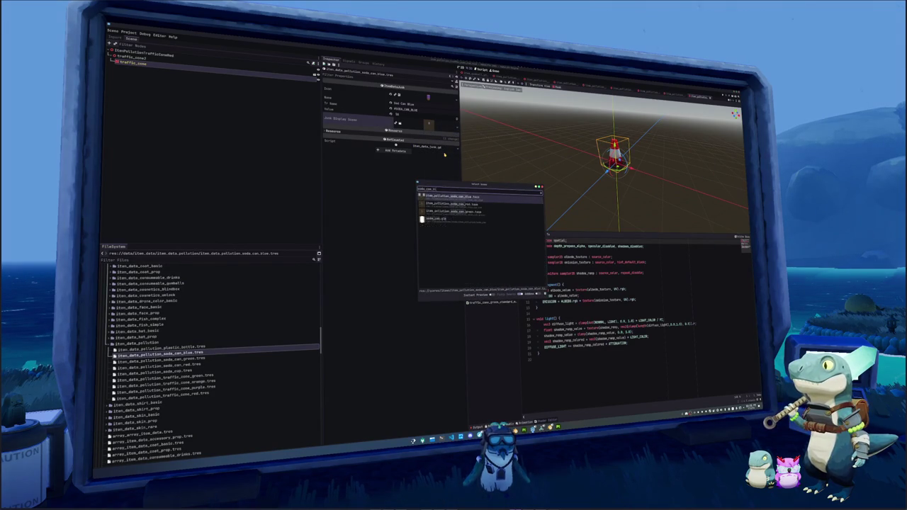
key("Return")
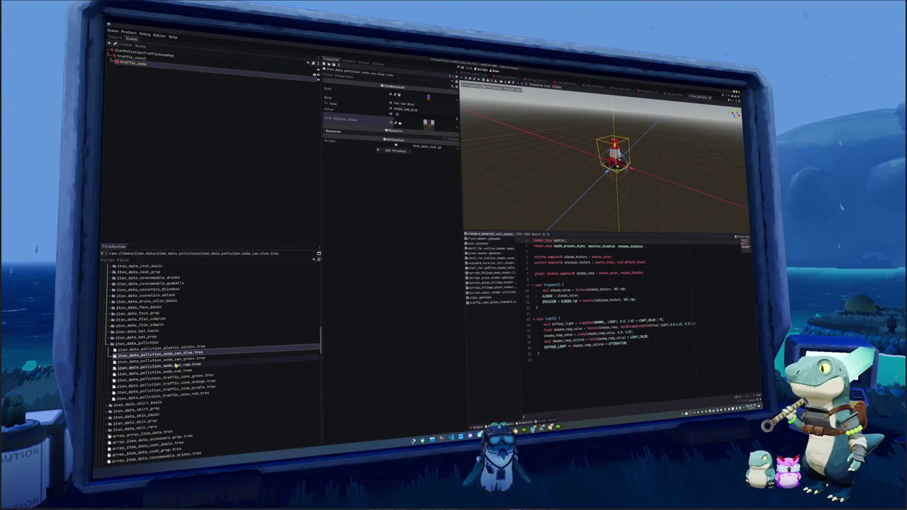
Set the green soda can model as display scene of the green soda can item.
left_click(177, 359)
left_click(454, 122)
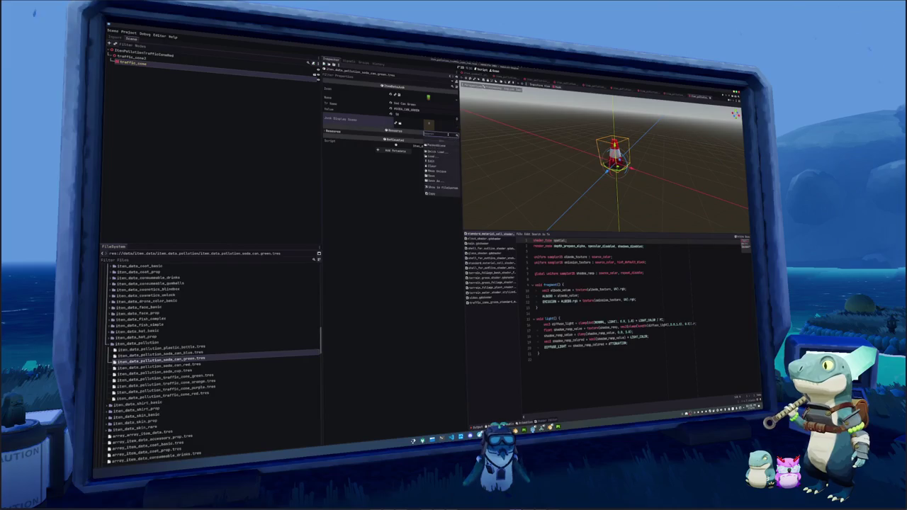
left_click(437, 152)
type("_red")
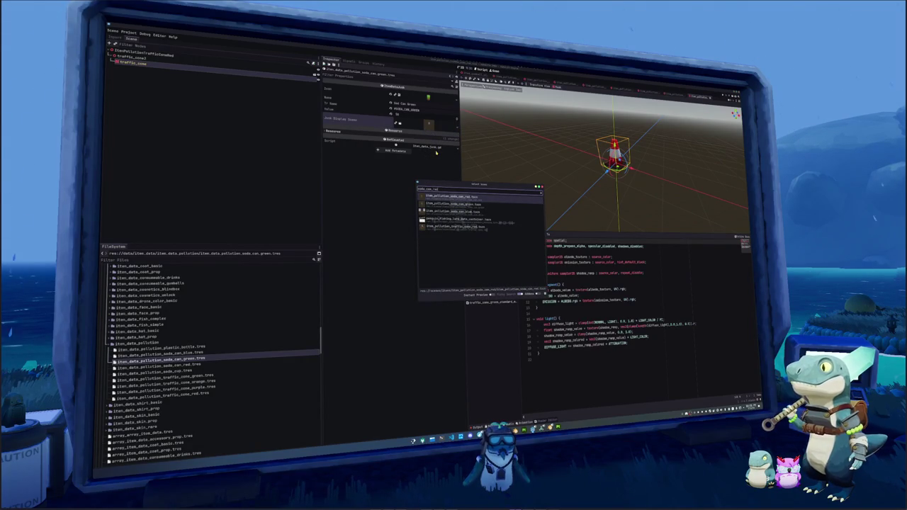
key("Return")
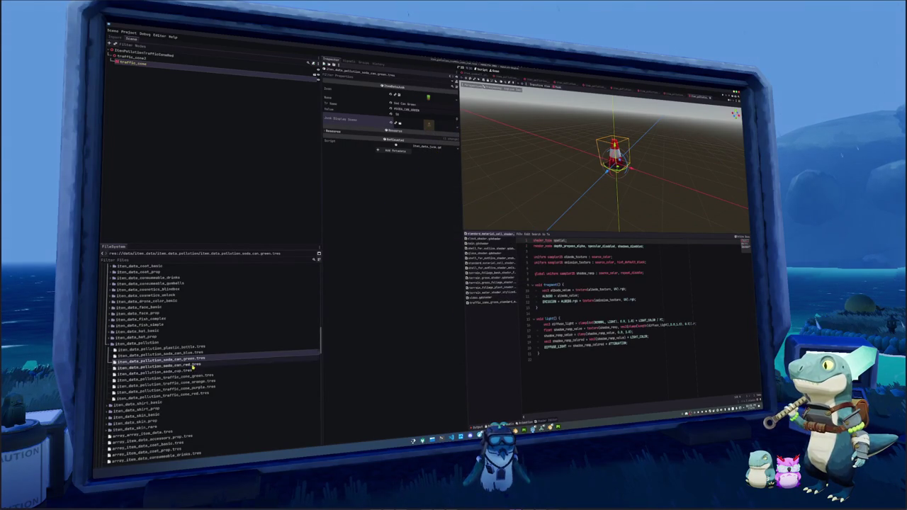
left_click(194, 366)
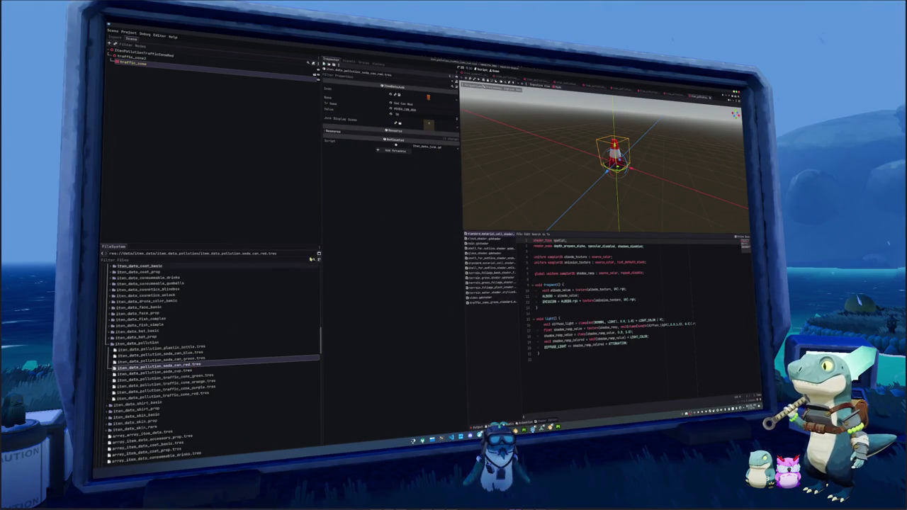
left_click(193, 359)
left_click(457, 126)
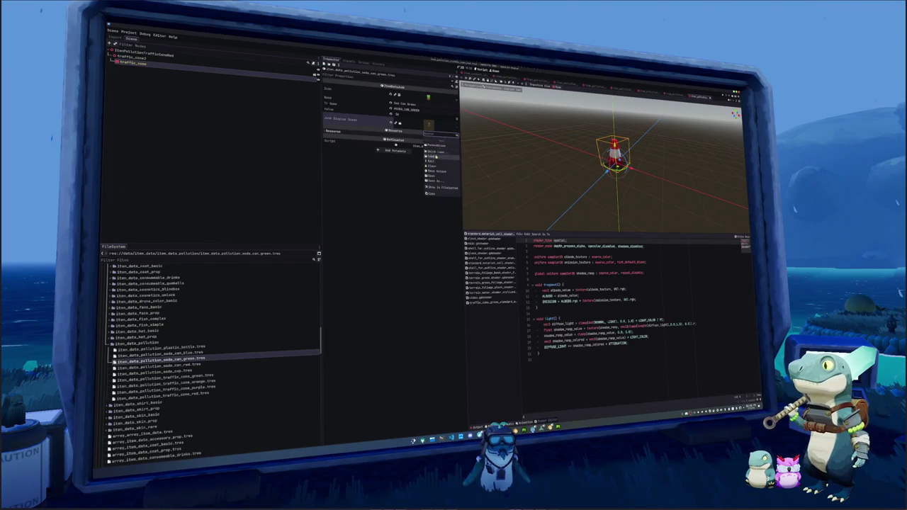
left_click(433, 152)
type("green soda_can")
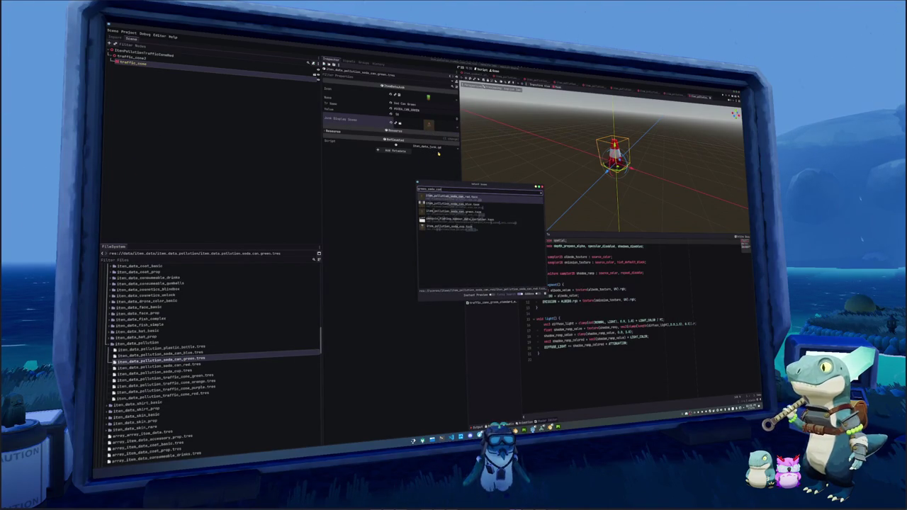
key("Down")
key("Down")
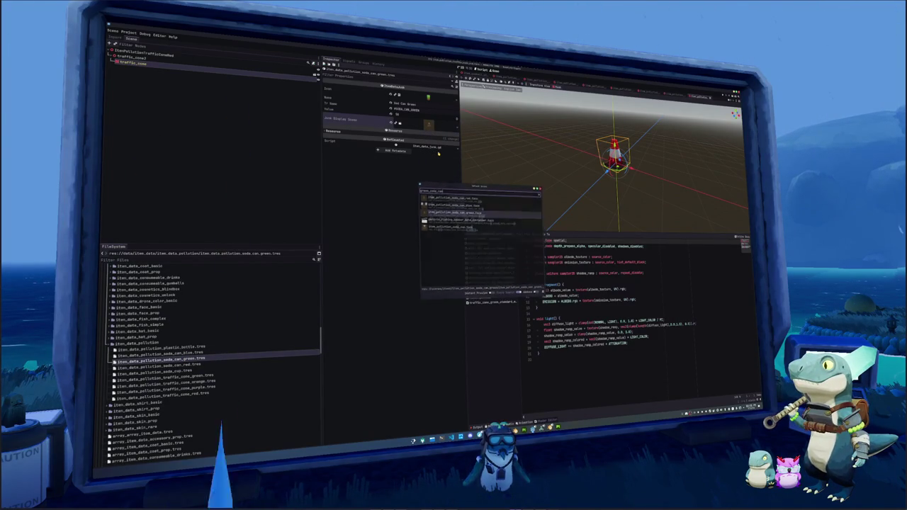
key("Return")
Set the soda_can_red model as display scene of the red soda can item.
left_click(189, 364)
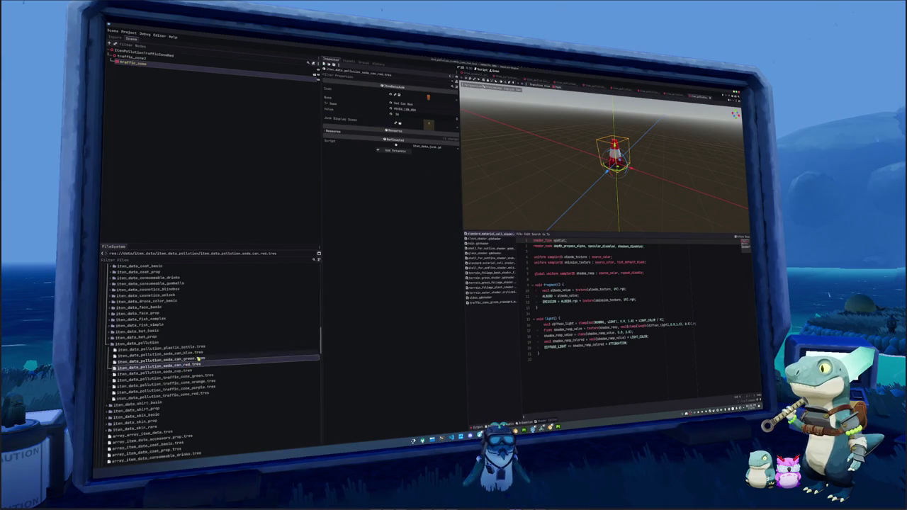
left_click(457, 126)
left_click(436, 155)
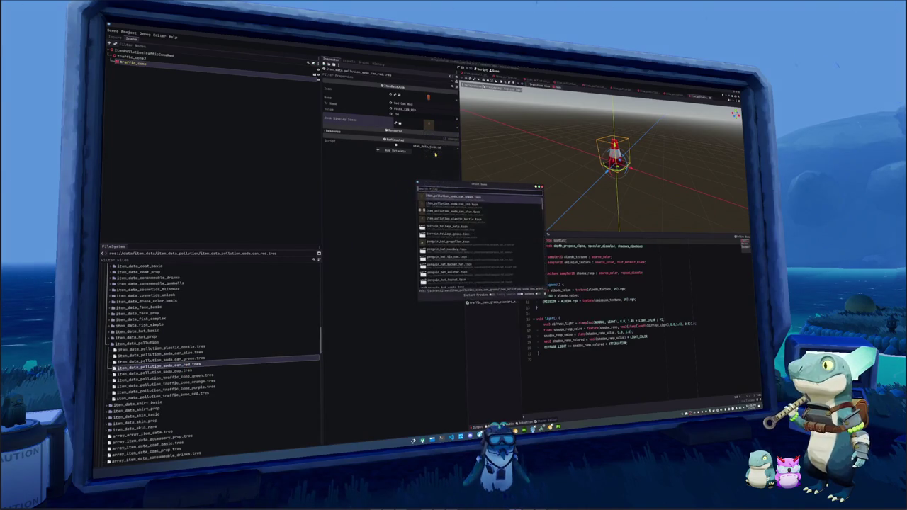
type("_can_")
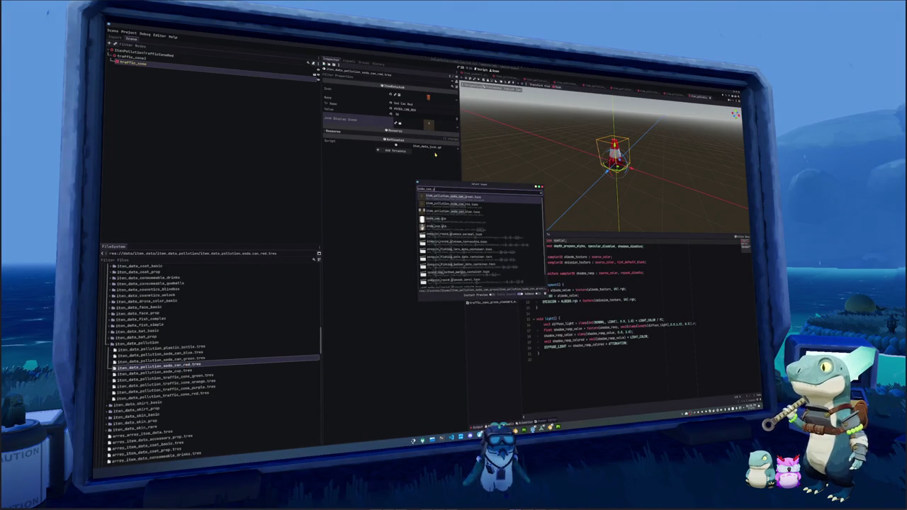
type("red")
key("Return")
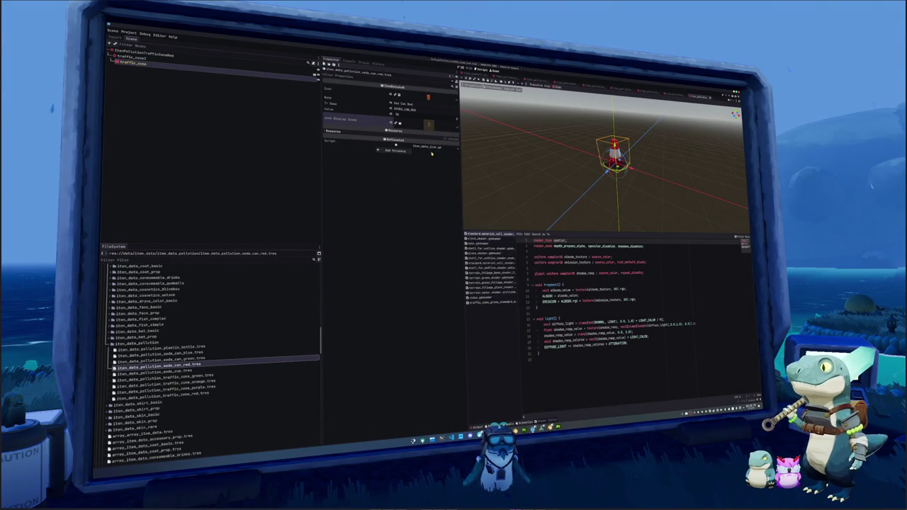
left_click(178, 360)
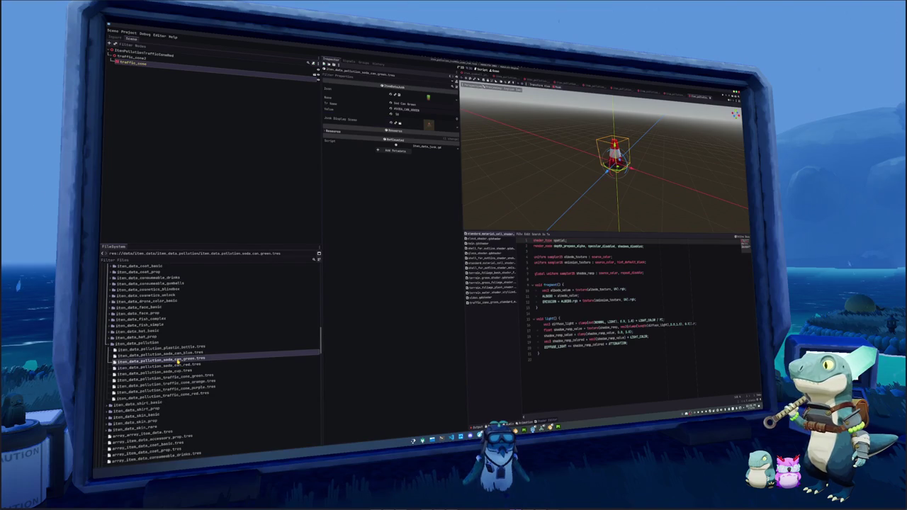
left_click(179, 365)
left_click(178, 360)
left_click(179, 366)
Quick Load the soda_cup scene as display scene of the soda cup item.
left_click(177, 371)
left_click(452, 131)
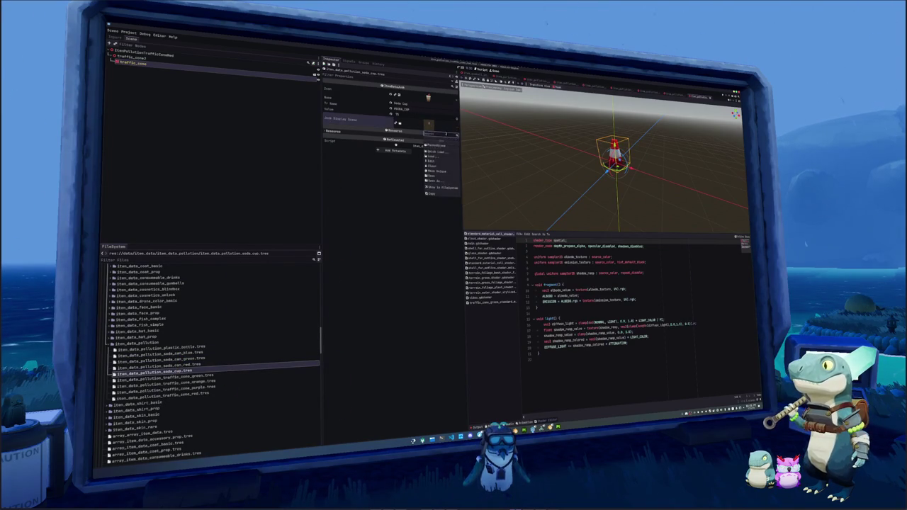
left_click(434, 151)
type("soda_cup")
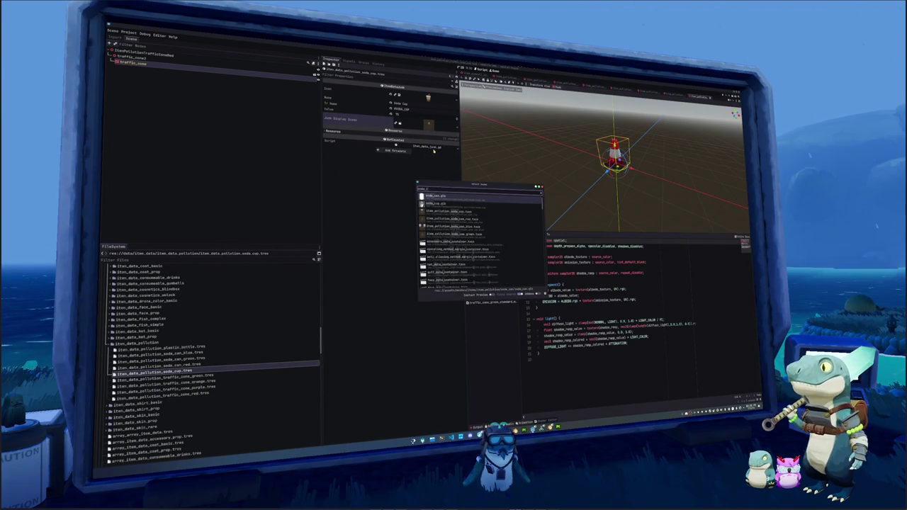
key("Return")
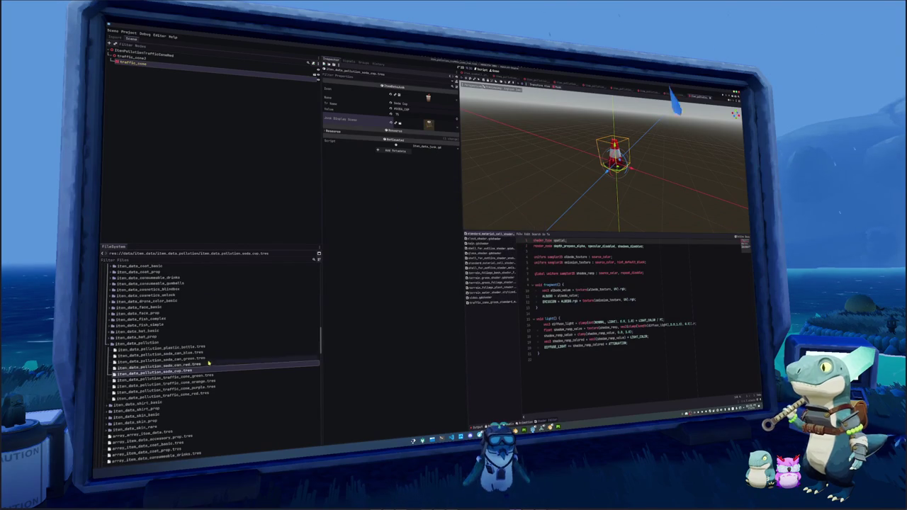
left_click(193, 376)
left_click(452, 131)
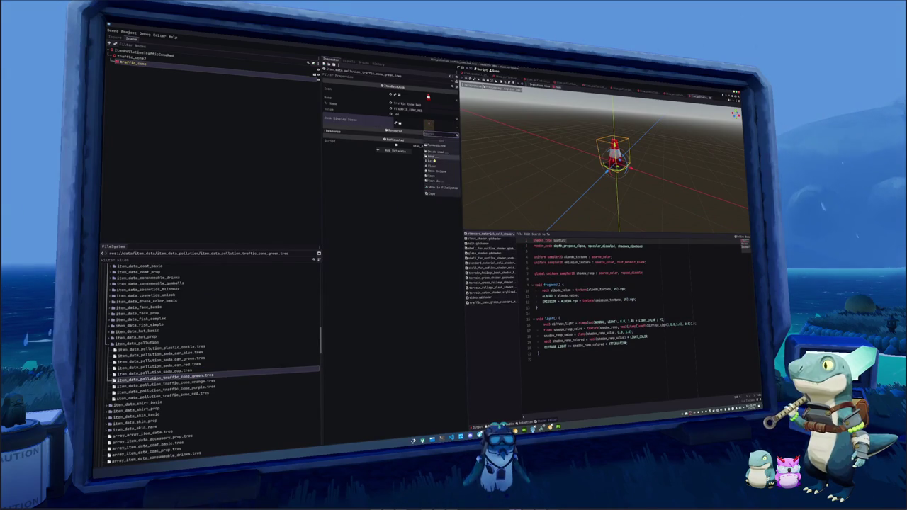
Assign the traffic cone scene as display scene of the green and orange cone items.
left_click(439, 152)
type("traffic")
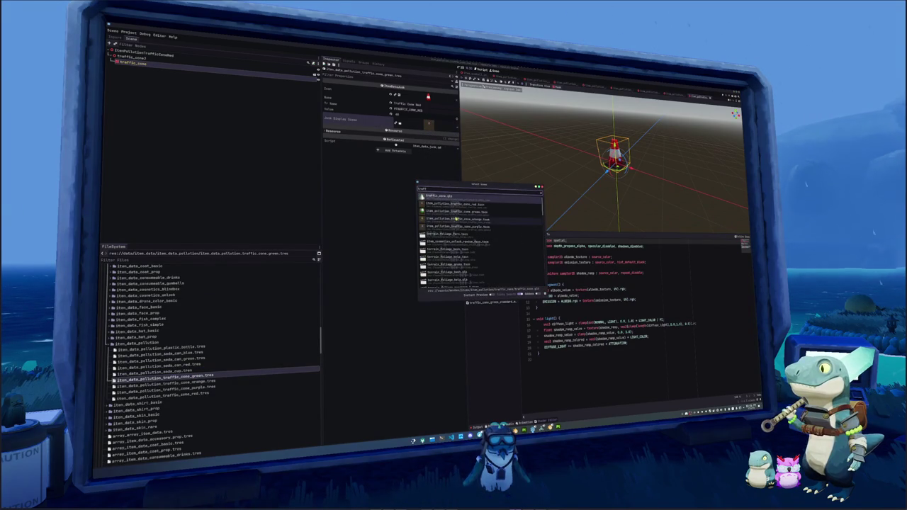
double_click(459, 211)
key("Down")
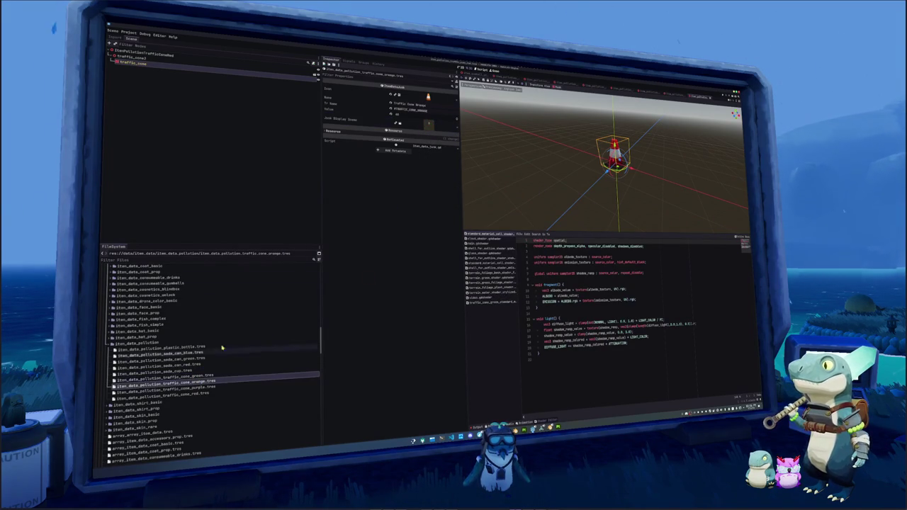
left_click(452, 129)
left_click(438, 151)
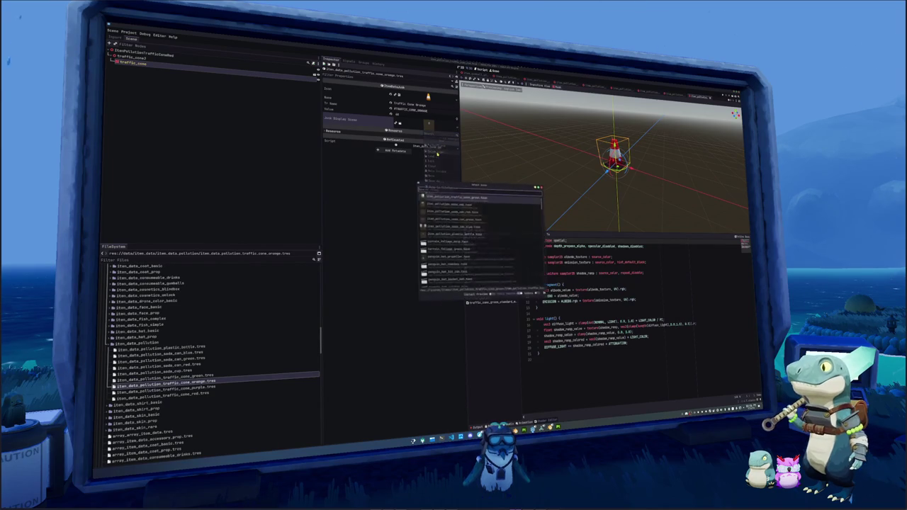
type("ffic_c")
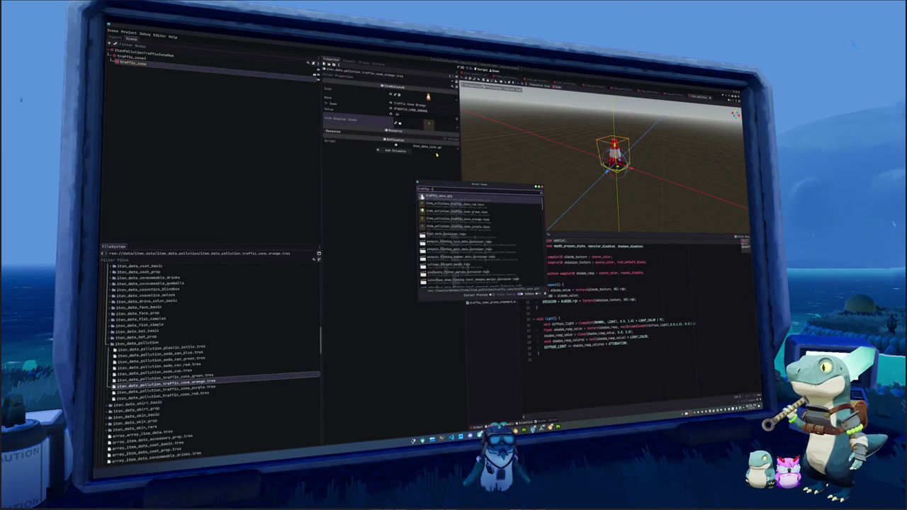
type("one")
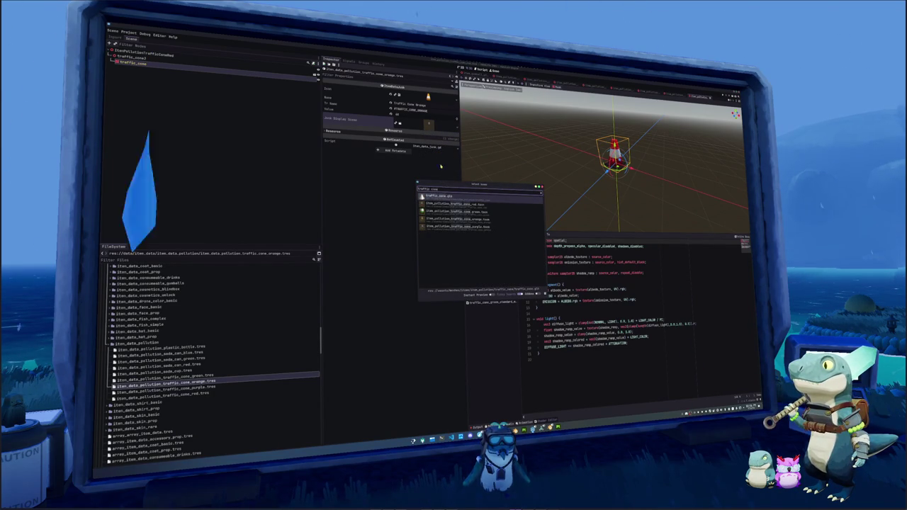
key("Escape")
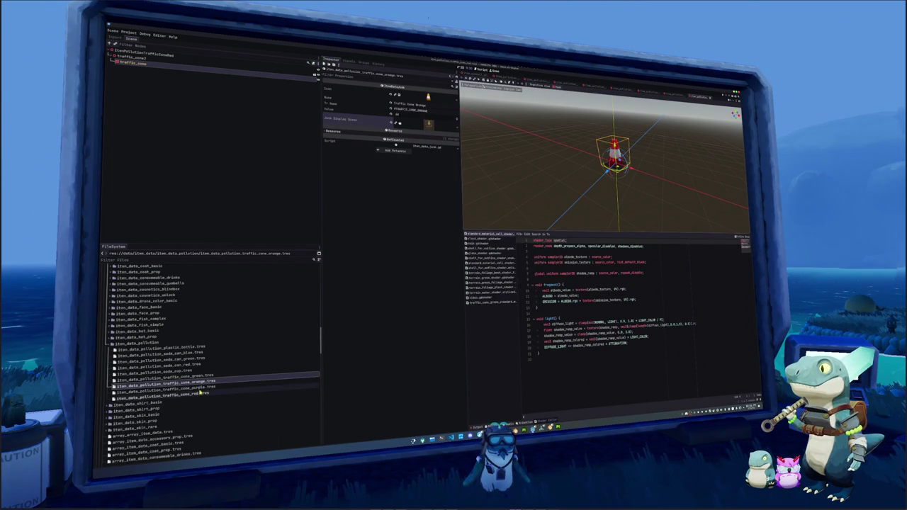
Assign the traffic cone scene as display scene of the purple and red cone items.
left_click(202, 390)
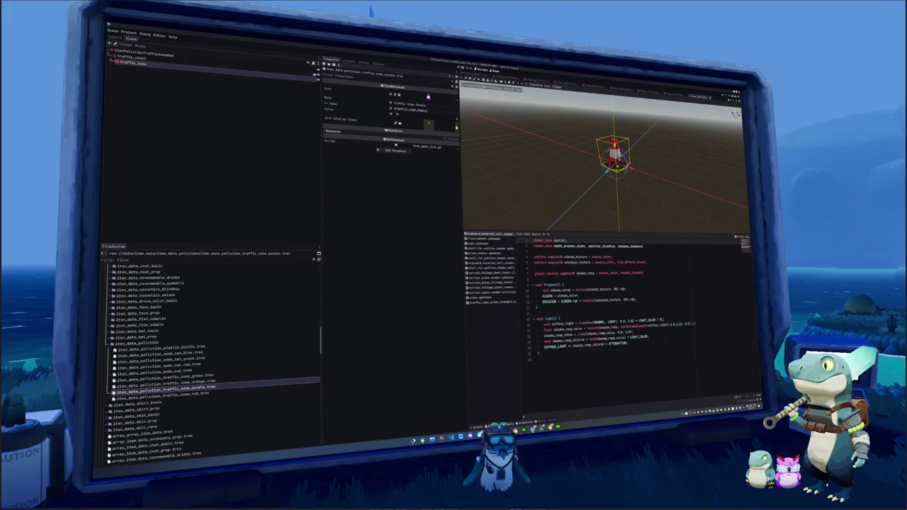
left_click(456, 128)
left_click(440, 151)
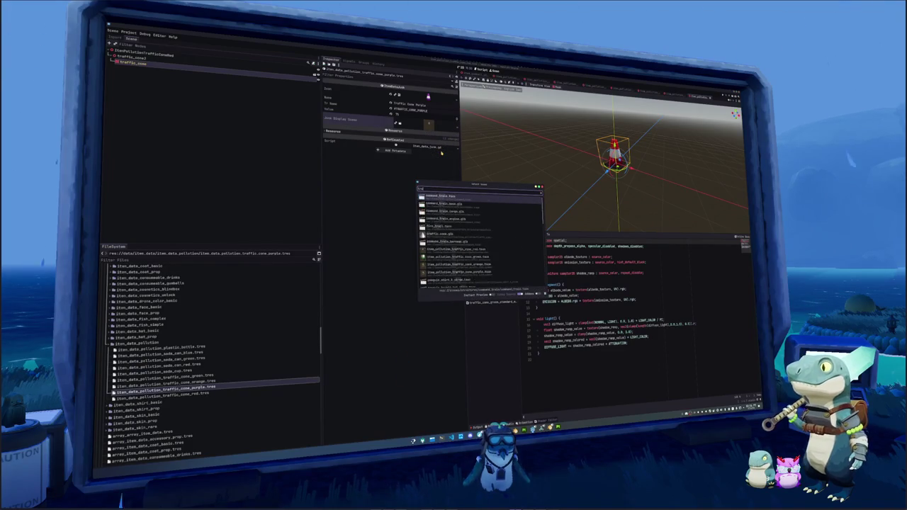
type("_purple")
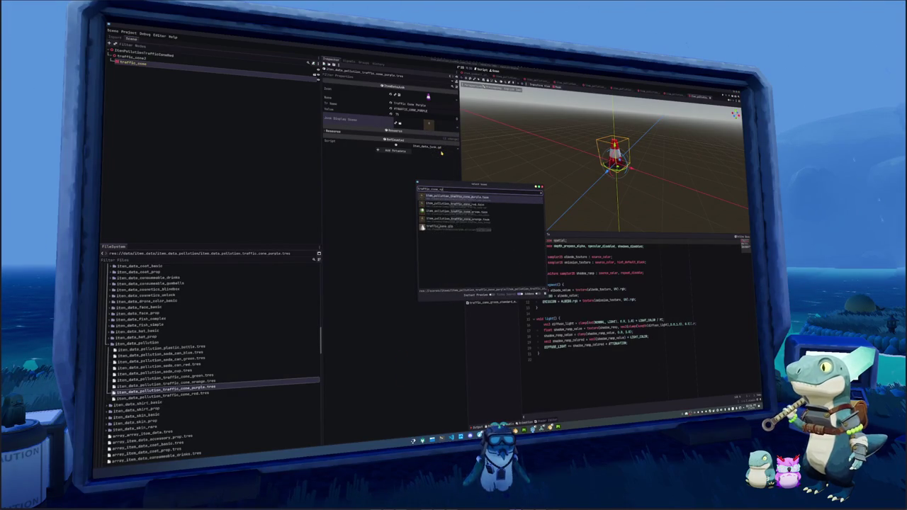
key("Escape")
left_click(189, 394)
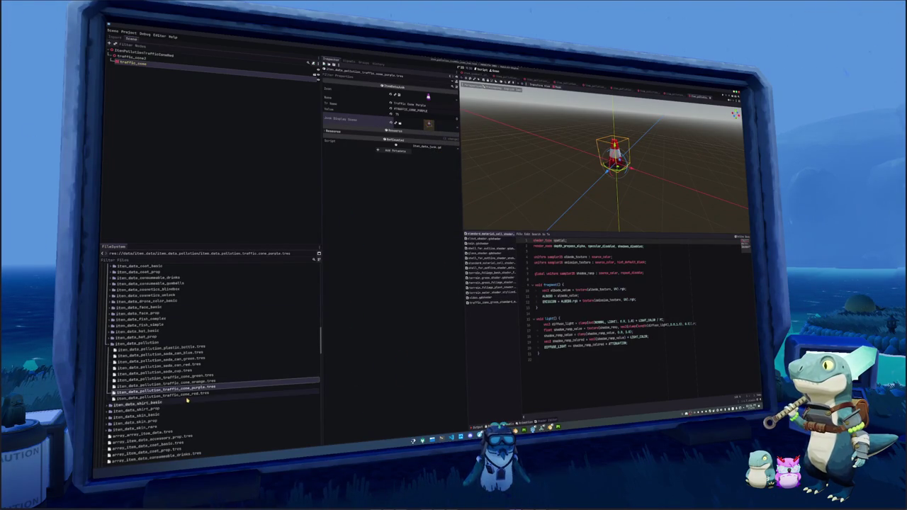
left_click(456, 128)
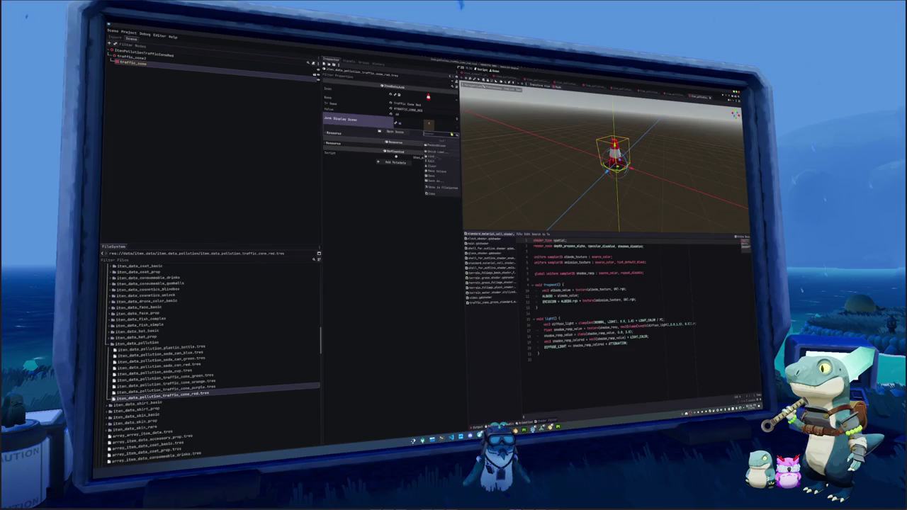
left_click(438, 153)
type("_cone")
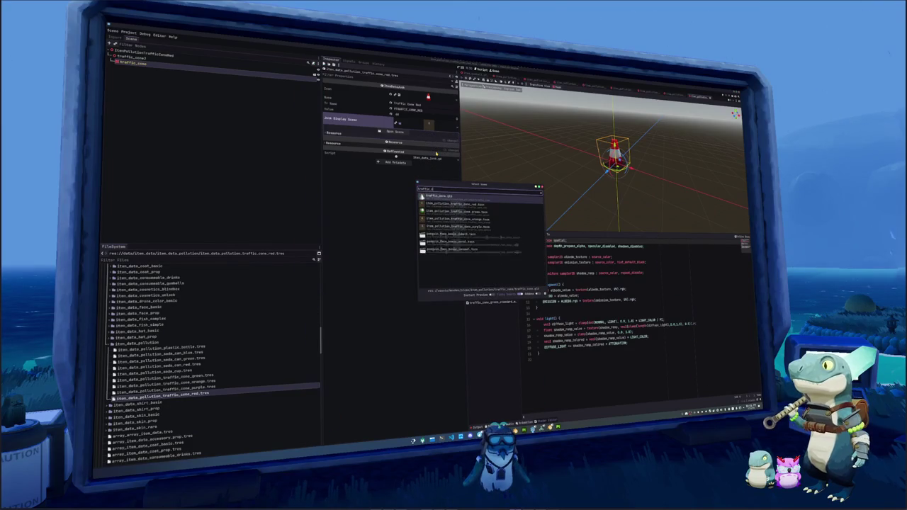
key("Escape")
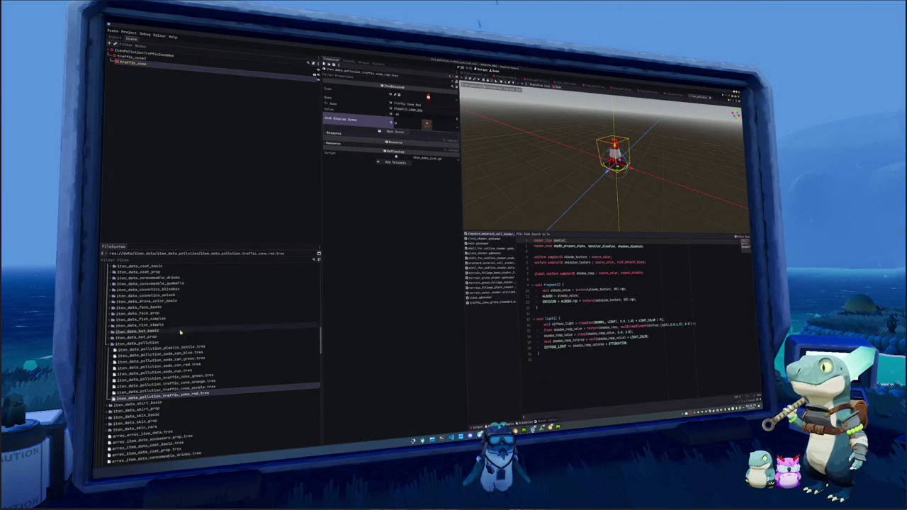
scroll(213, 308, "down", 5)
scroll(191, 278, "down", 3)
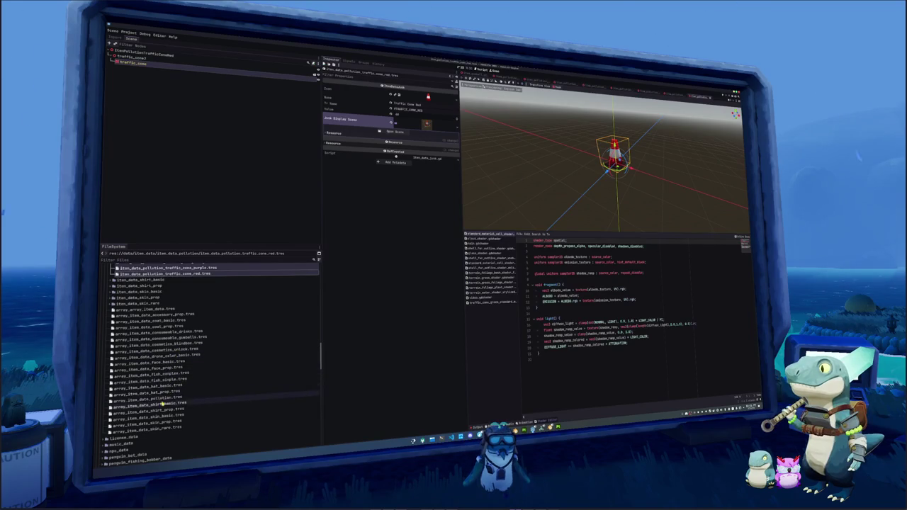
Open array_item_data_pollution.tres and drag all nine pollution item files into its array.
double_click(164, 399)
scroll(173, 388, "up", 3)
left_click(163, 277)
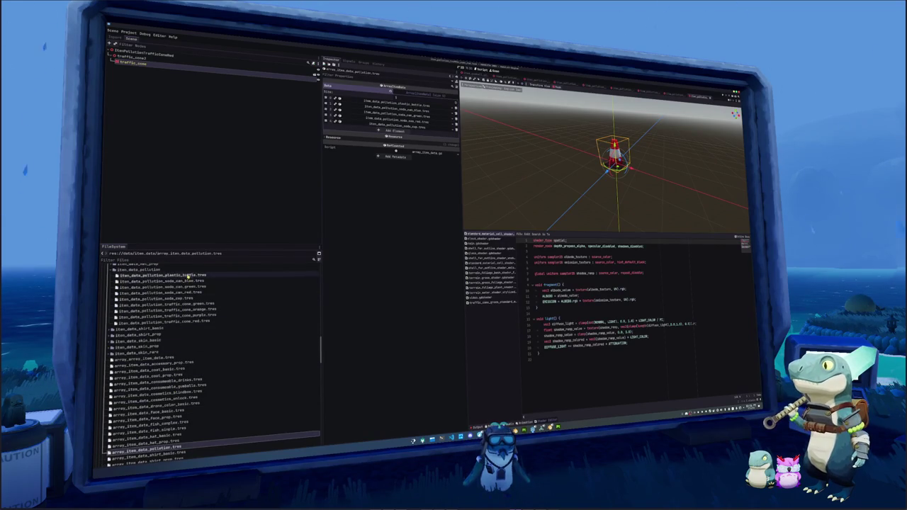
left_click(167, 322, "shift")
mouse_move(170, 278)
left_mouse_down()
mouse_move(440, 107)
mouse_move(411, 100)
left_mouse_up()
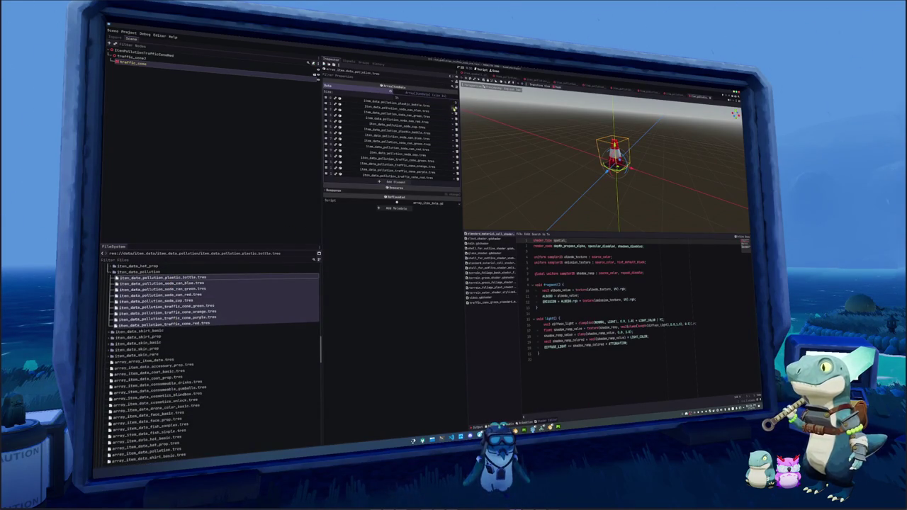
Delete the five duplicate array entries, including the extra soda cup, then select array_array_item_data.tres.
left_click(455, 102)
left_click(455, 101)
left_click(456, 101)
left_click(455, 101)
left_click(455, 103)
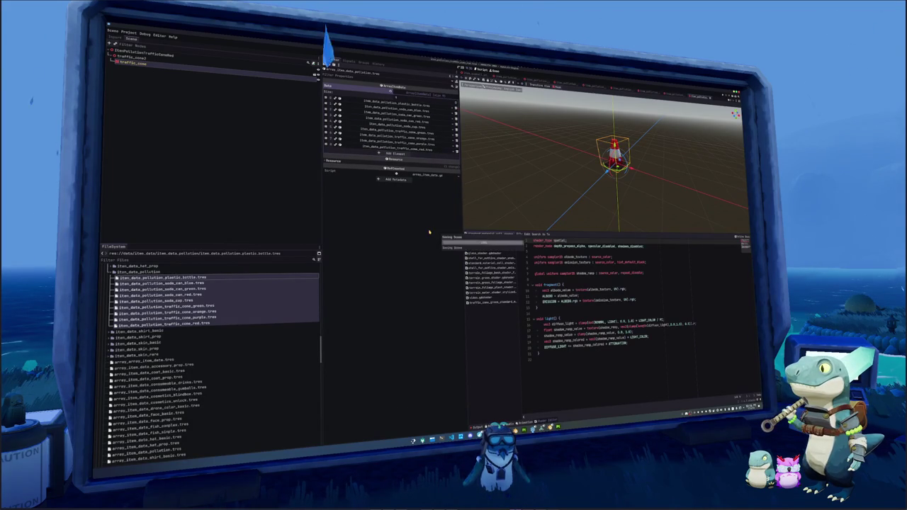
left_click(245, 335)
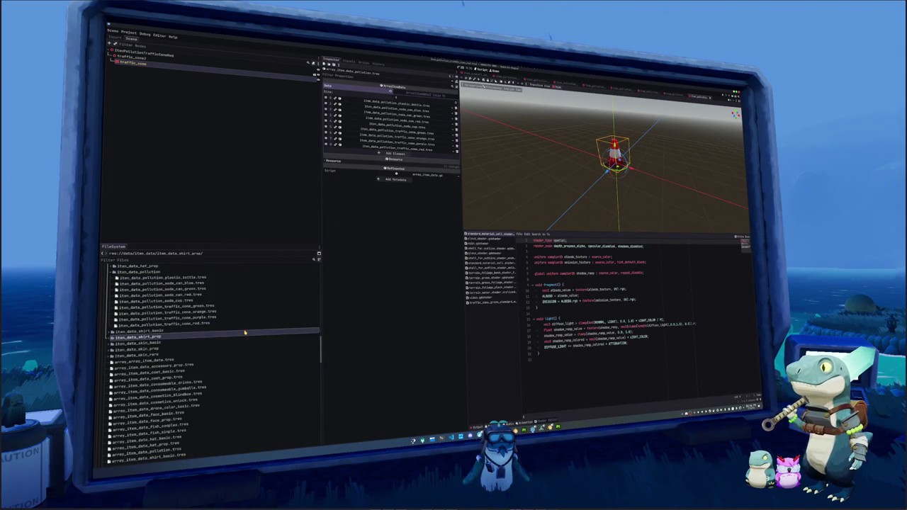
left_click(183, 360)
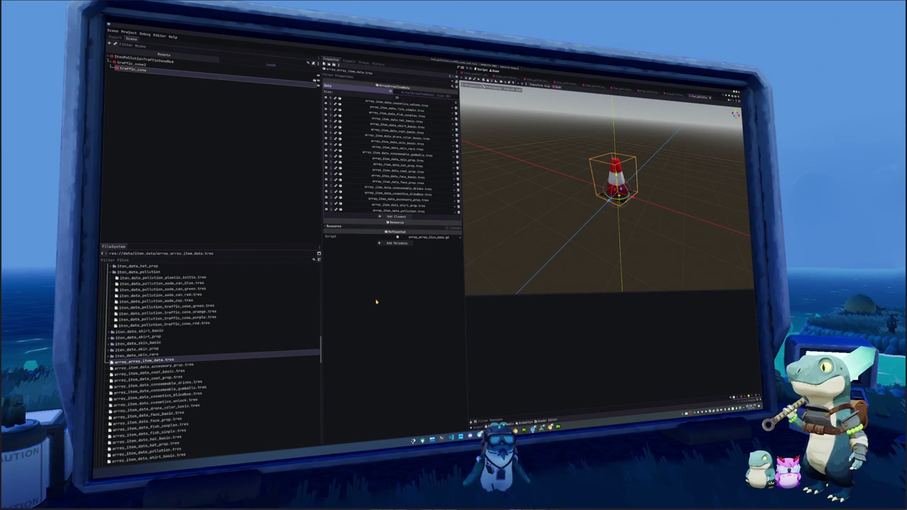
key("F5")
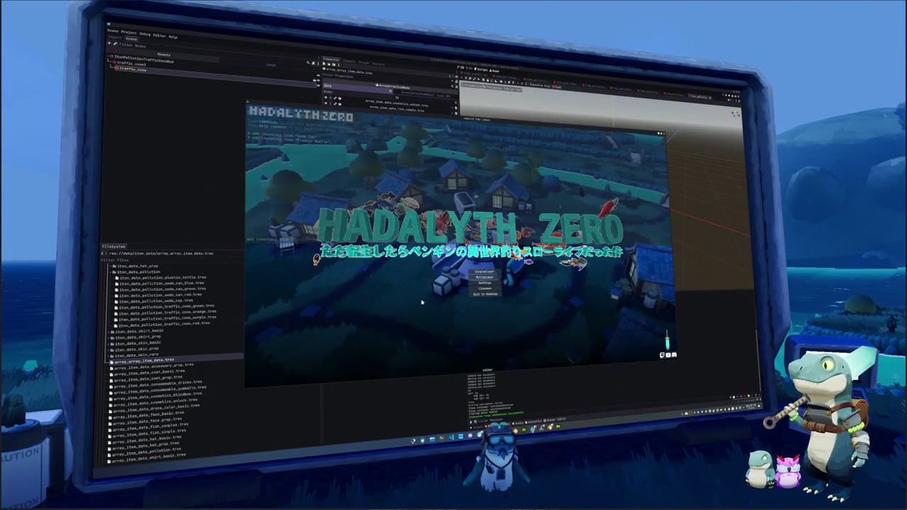
key("F8")
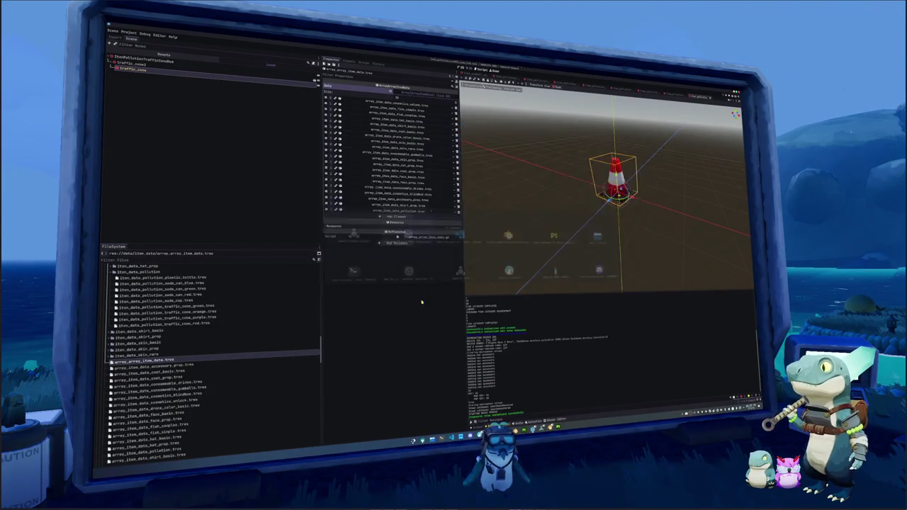
Inspect the red, green and blue soda can item data, ending on the red soda can.
left_click(204, 295)
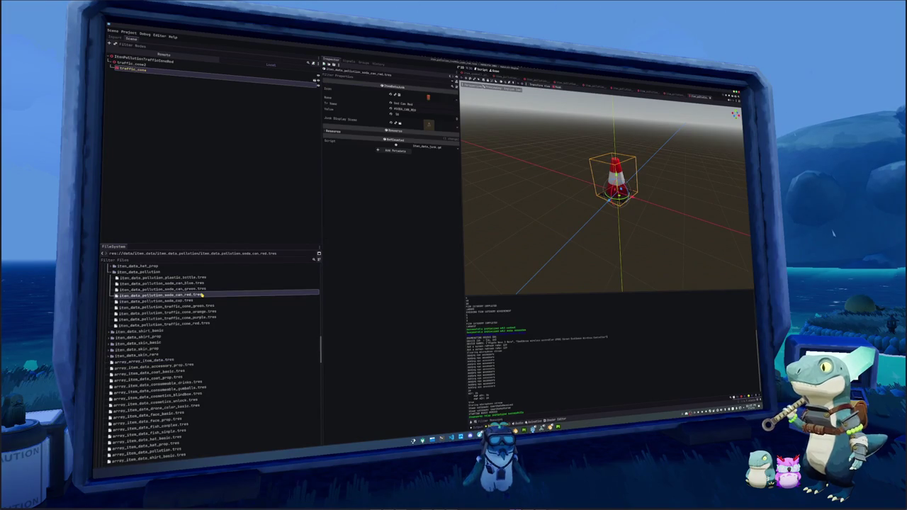
left_click(204, 289)
left_click(202, 283)
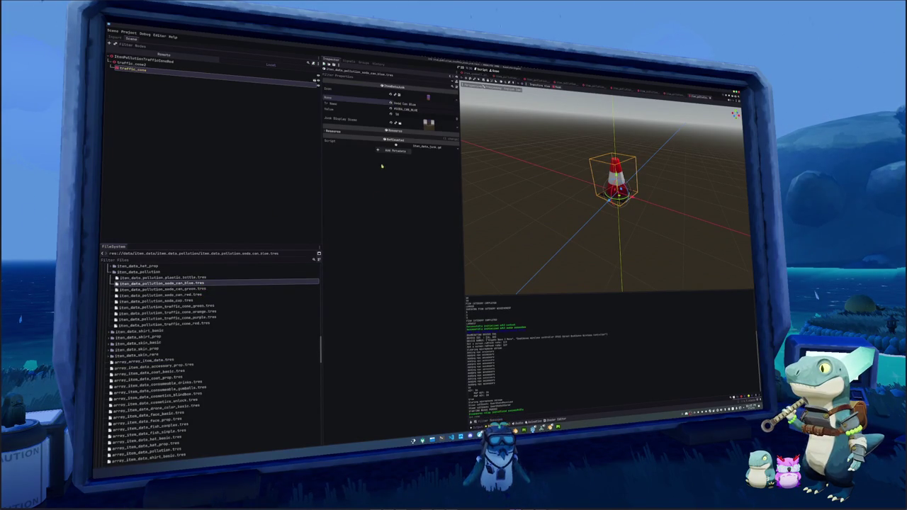
left_click(221, 289)
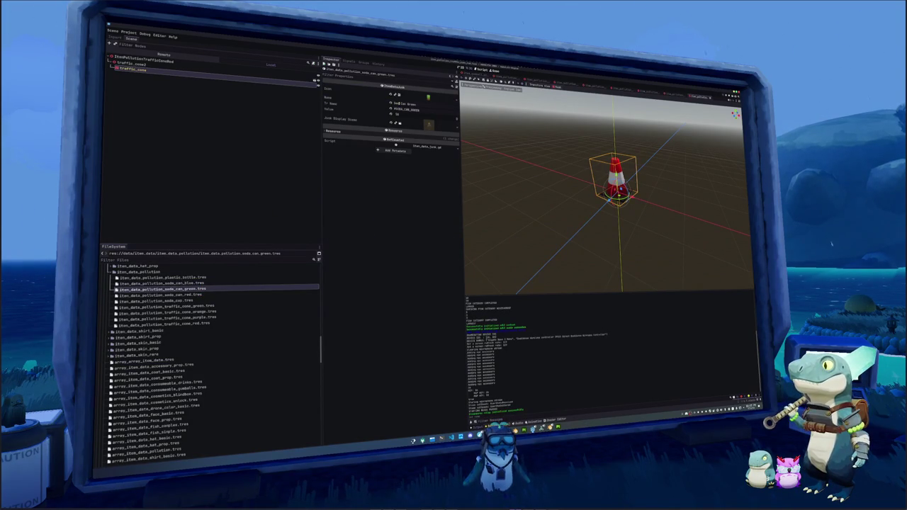
left_click(214, 295)
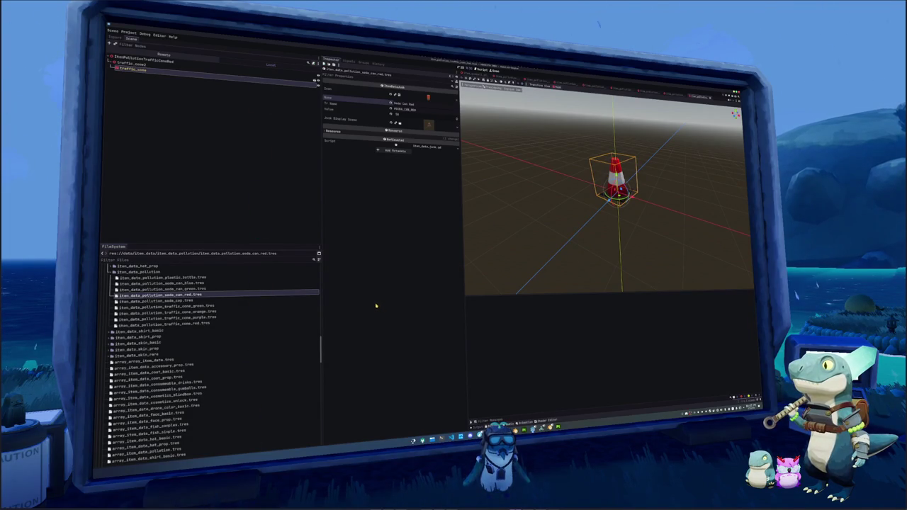
Run a test of the game, then open item_data_pollution_traffic_cone_green.tres.
key("F5")
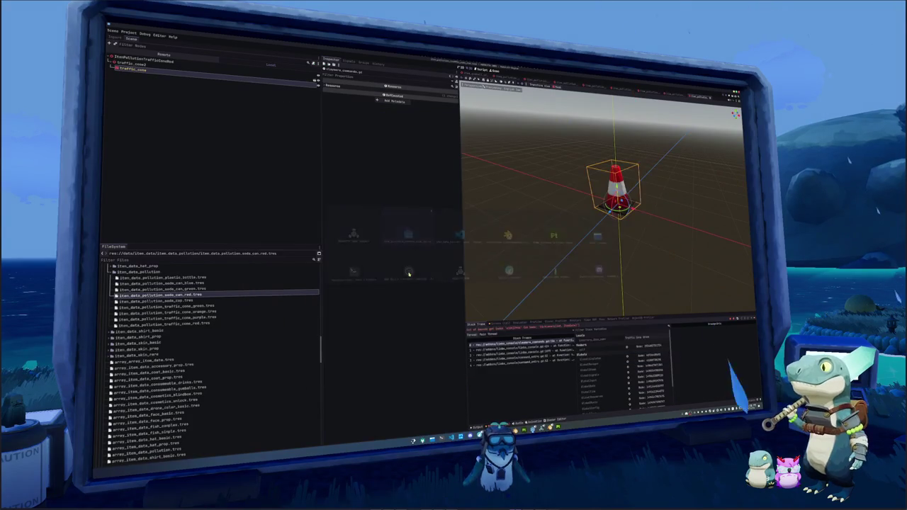
left_click(177, 306)
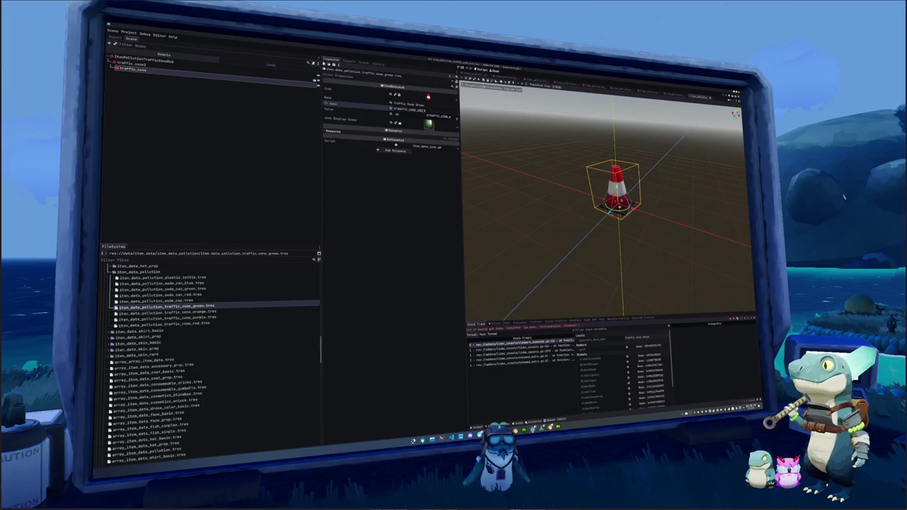
Set the green traffic cone item's icon to the green cone texture, quick-loaded by filtering 'gree'.
left_click(454, 97)
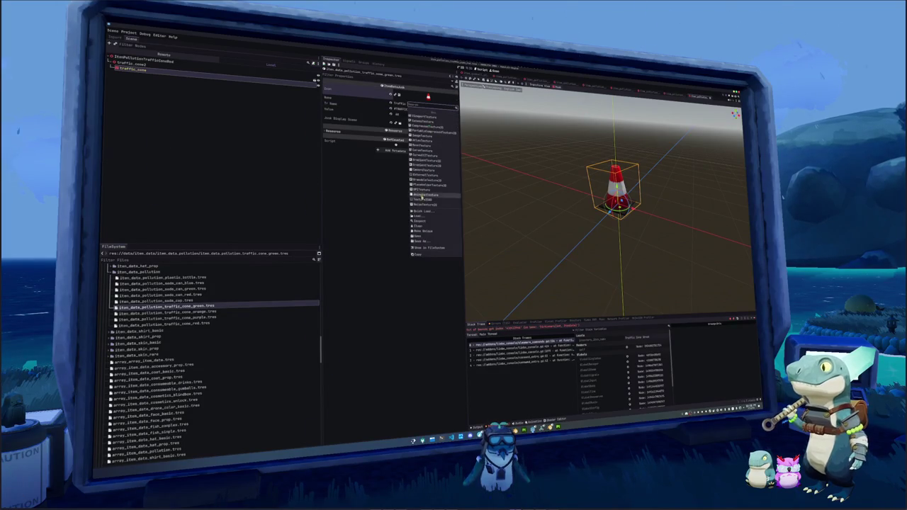
left_click(422, 211)
type("gree")
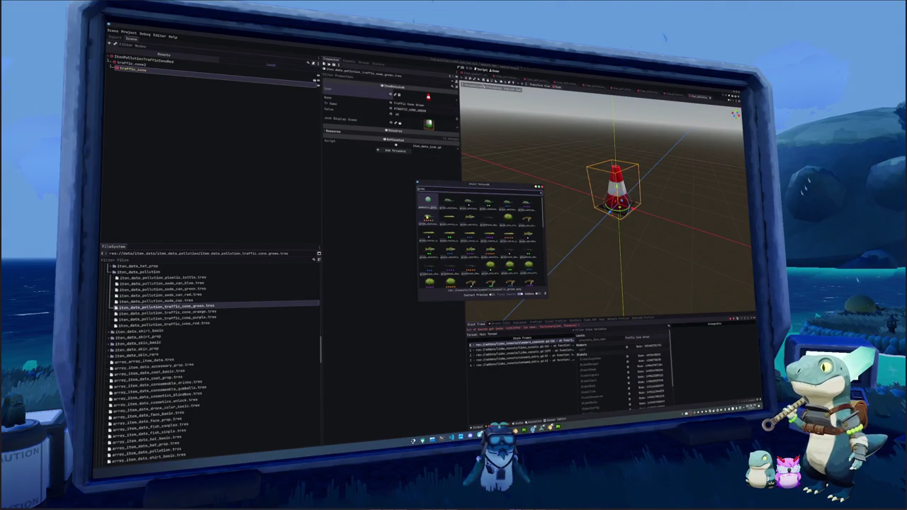
double_click(430, 206)
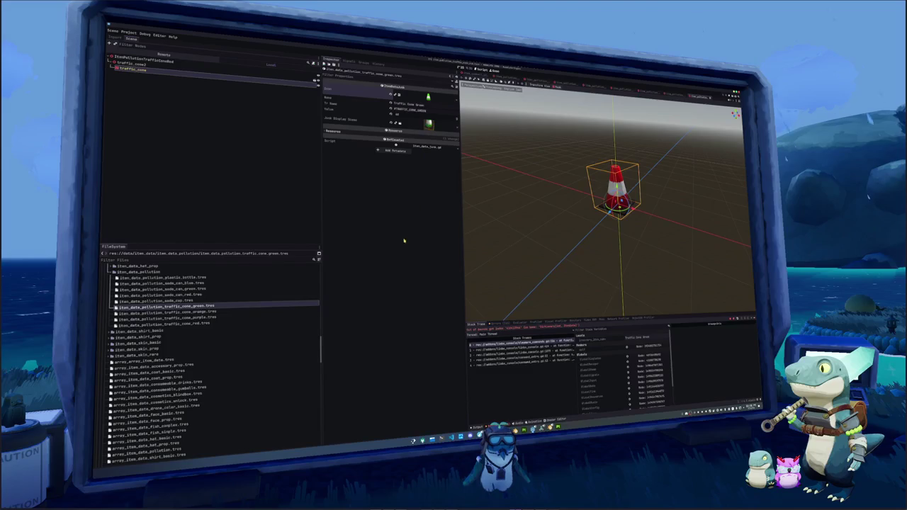
Check the purple and red traffic cone item data, then run the game with F5.
left_click(206, 318)
left_click(206, 323)
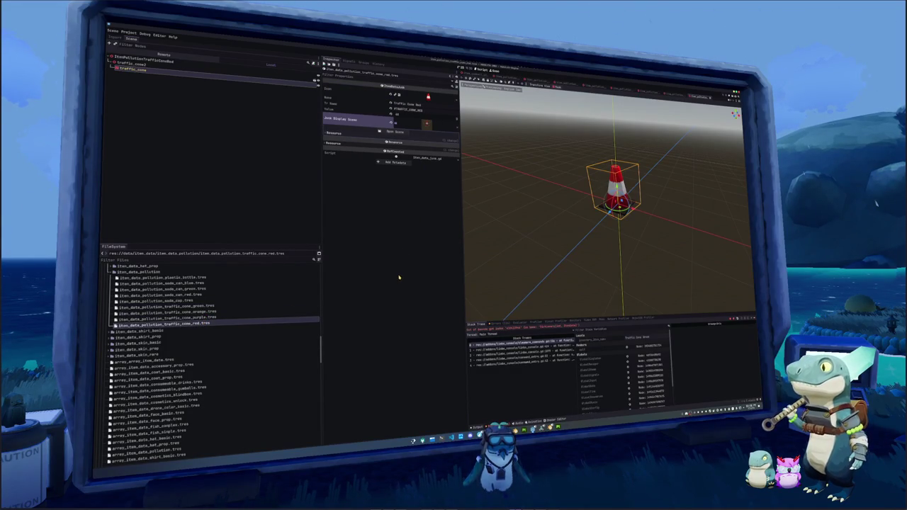
key("F5")
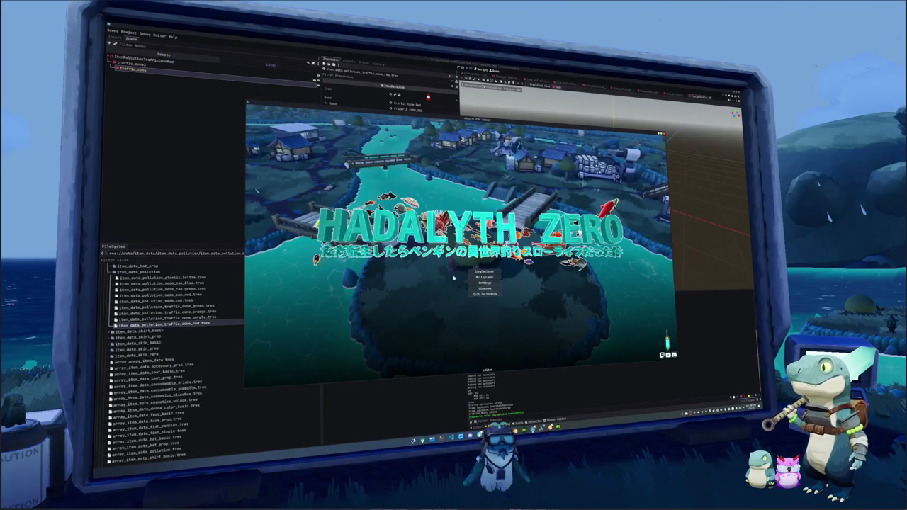
Start a singleplayer game and sort the inventory.
left_click(477, 272)
key("i")
left_click(363, 230)
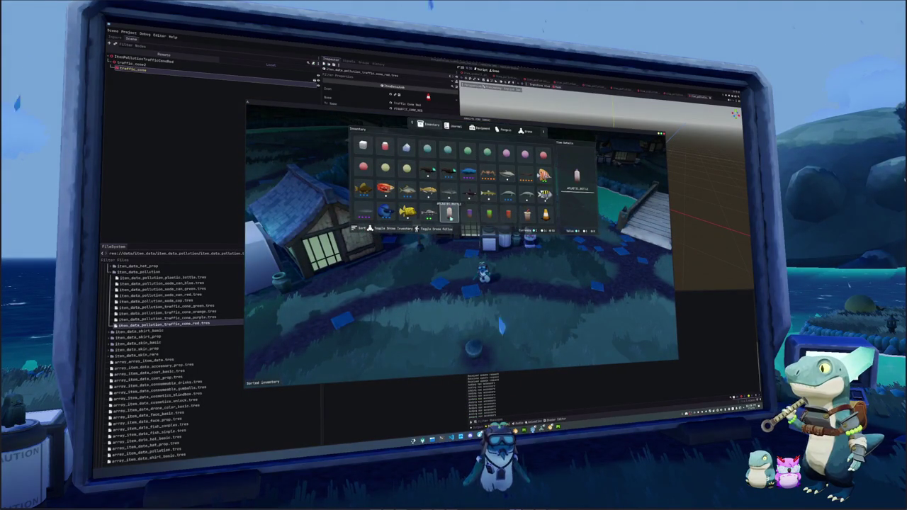
key("i")
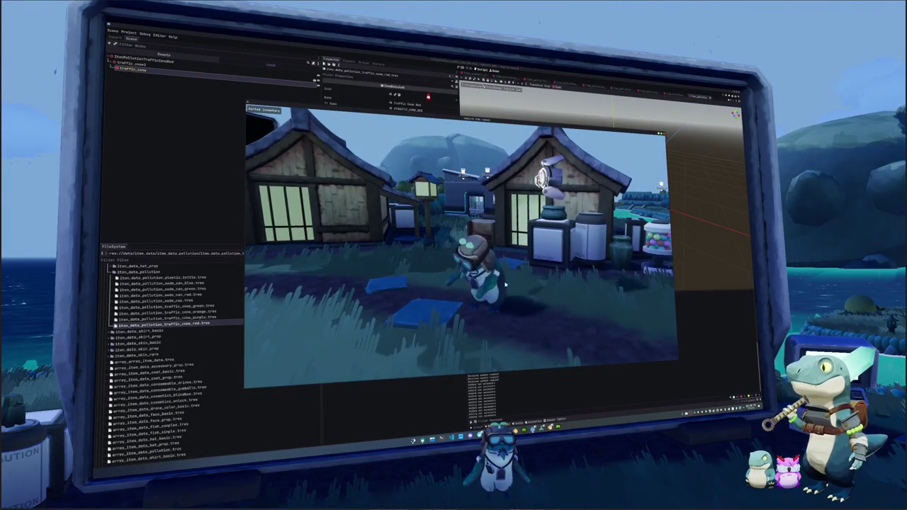
Take out the traffic cone beside the character, put it away, then bring out the soda cup.
key("i")
right_click(545, 214)
left_click(551, 222)
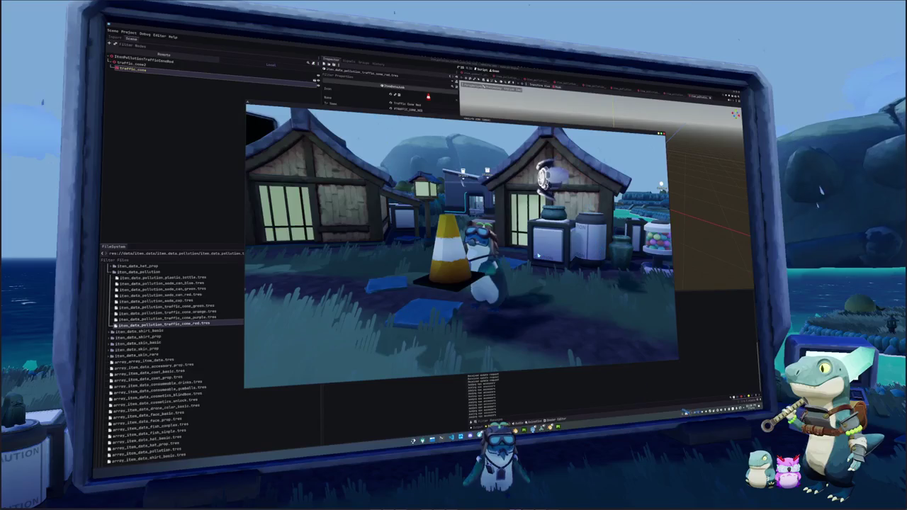
key("e")
key("i")
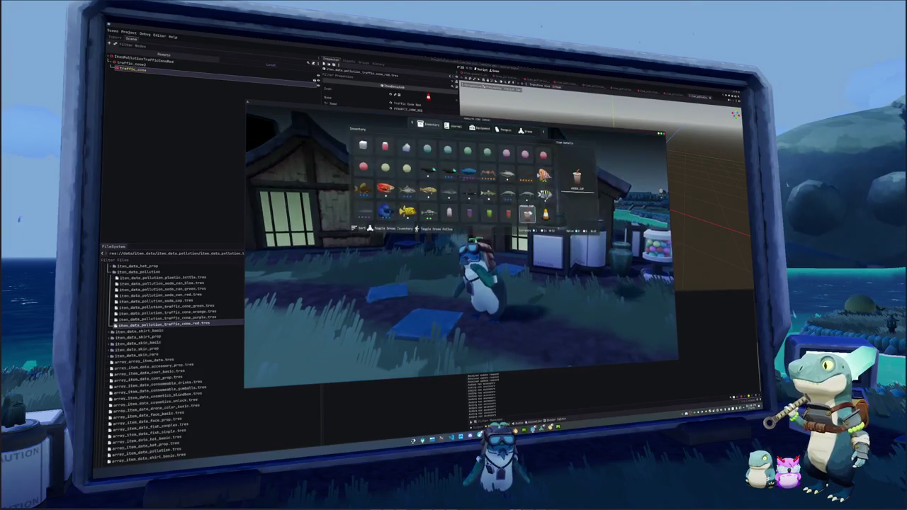
key("i")
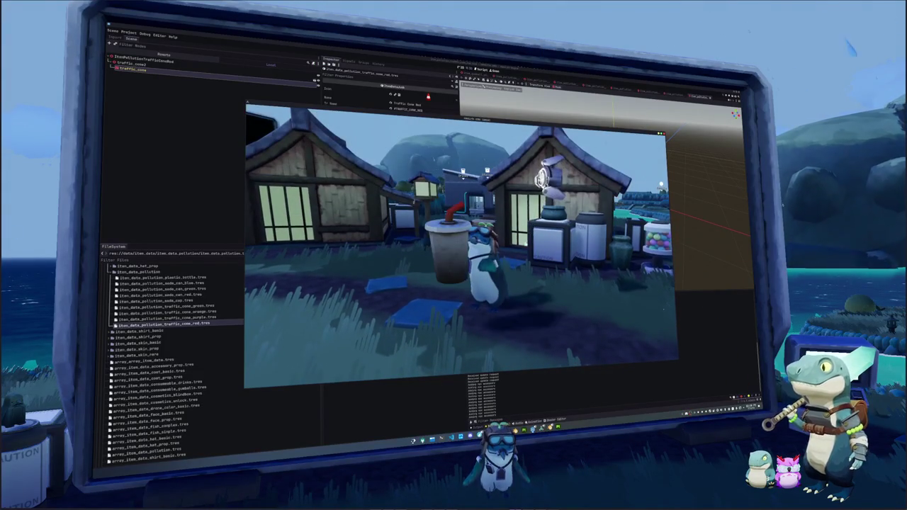
key("alt+Tab")
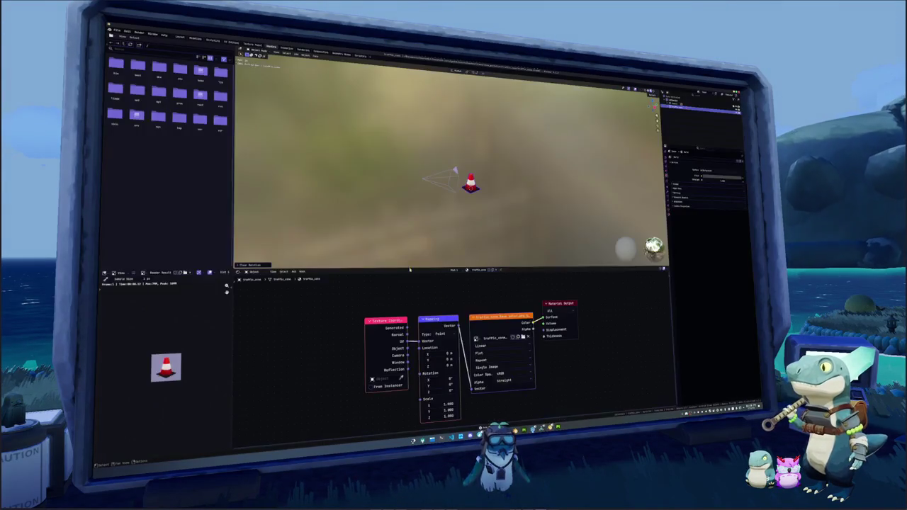
Open the recent soda cup file in Blender and scale the model down.
left_click(120, 33)
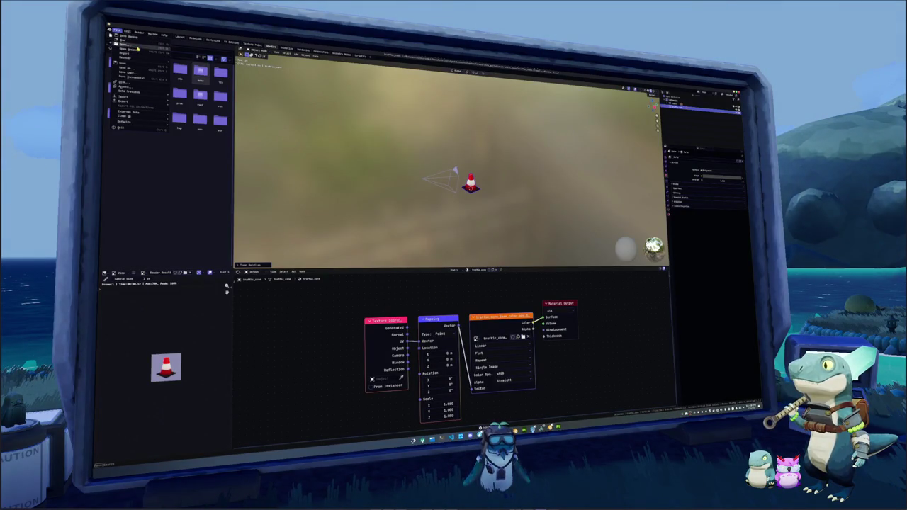
mouse_move(135, 48)
left_click(207, 57)
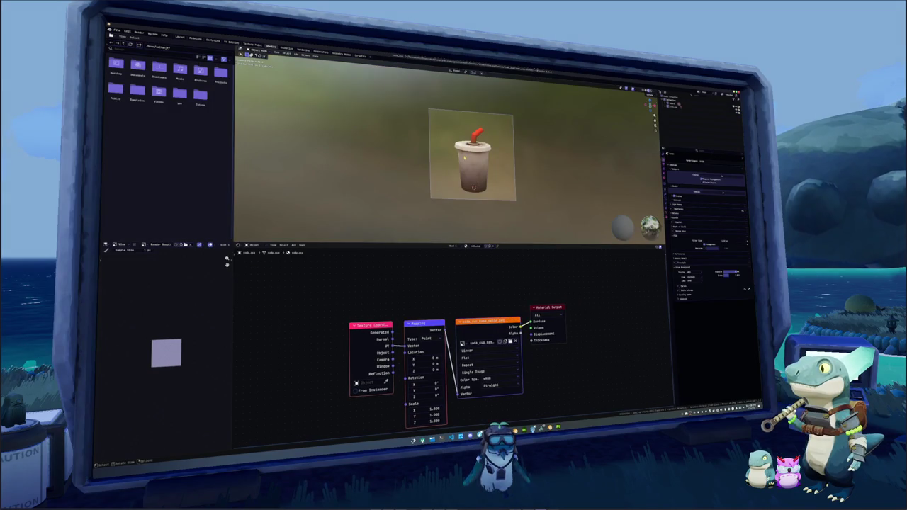
key("n")
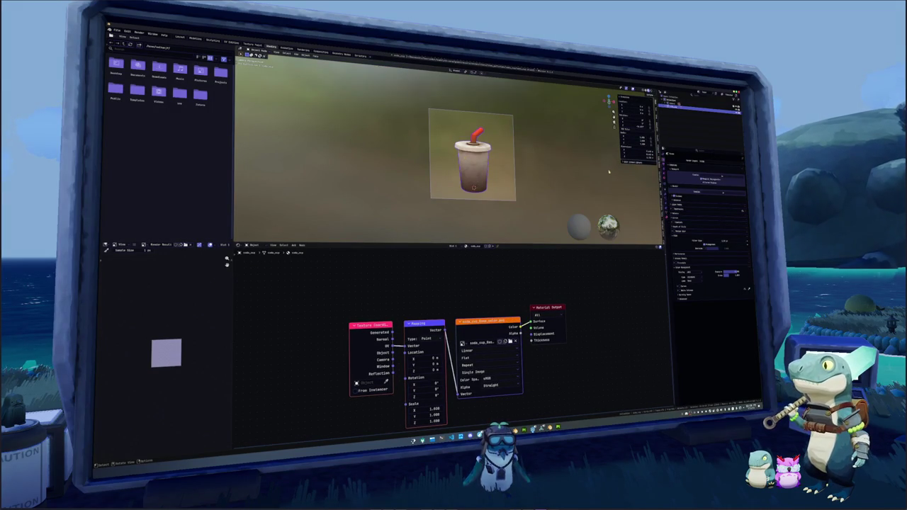
key("s")
left_click(575, 175)
right_click(564, 164)
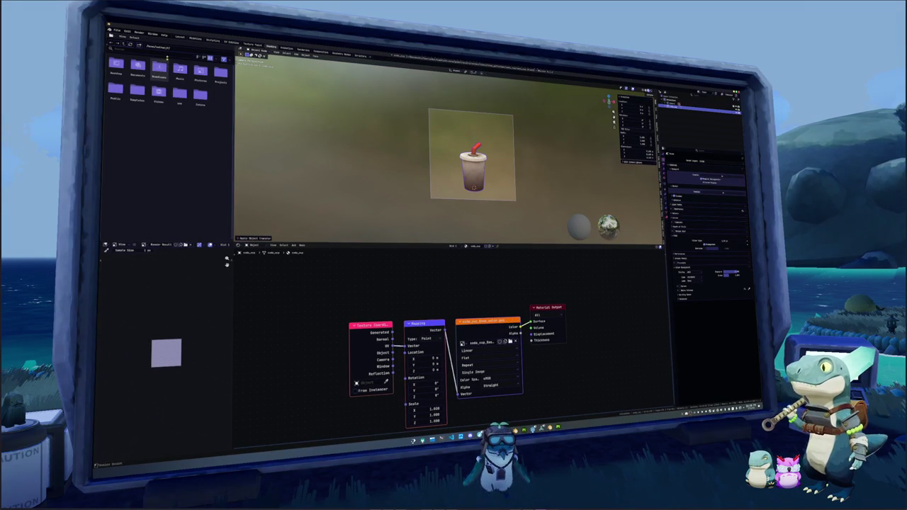
Re-export the soda cup model as glTF for the game.
left_click(117, 29)
mouse_move(124, 101)
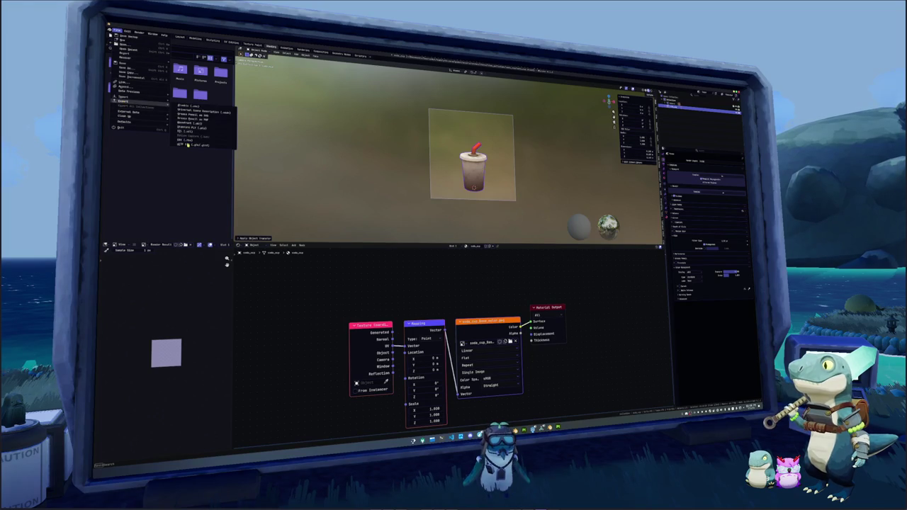
left_click(190, 145)
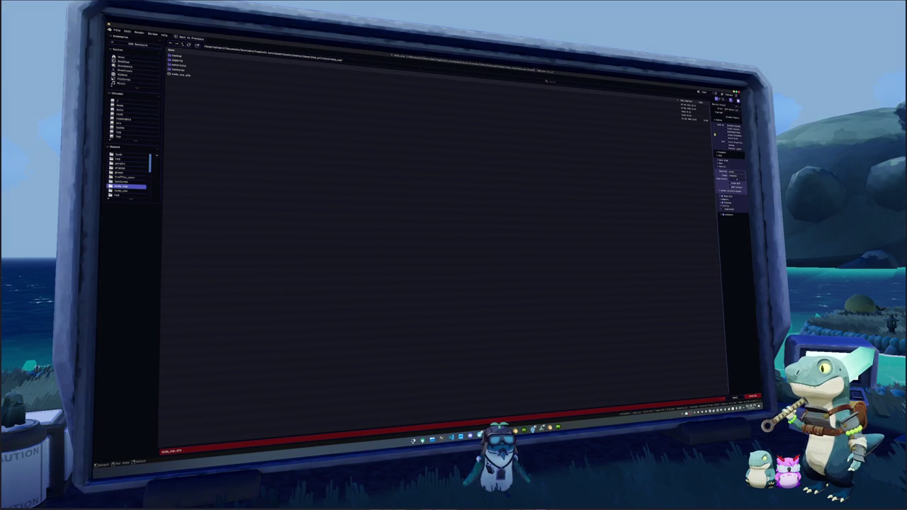
left_click(730, 181)
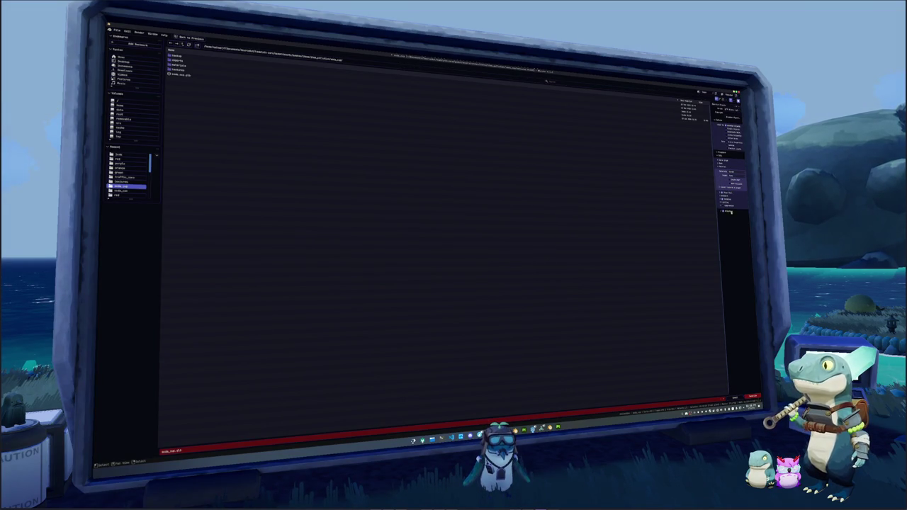
key("Return")
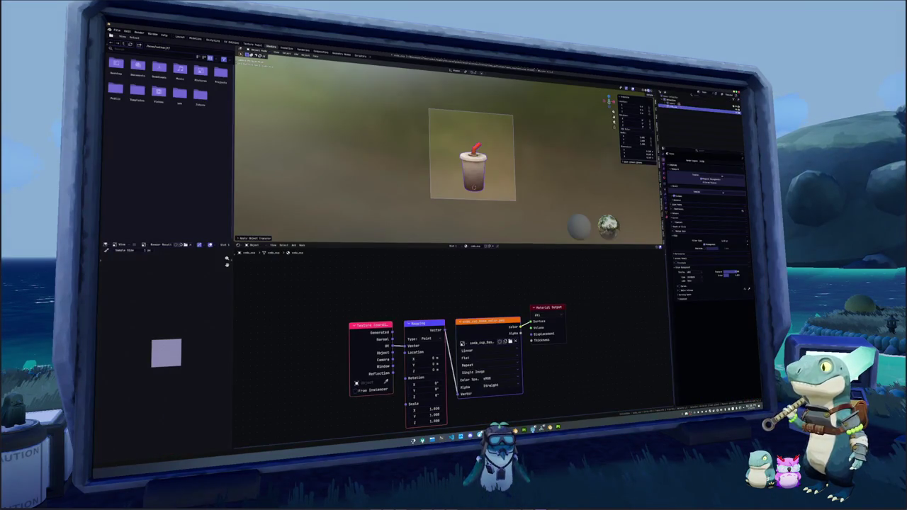
key("alt+Tab")
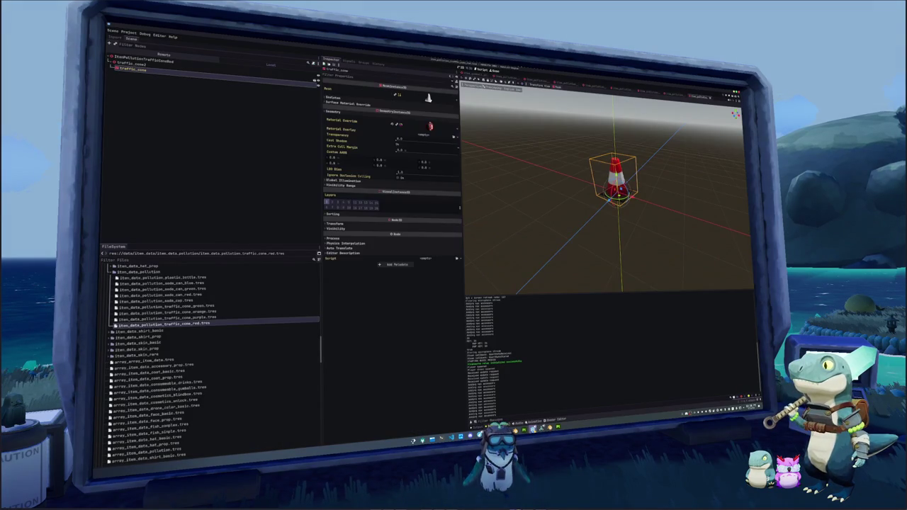
Switch to the soda_cup scene tab, deselect the cup, clear the Output log, and run the game.
key("alt+Tab")
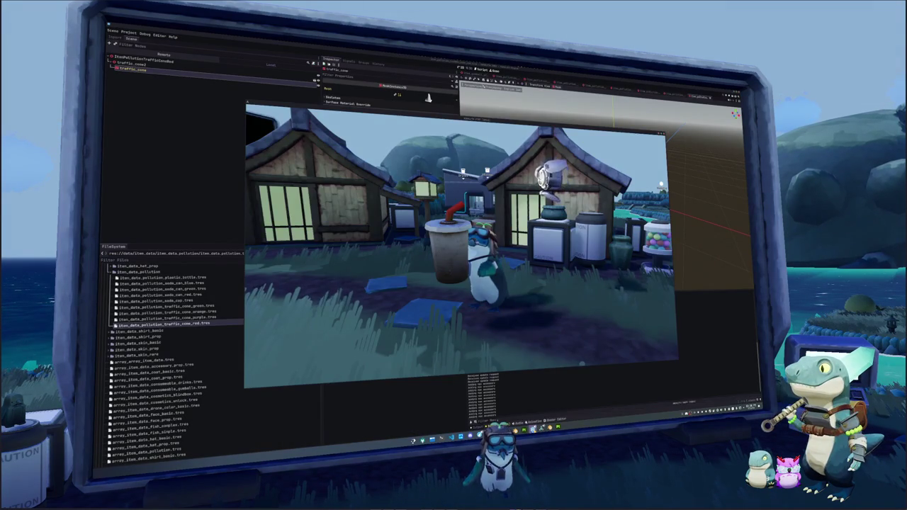
key("alt+Tab")
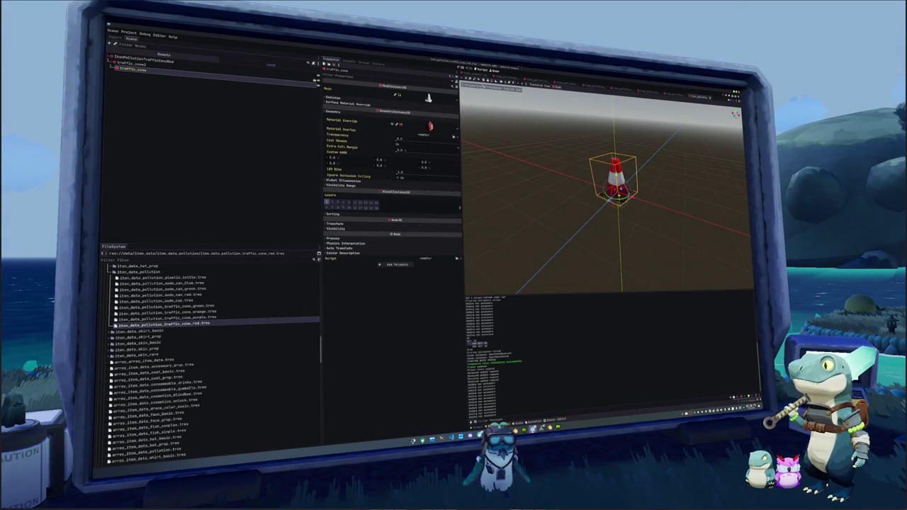
key("alt+Tab")
key("alt+Tab")
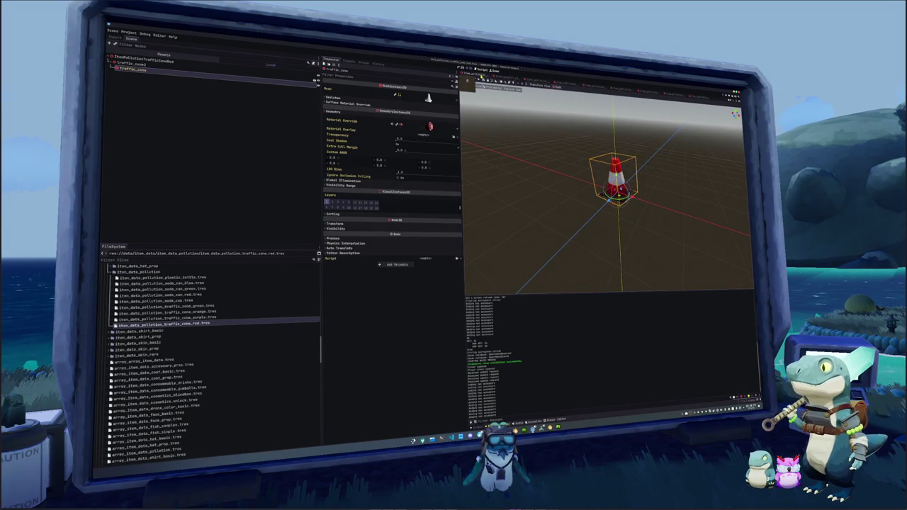
left_click(531, 81)
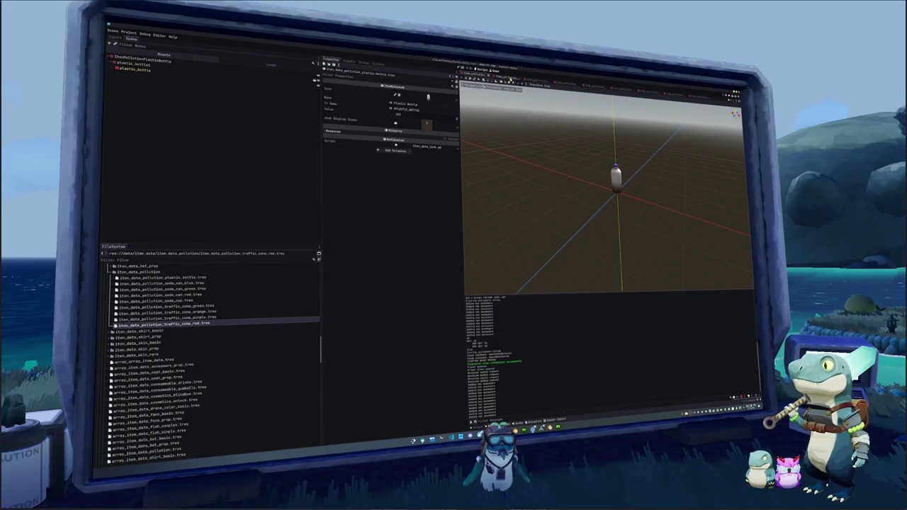
left_click(500, 77)
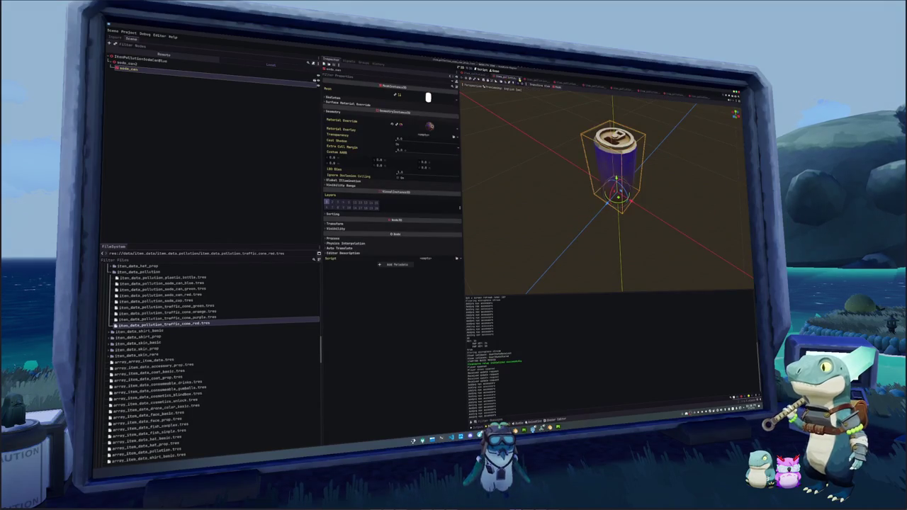
left_click(576, 173)
key("F6")
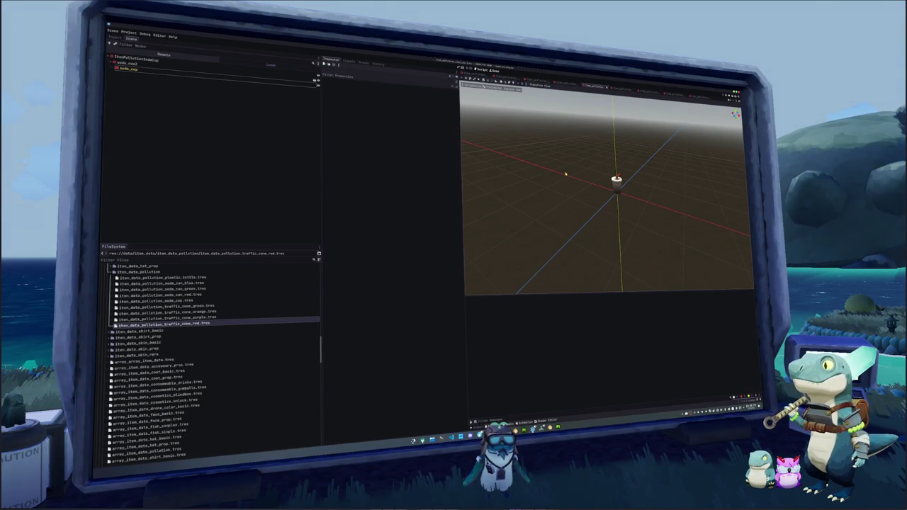
key("F5")
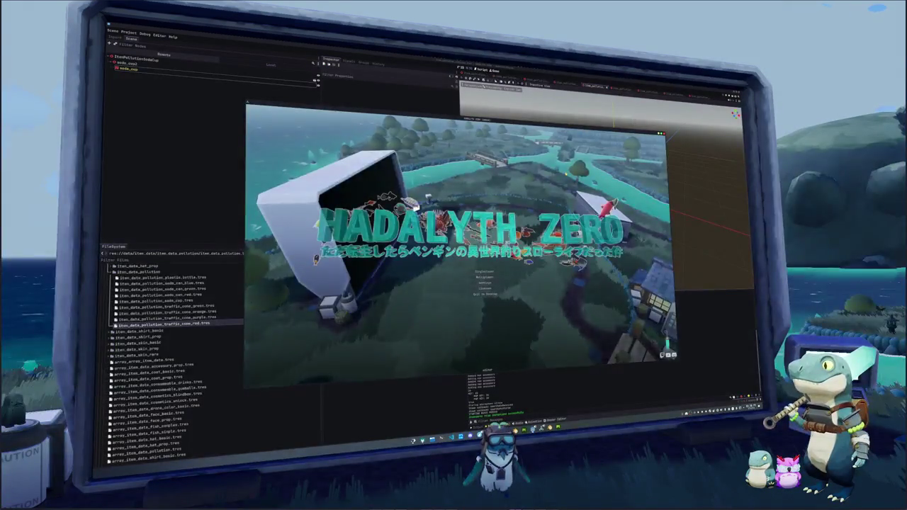
Start singleplayer and drop a soda can, the purple soda can and the orange traffic cone.
left_click(483, 271)
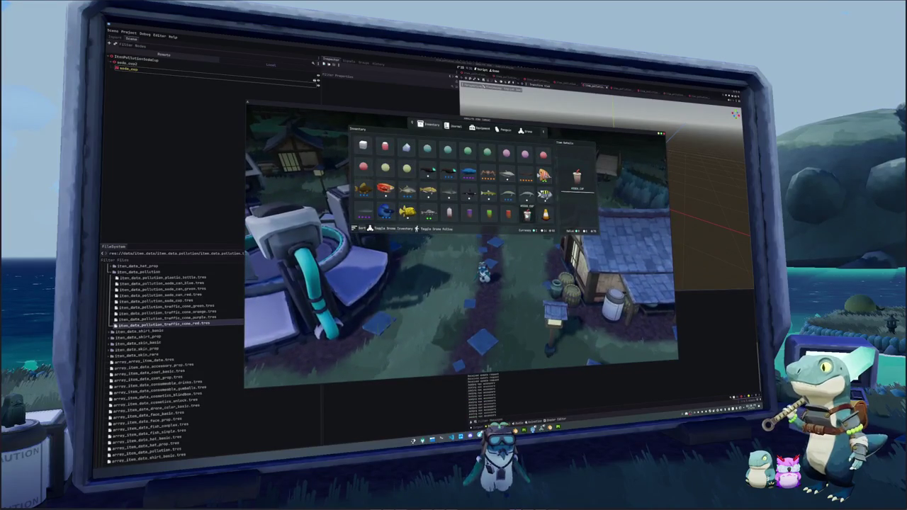
key("Tab")
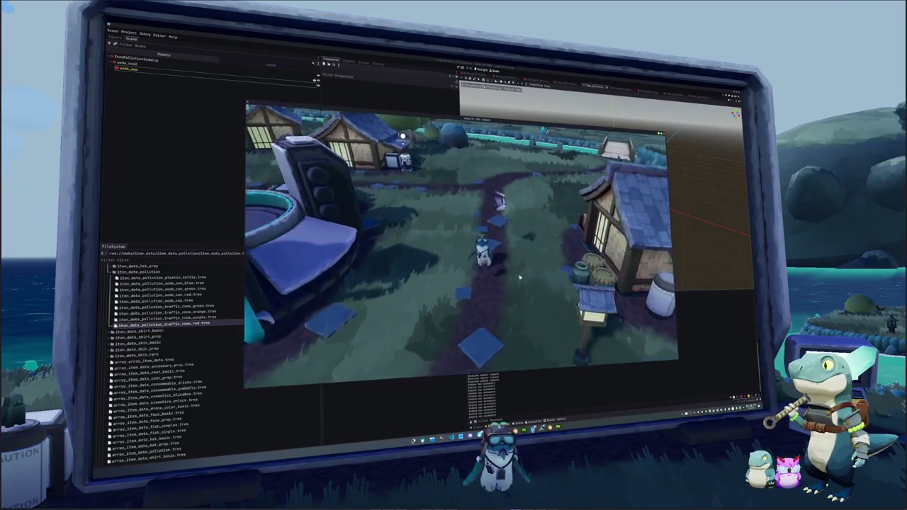
key("Tab")
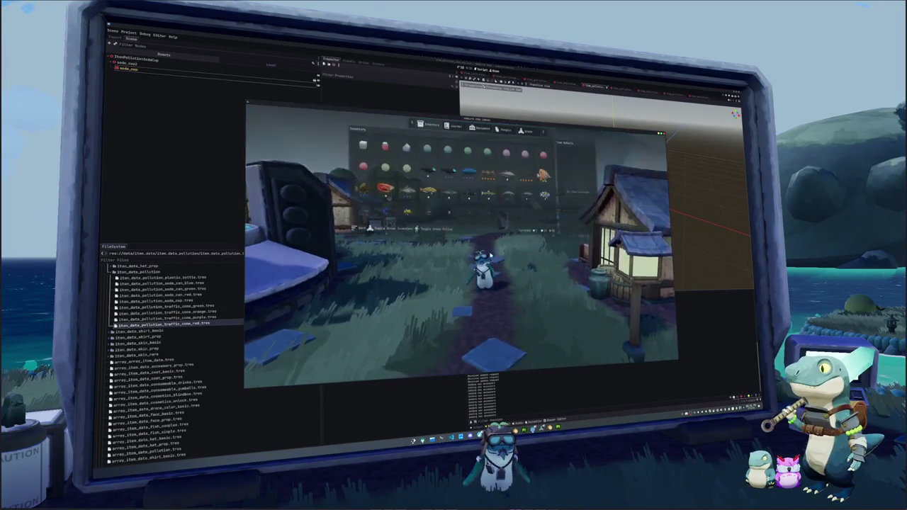
left_click(497, 227)
left_click(478, 227)
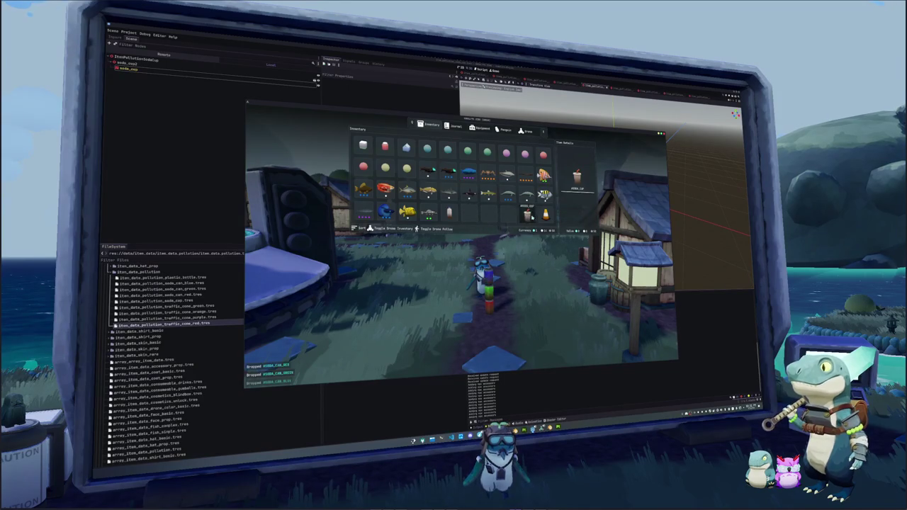
left_click(555, 228)
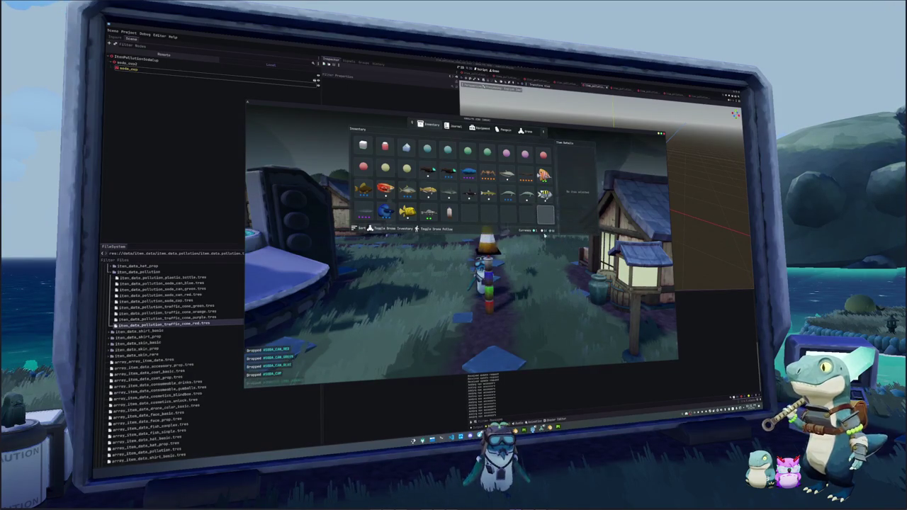
key("Tab")
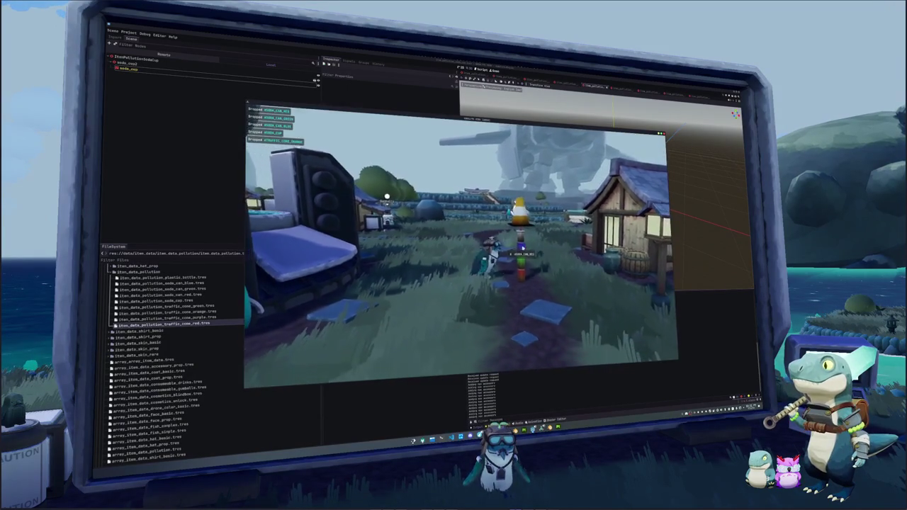
Drop the plastic bottle from the inventory, then walk along the path.
key("Tab")
right_click(450, 216)
left_click(460, 227)
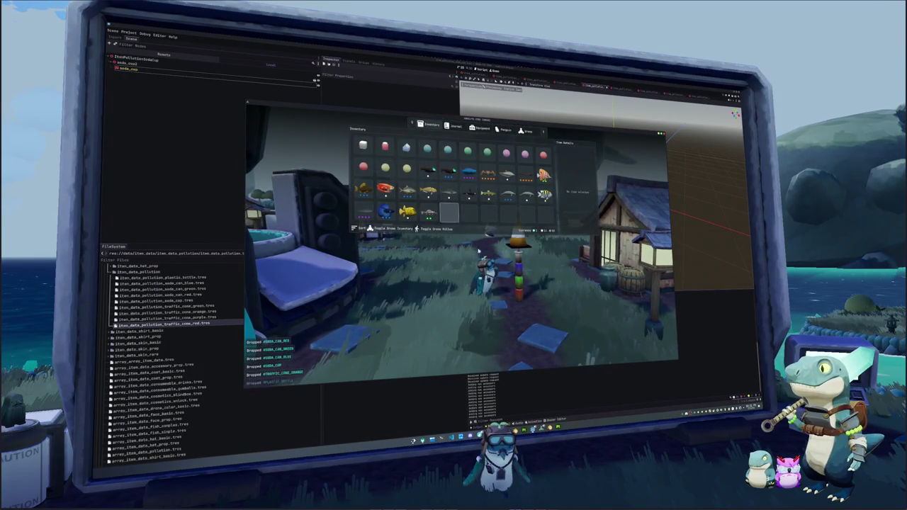
key("Tab")
key("w")
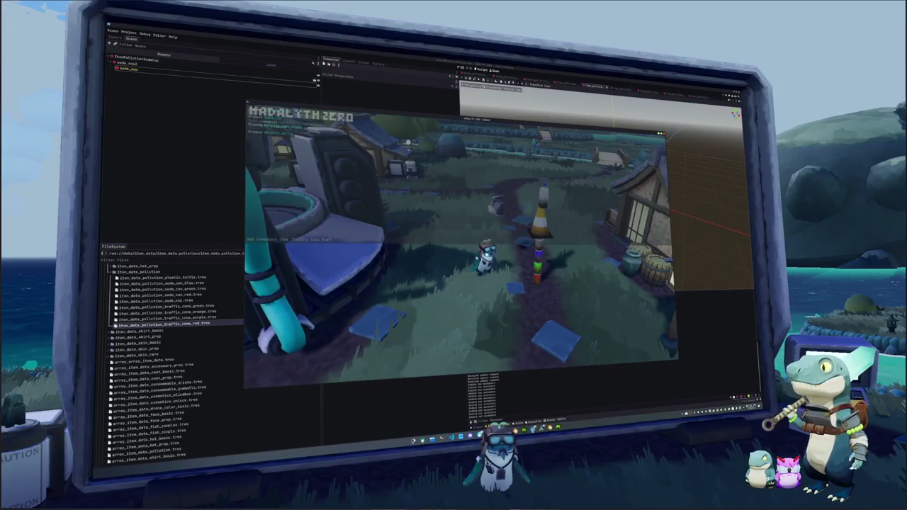
Add the cones via a chat inventory command, then drop the red, green and purple cones beside the character.
key("Return")
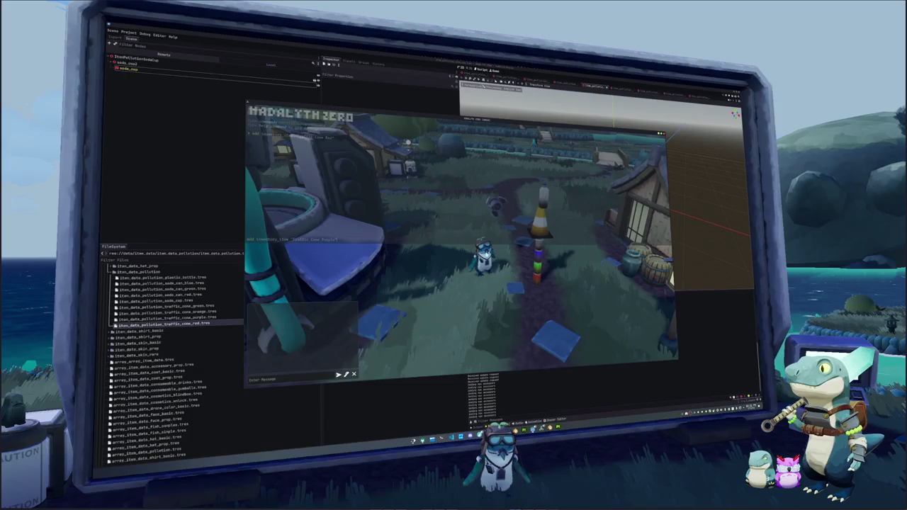
key("Return")
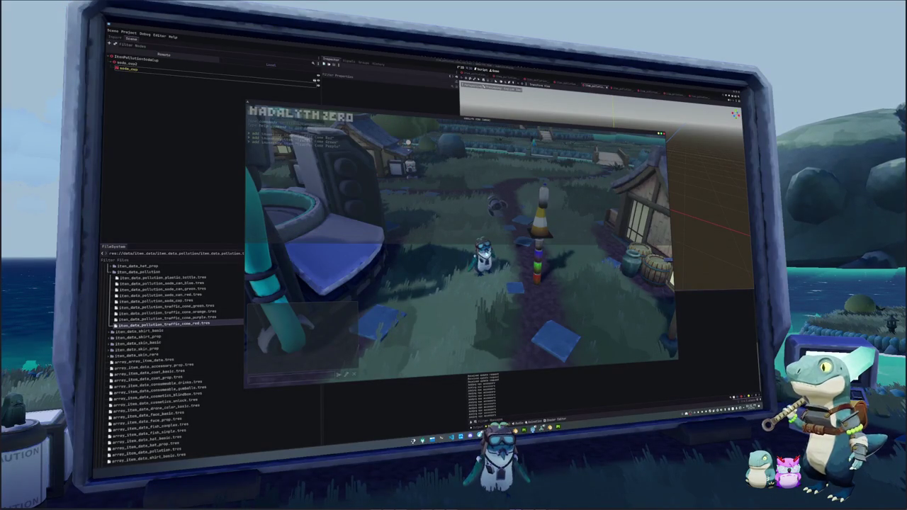
key("i")
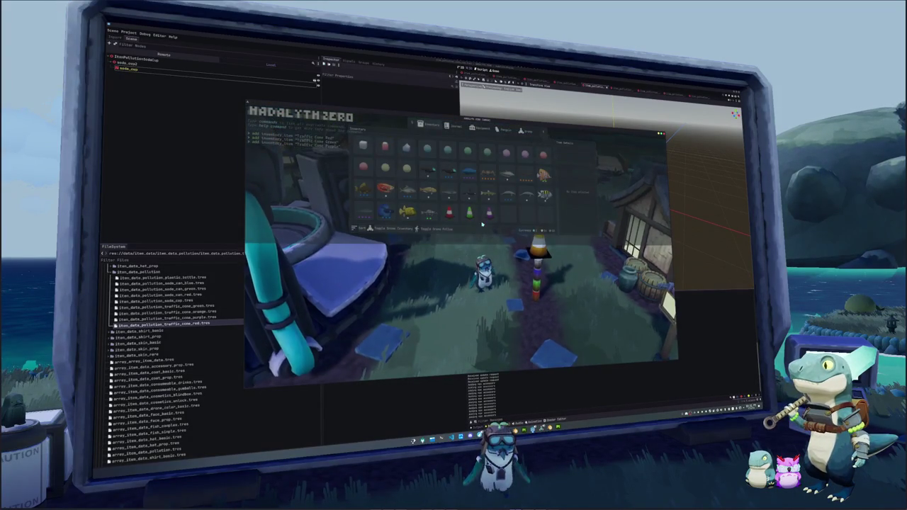
left_click(458, 226)
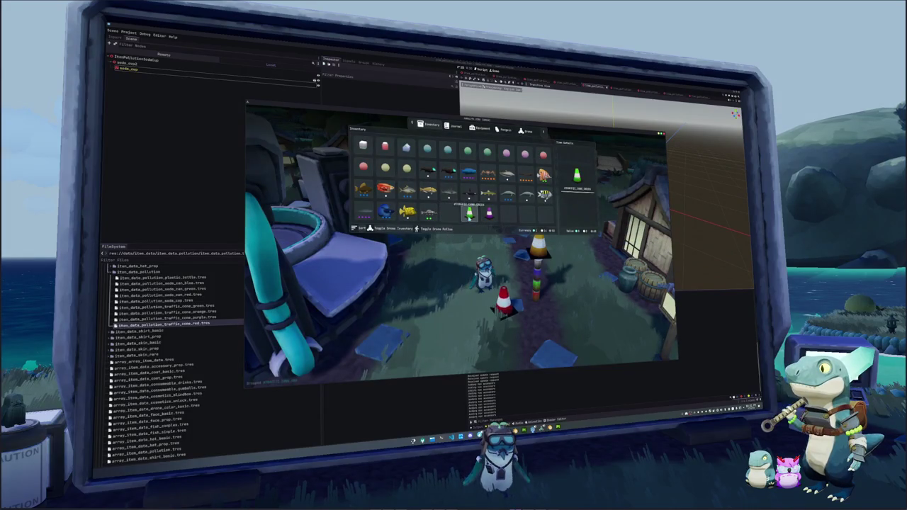
left_click(469, 212)
left_click(489, 212)
key("i")
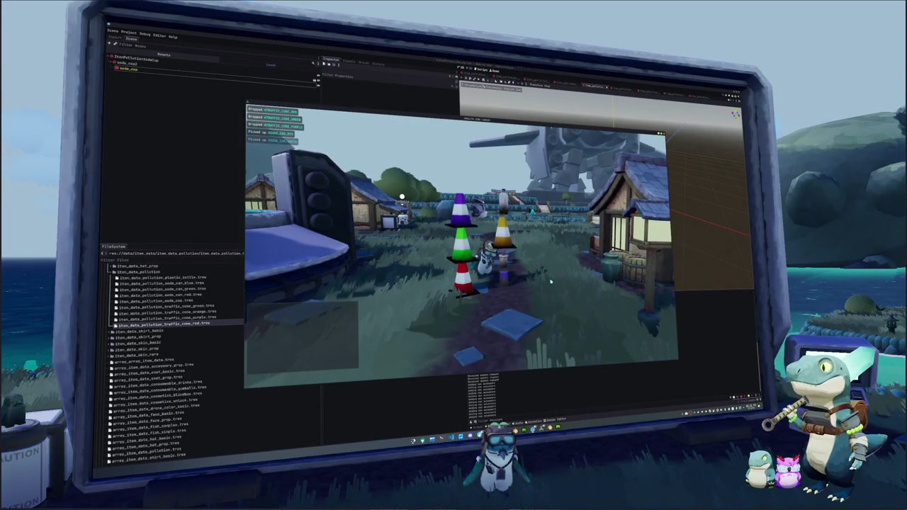
key("q")
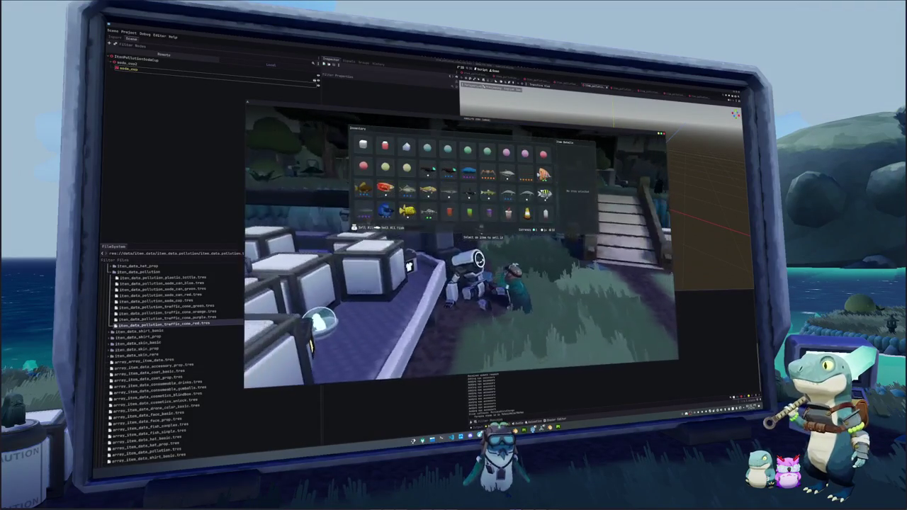
Sell everything, then move the red, green and purple cones into the drone inventory slots.
key("x")
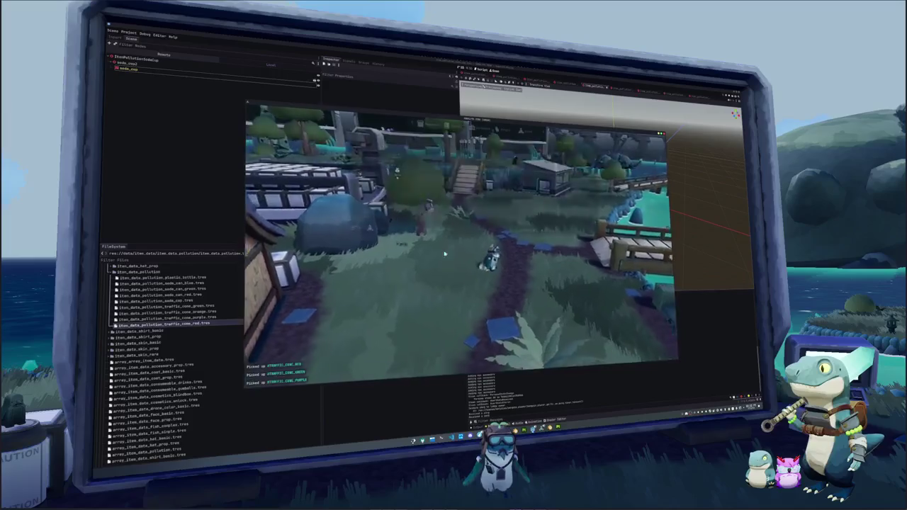
left_click(363, 146)
left_click(443, 253)
left_click(385, 146)
left_click(464, 253)
left_click(407, 148)
left_click(444, 281)
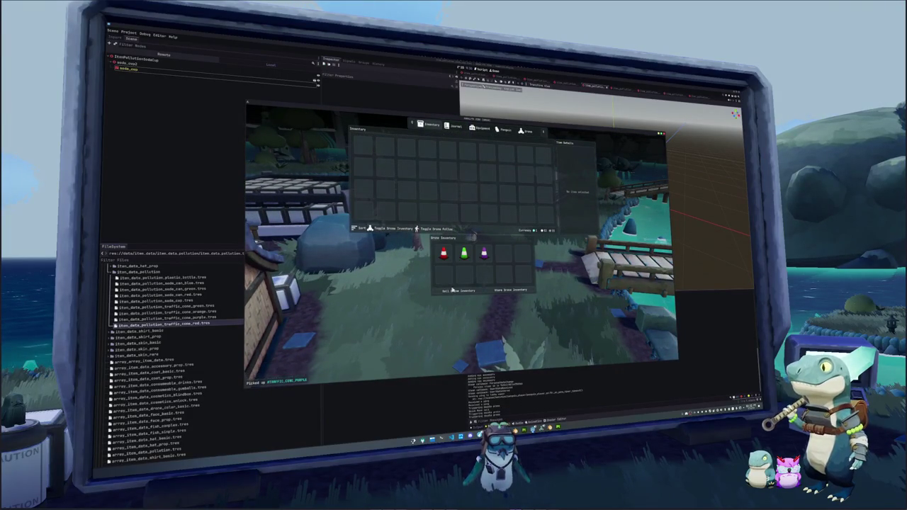
key("Escape")
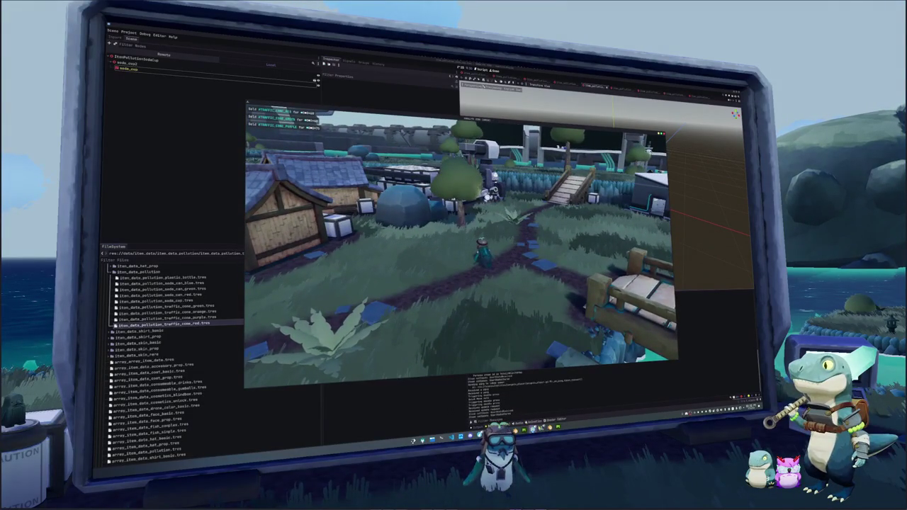
key("super")
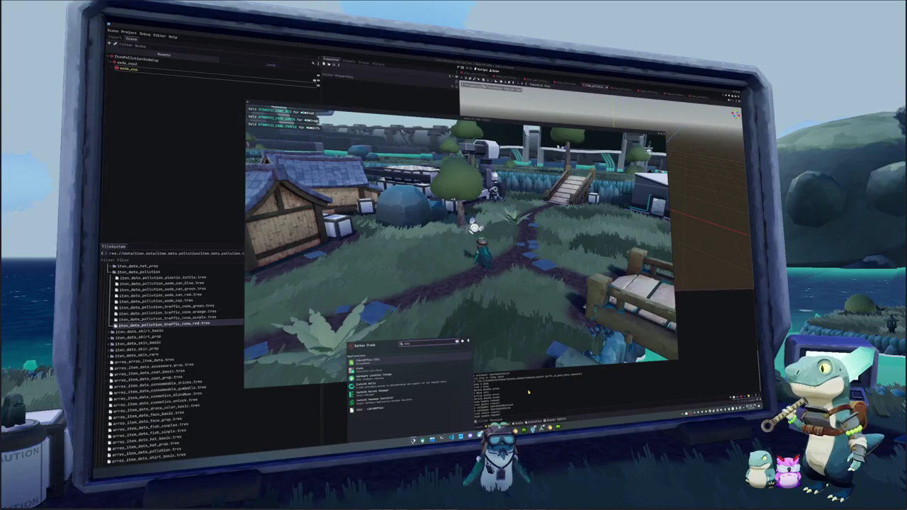
Launch LibreOffice Calc from the Windows search to get a blank spreadsheet.
key("Return")
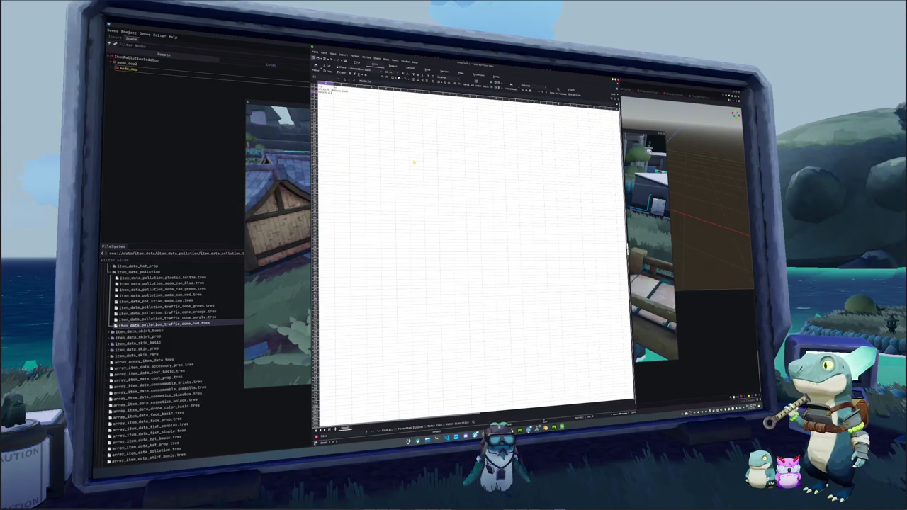
Paste the first pollution item keys and names into column A, one per row.
key("Return")
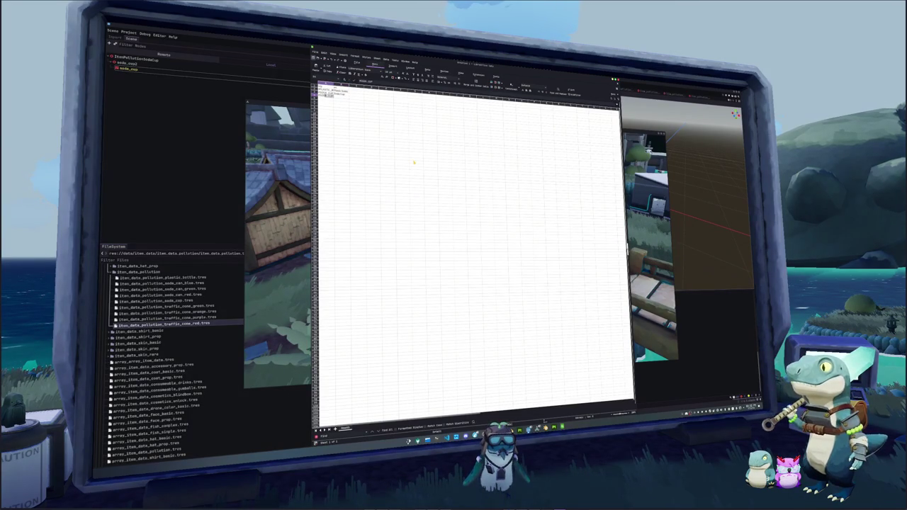
key("Return")
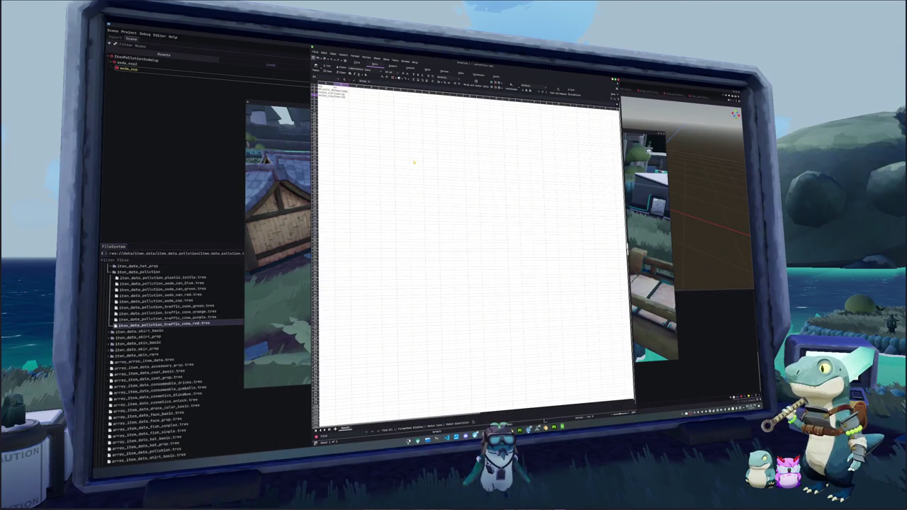
key("ctrl+v")
key("Return")
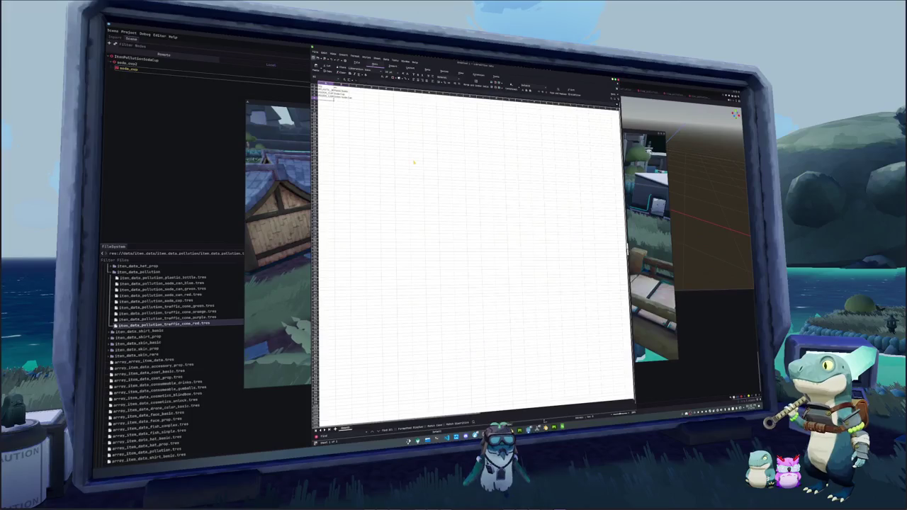
key("ctrl+v")
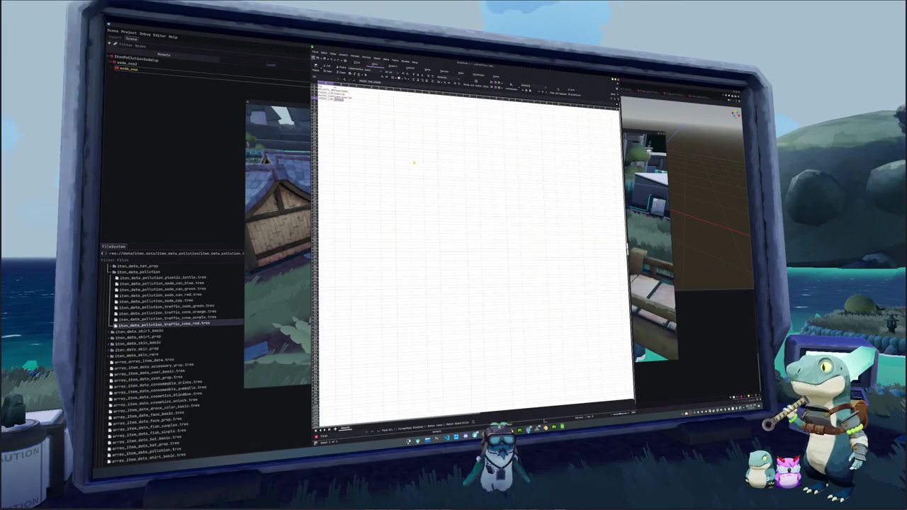
key("Return")
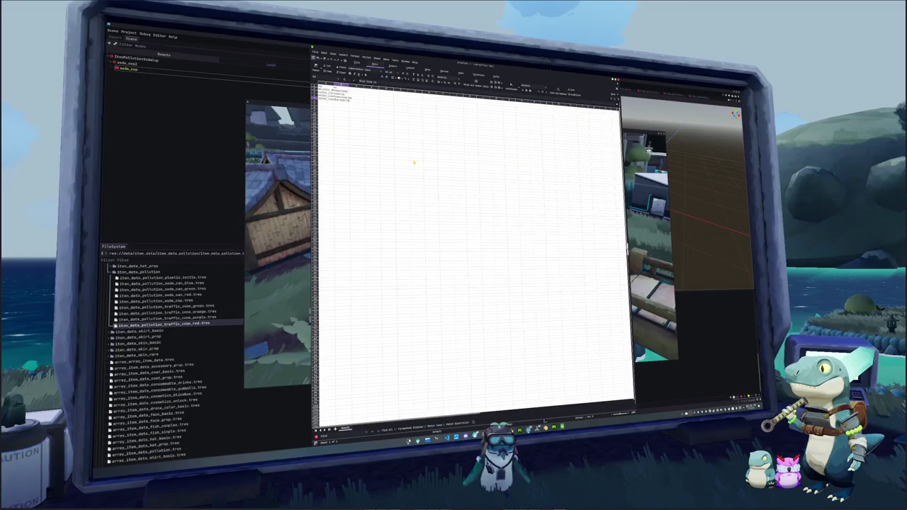
key("ctrl+v")
key("Return")
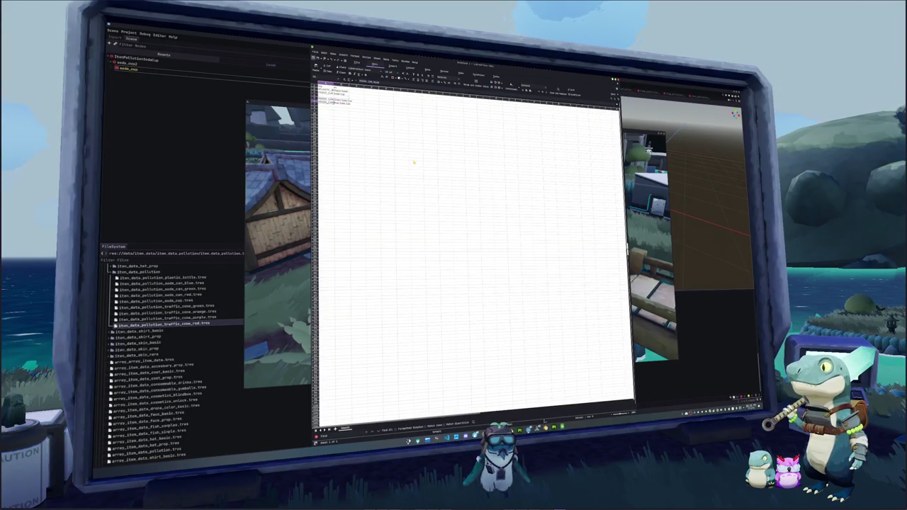
key("ctrl+v")
key("Return")
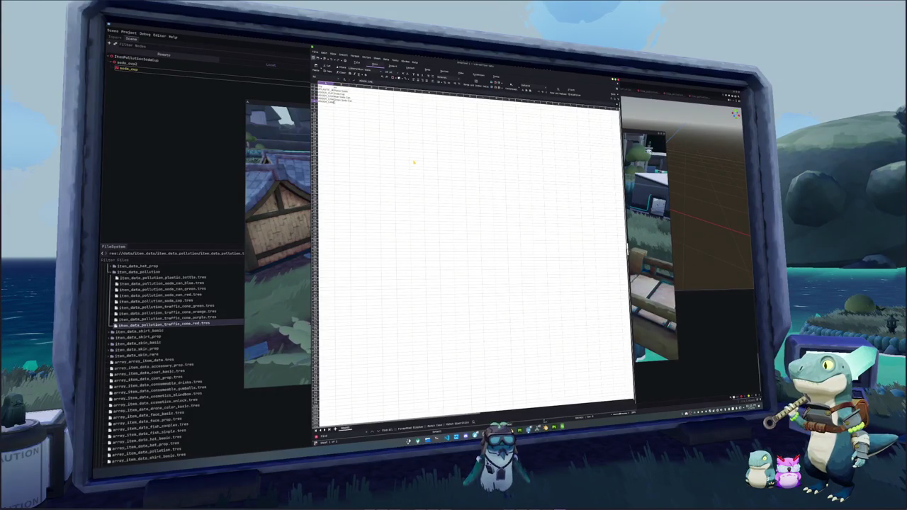
Paste further item entries below the list and type 'Traffic Cone Red' in the last row.
key("Down")
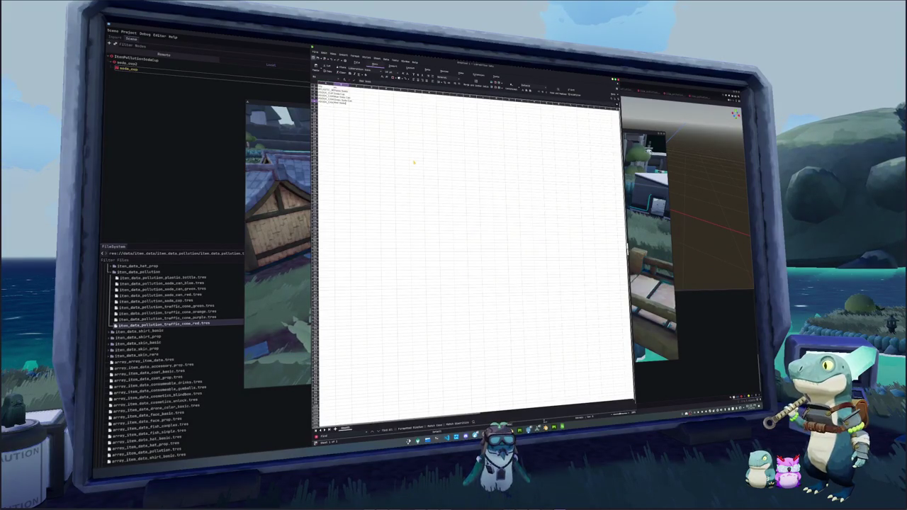
key("ctrl+v")
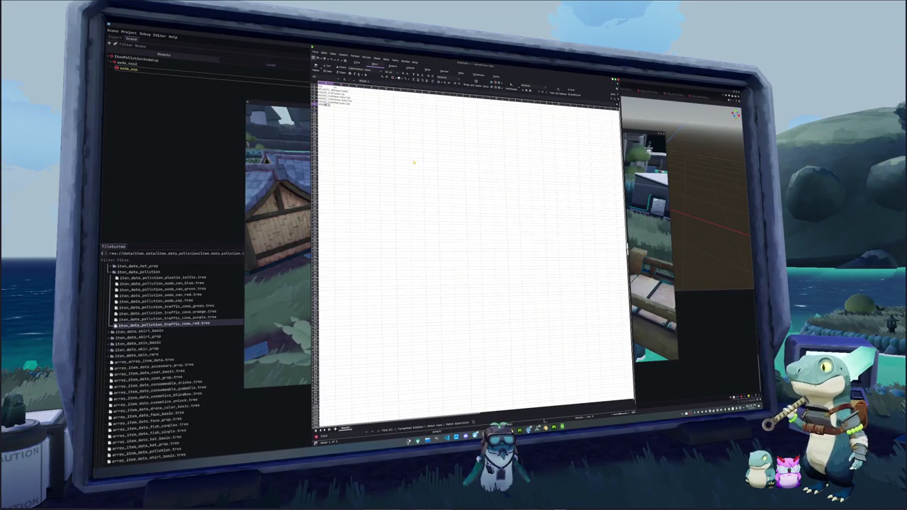
key("ctrl+v")
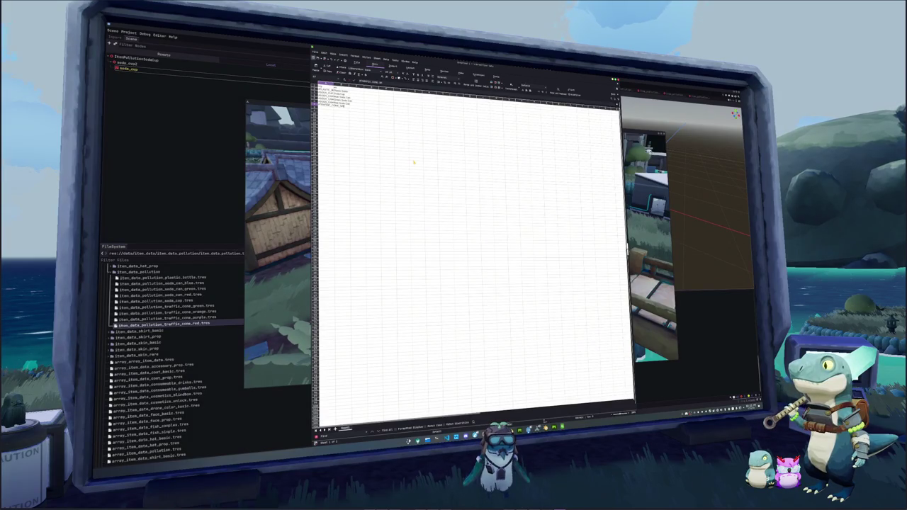
key("ctrl+v")
key("ctrl+v")
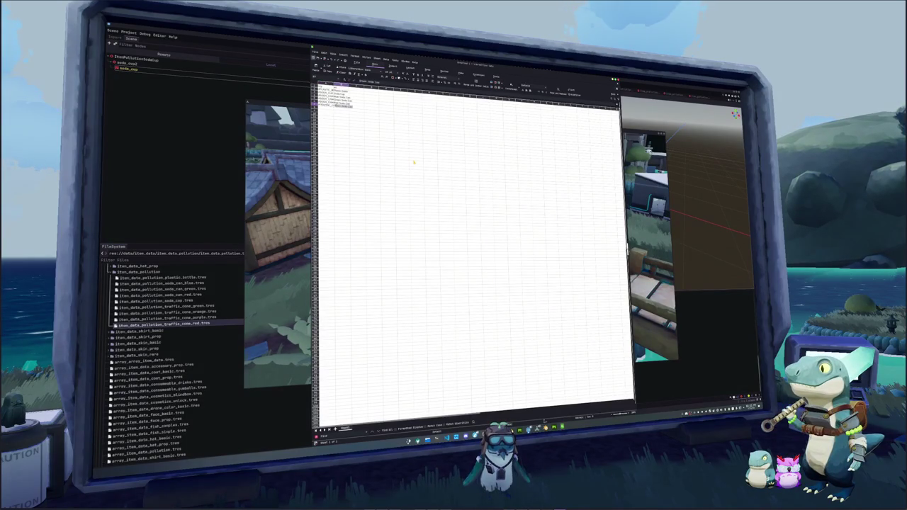
key("ctrl+v")
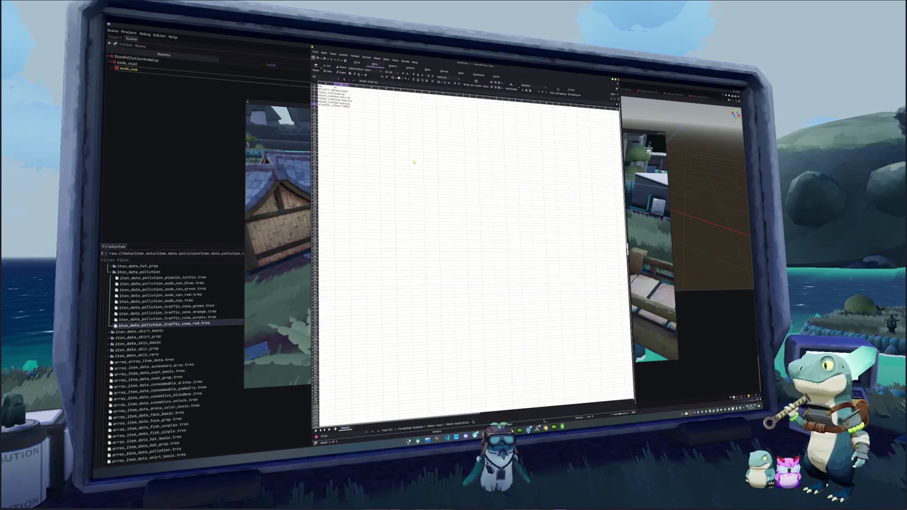
key("ctrl+v")
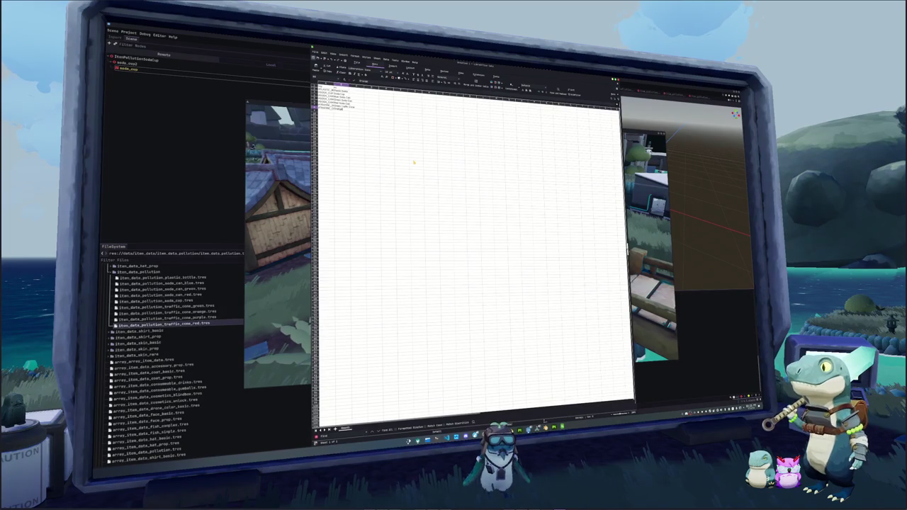
key("Down")
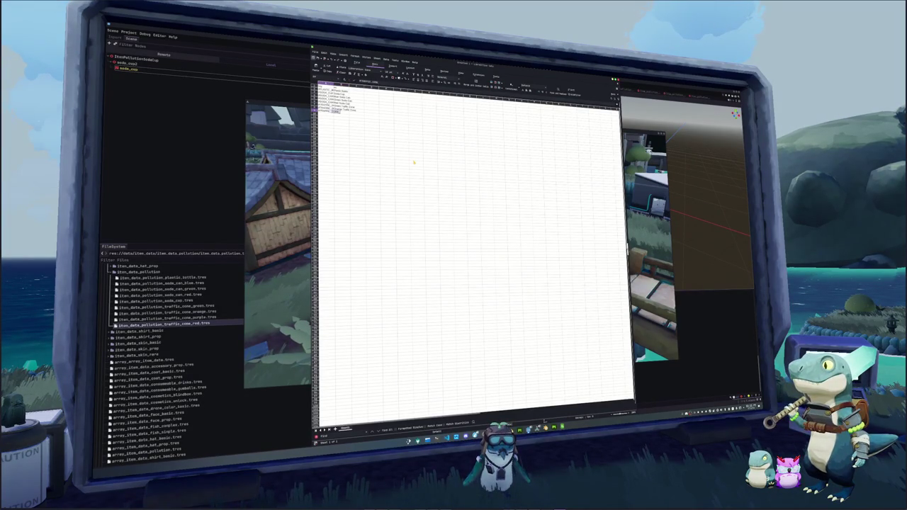
key("Down")
key("Down")
type("Traffic ConeTraffic Cone Red")
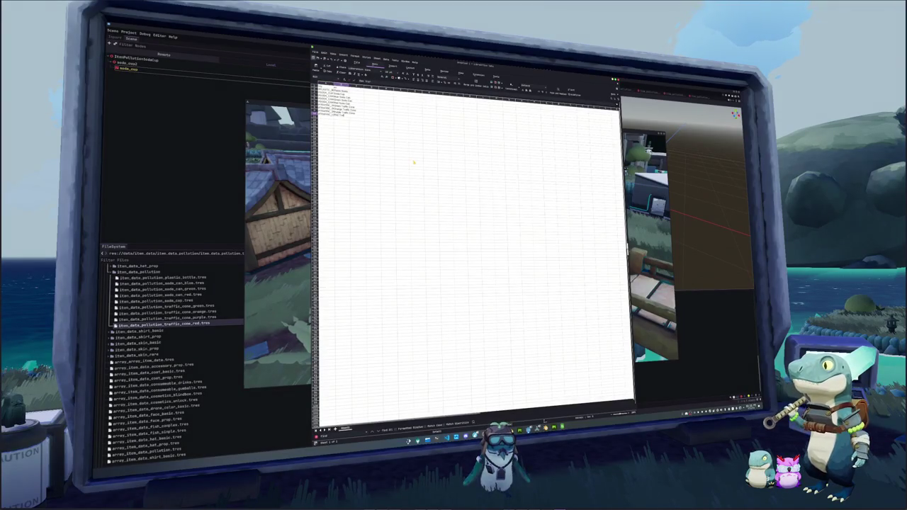
Save the spreadsheet under the name 'irapollution'.
key("Return")
key("ctrl+s")
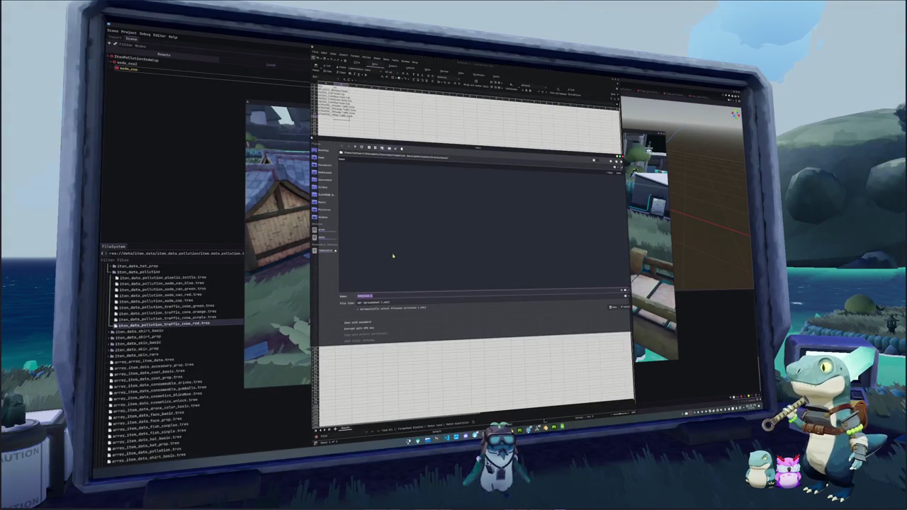
type("i")
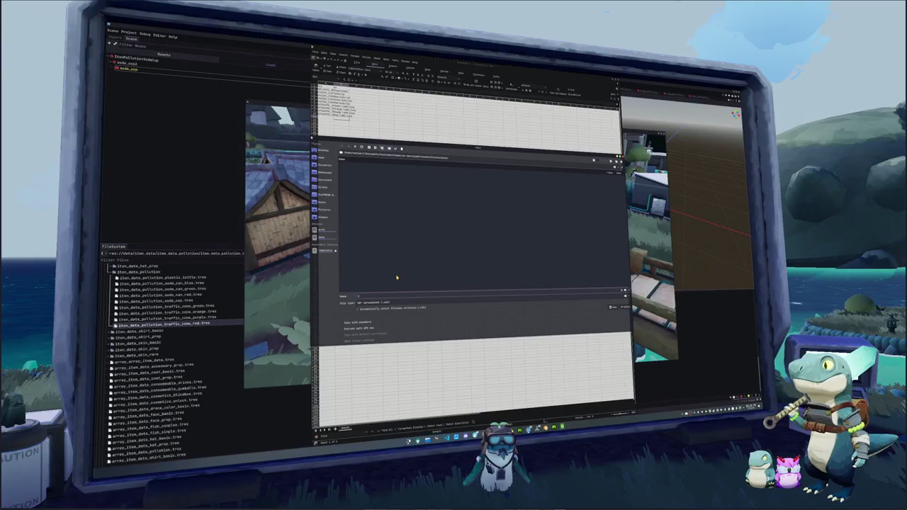
type("ranslations_")
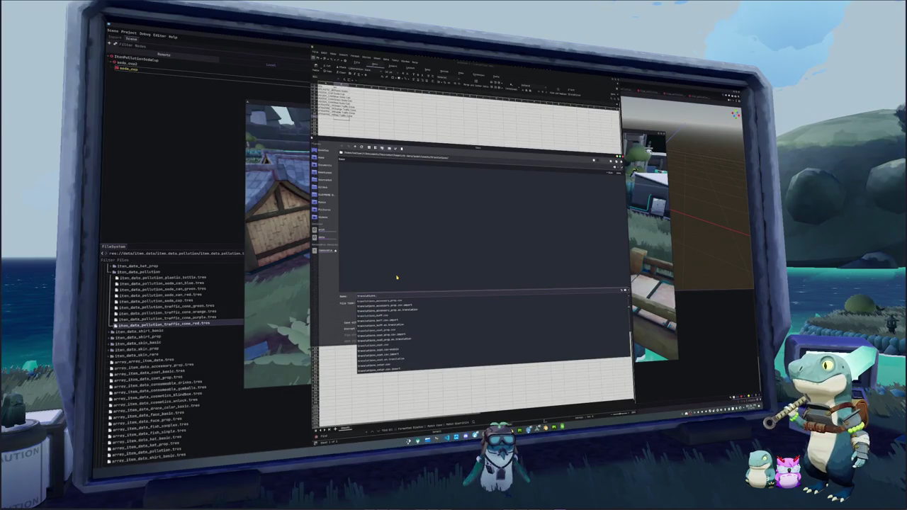
type("pollution")
key("Return")
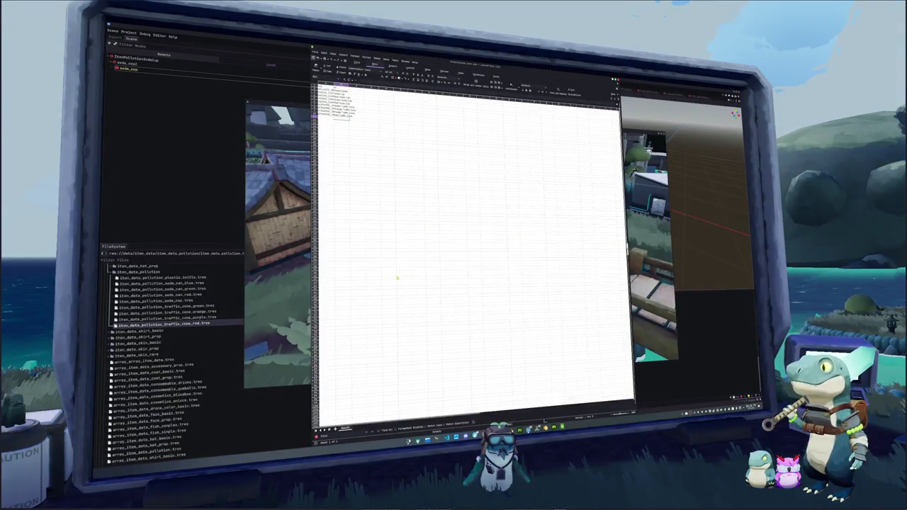
Save a copy as a Text CSV file, accept the export options, and quit Calc.
left_click(323, 53)
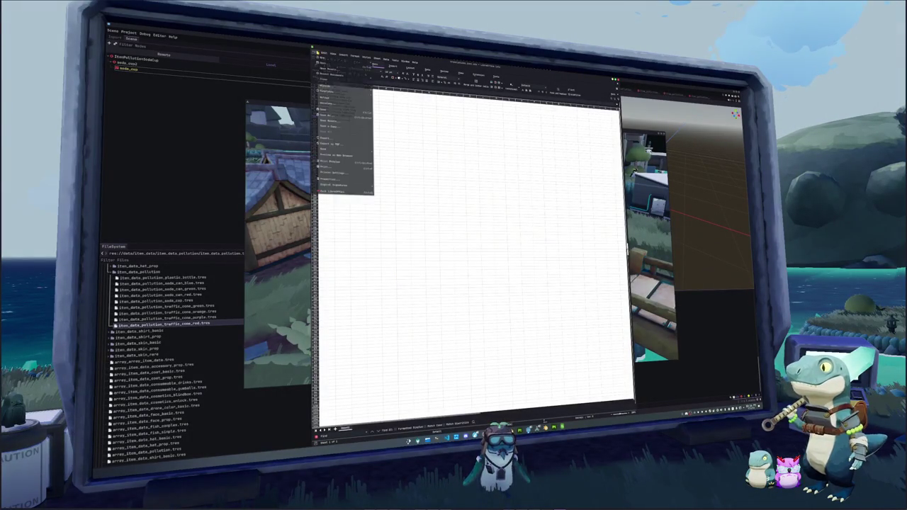
left_click(330, 116)
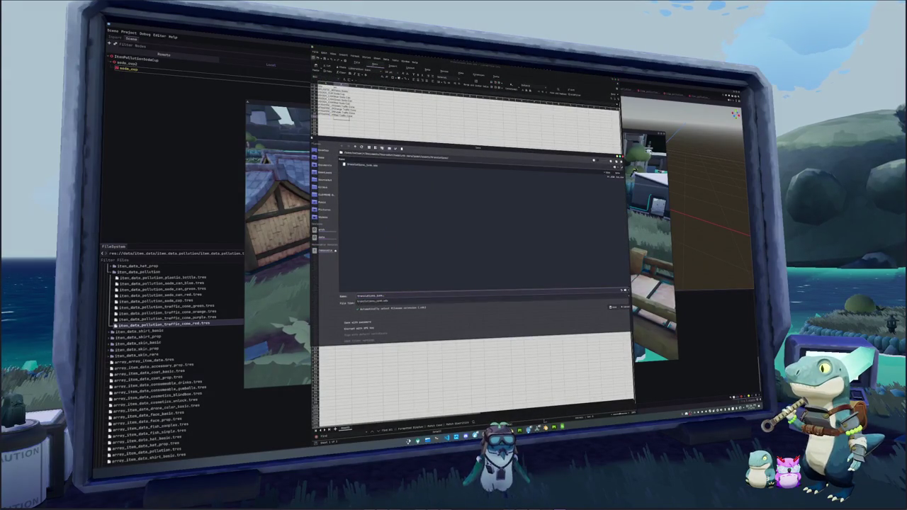
key("Return")
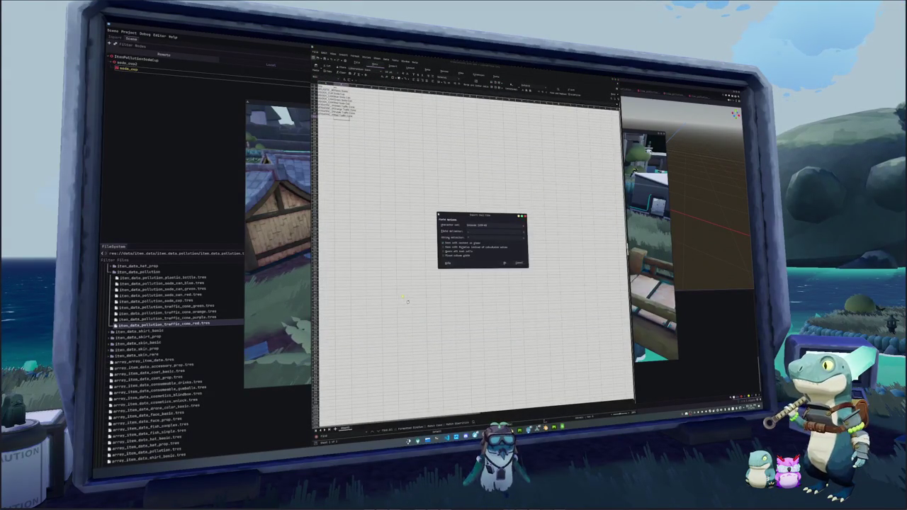
left_click(503, 263)
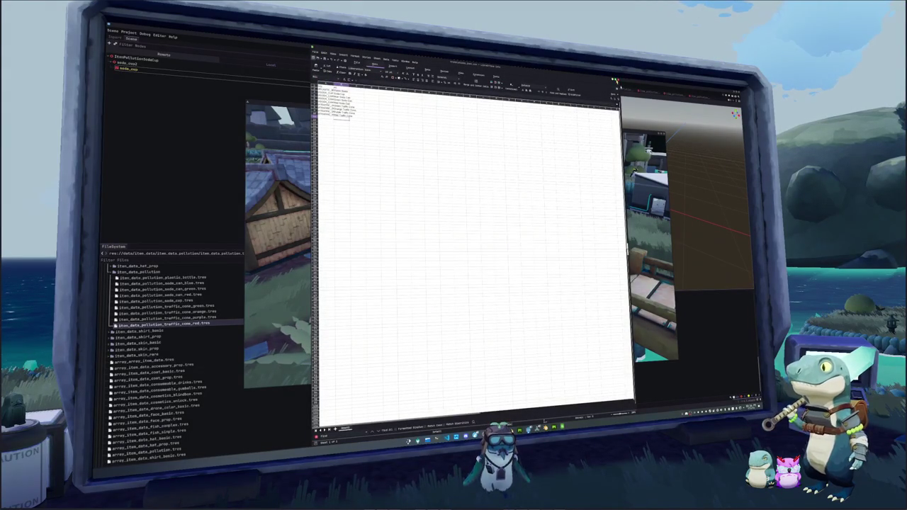
key("ctrl+q")
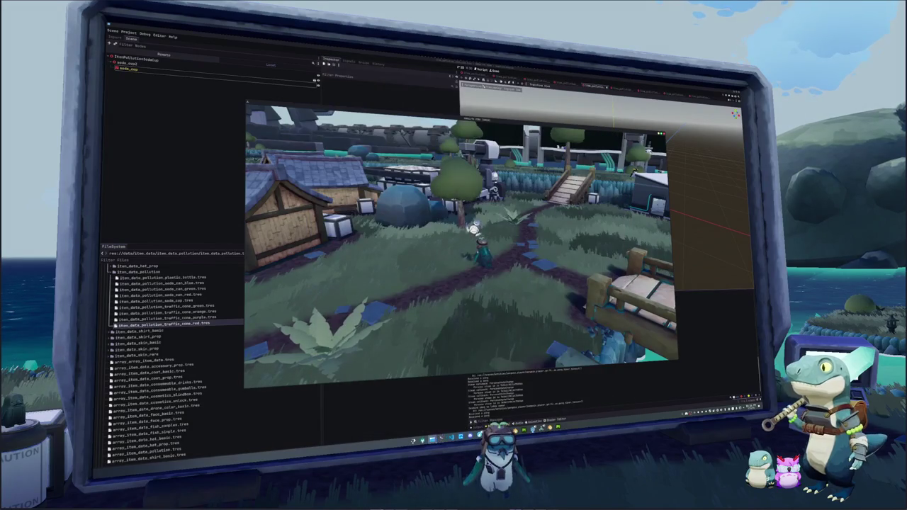
Save and exit the todo.txt editor in the terminal.
key("alt+Tab")
key("ctrl+x")
key("y")
key("Return")
Delete godot/assets/translations/translations_junk.ods, keeping the CSV.
type("to")
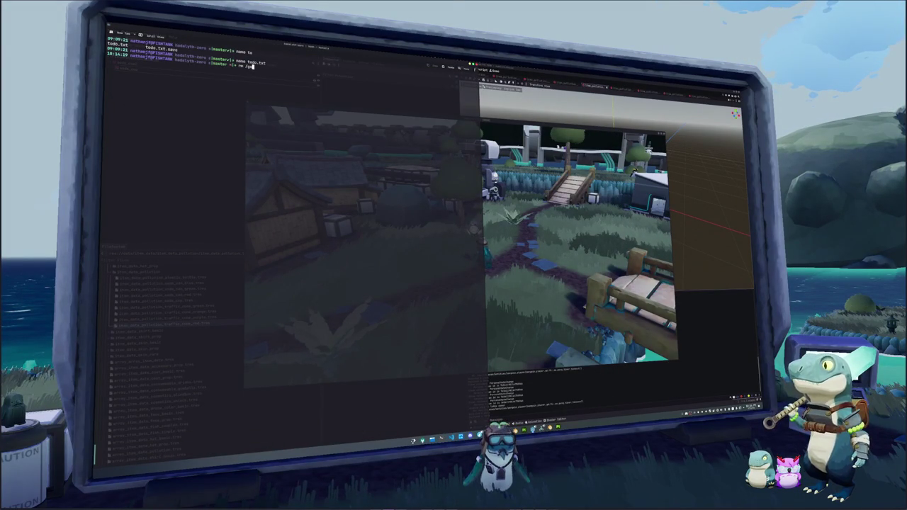
type("dot")
type("assets/translations/tra")
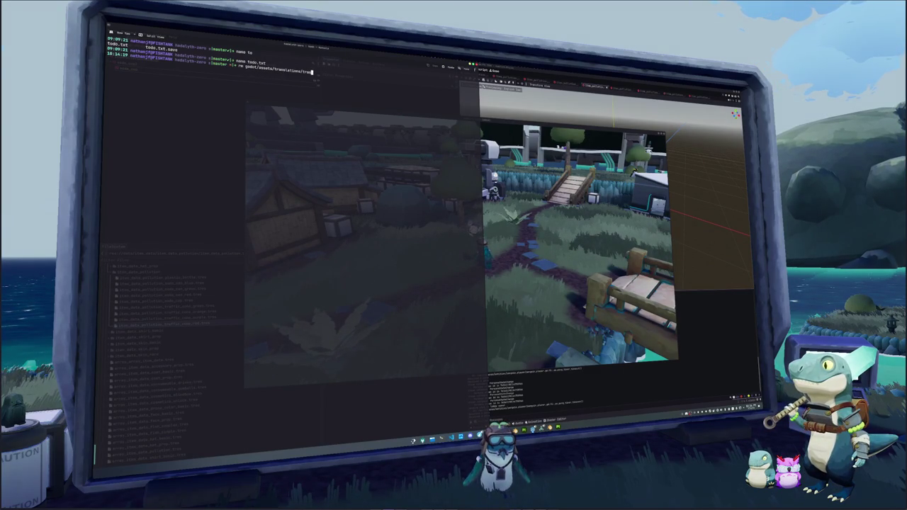
key("Tab")
type("_ju")
key("Tab")
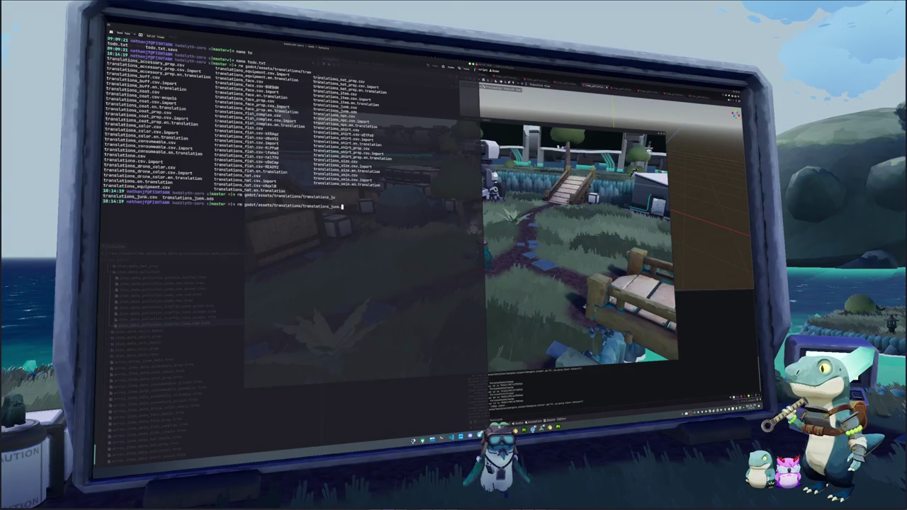
type("*")
key("Return")
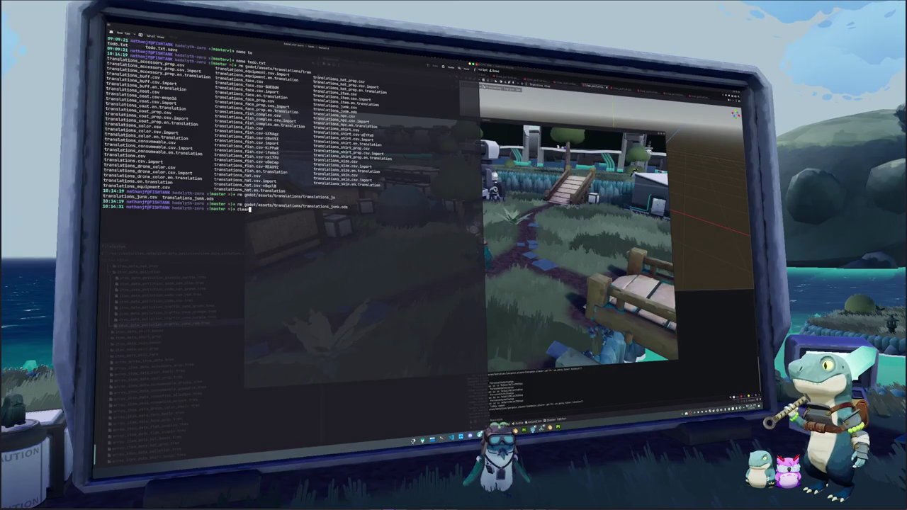
key("ctrl+l")
Reopen todo.txt in nano, then go back to the Godot editor.
type("nano to")
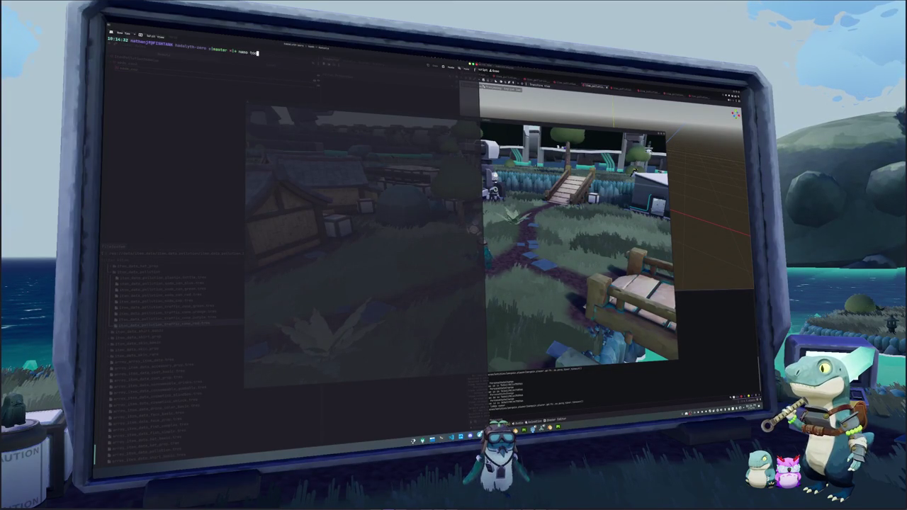
key("Tab")
key("Return")
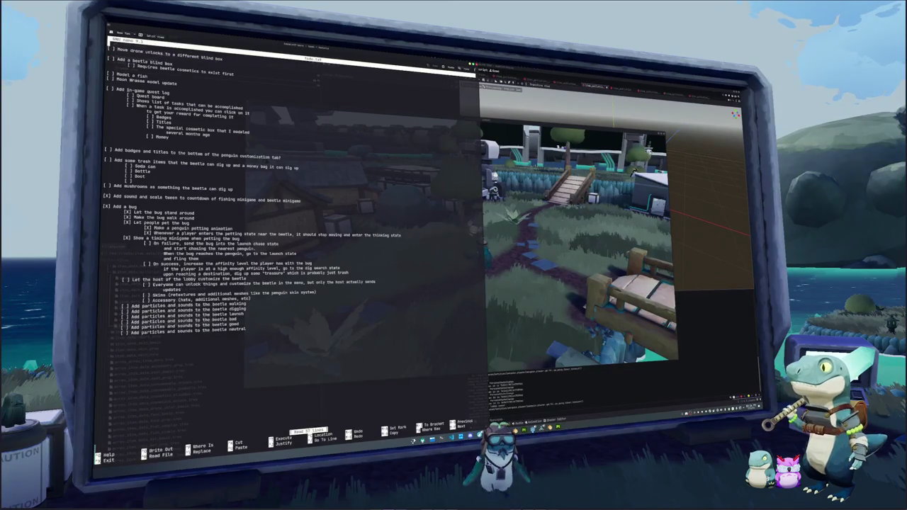
key("alt+Tab")
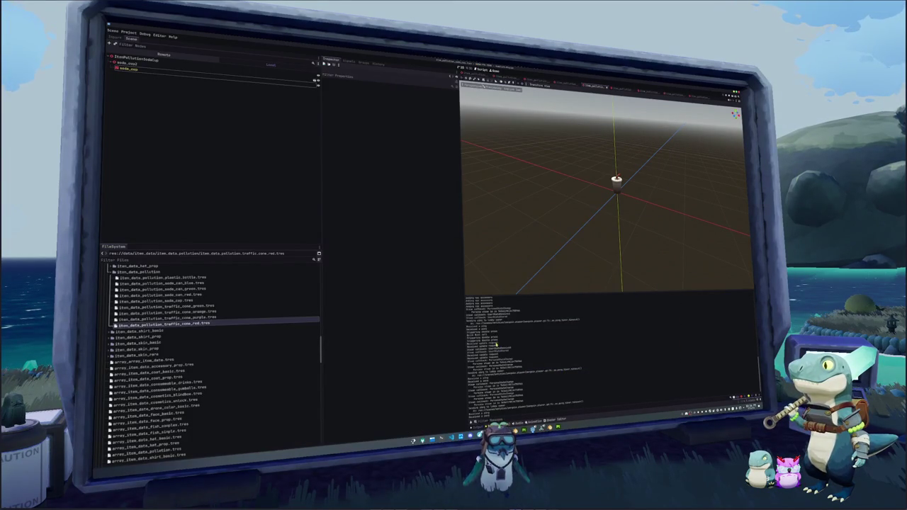
Add res://assets/translations/translations_junk.en.translation to the Localization translations list in Project Settings.
left_click(129, 32)
left_click(141, 41)
left_click(321, 117)
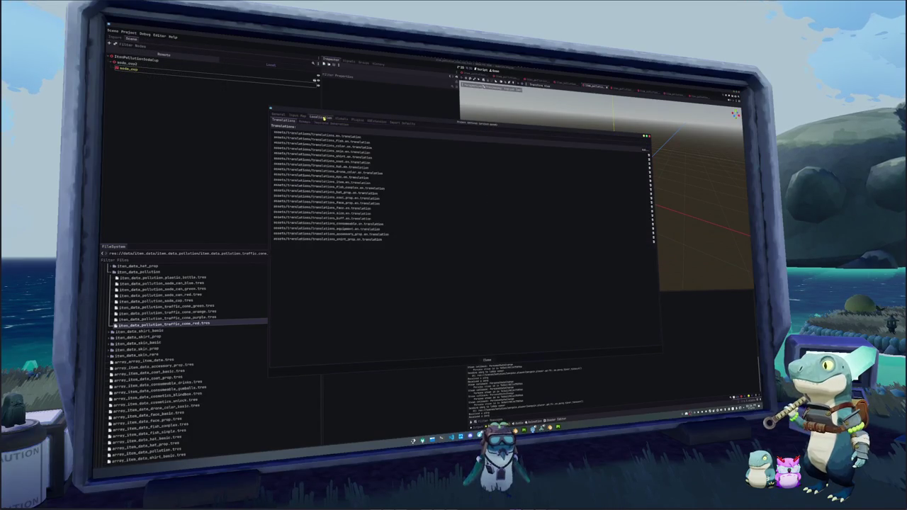
left_click(645, 149)
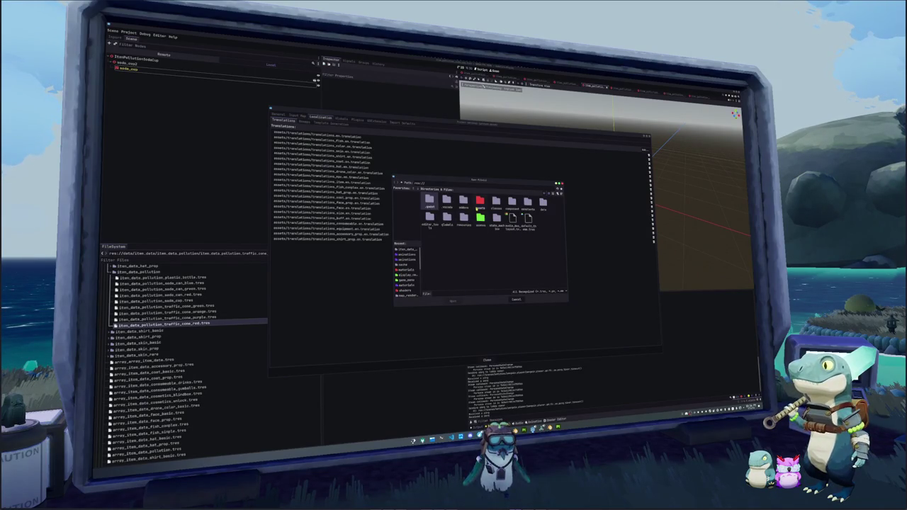
double_click(478, 207)
double_click(430, 240)
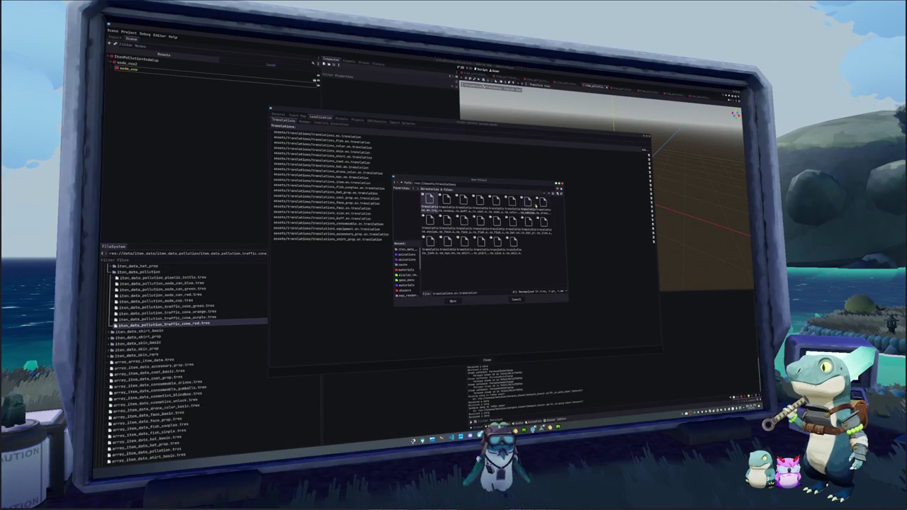
left_click(556, 193)
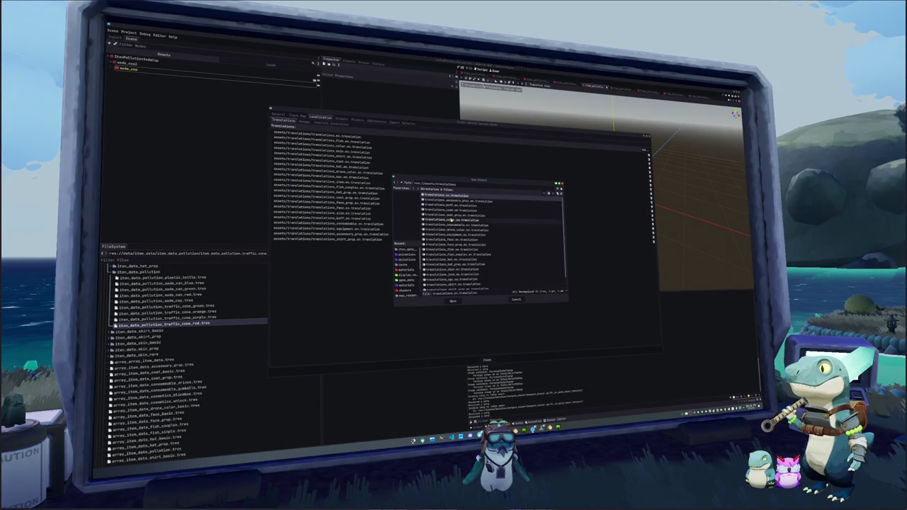
double_click(458, 263)
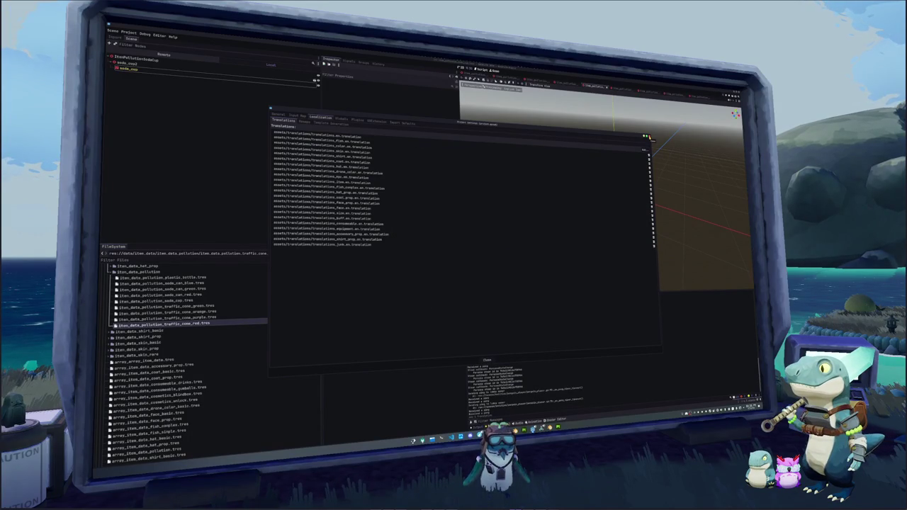
left_click(487, 360)
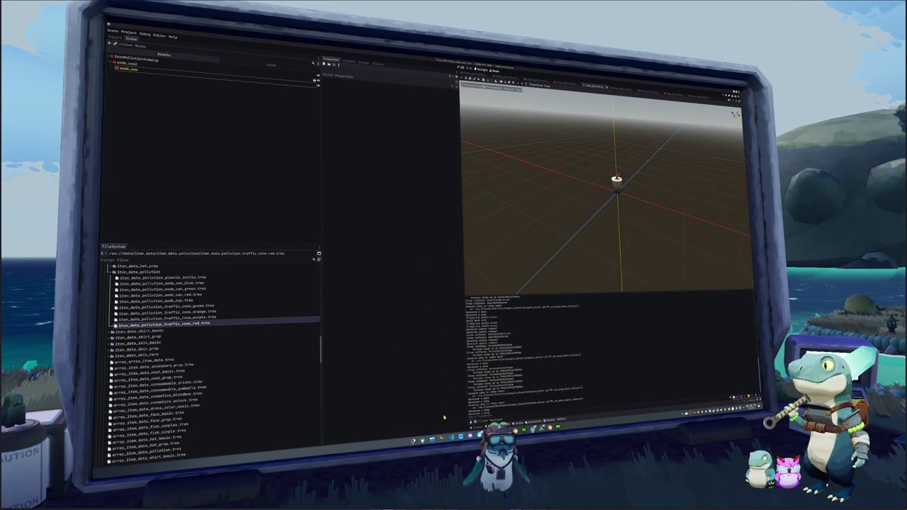
left_click(441, 439)
Cut the 'Add some trash items' block with its Soda can, Bottle and Boot lines from todo.txt.
key("Down")
key("Down")
key("Down")
key("shift+End")
key("shift+Down")
key("shift+Down")
key("shift+Down")
key("ctrl+k")
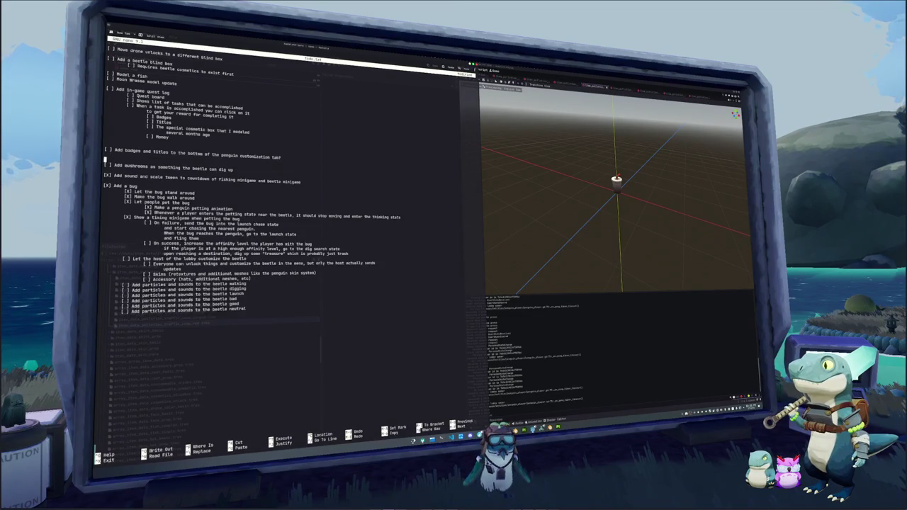
key("ctrl+k")
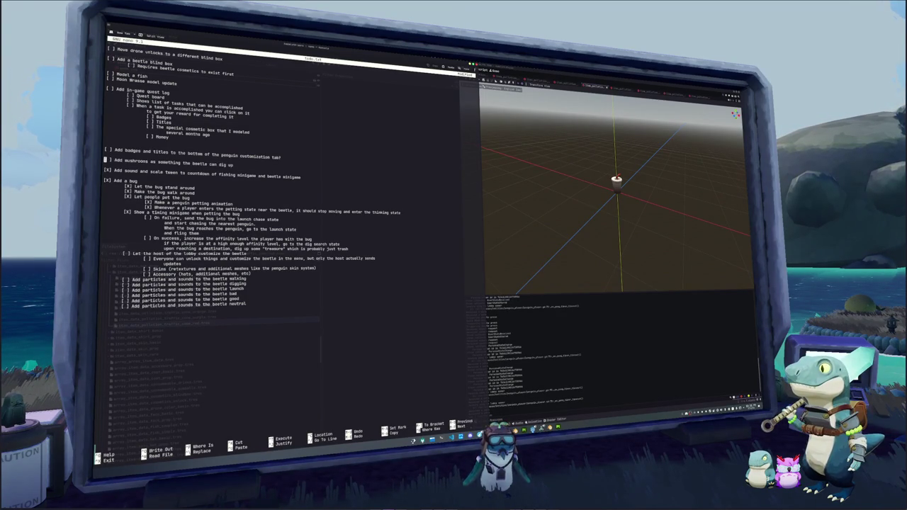
Leave the terminal and bring the running game window to the front.
key("Down")
key("Down")
key("Down")
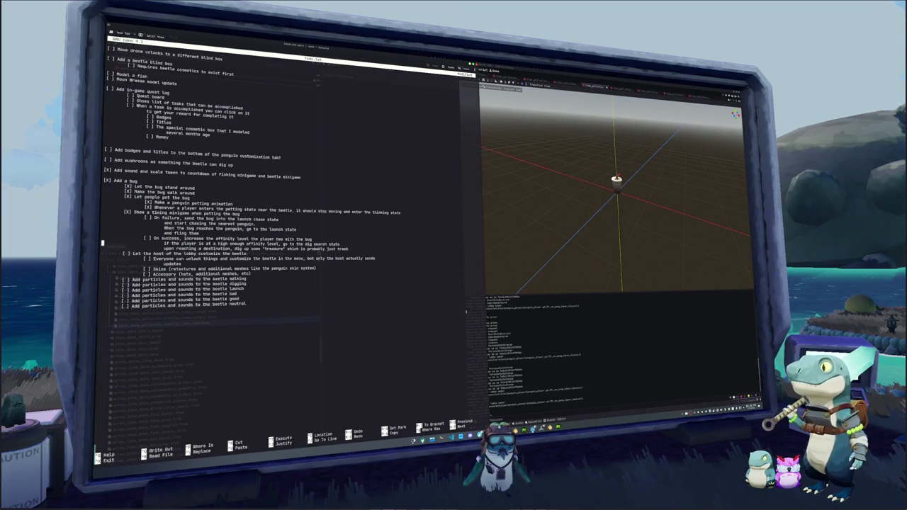
key("alt+Tab")
mouse_move(550, 430)
left_click(579, 400)
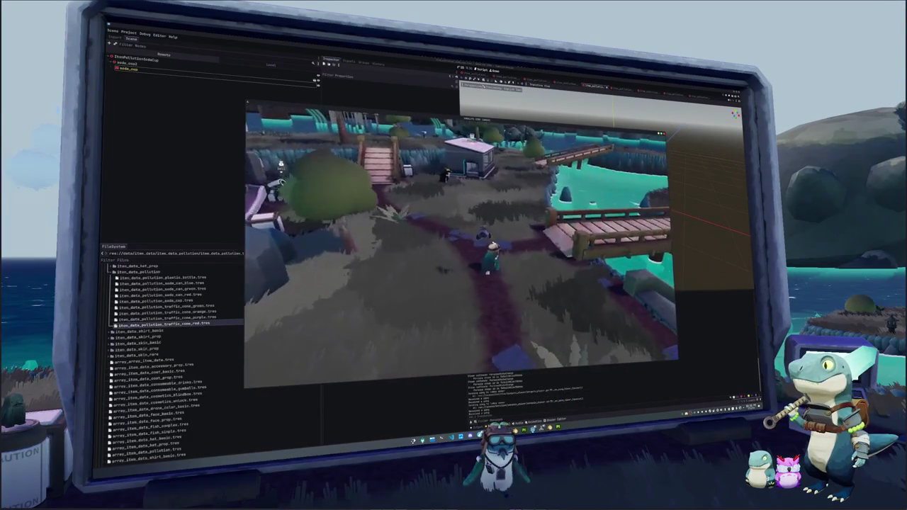
Walk across the bridge into the village, pet the bug, and finish the timing minigame.
key("w")
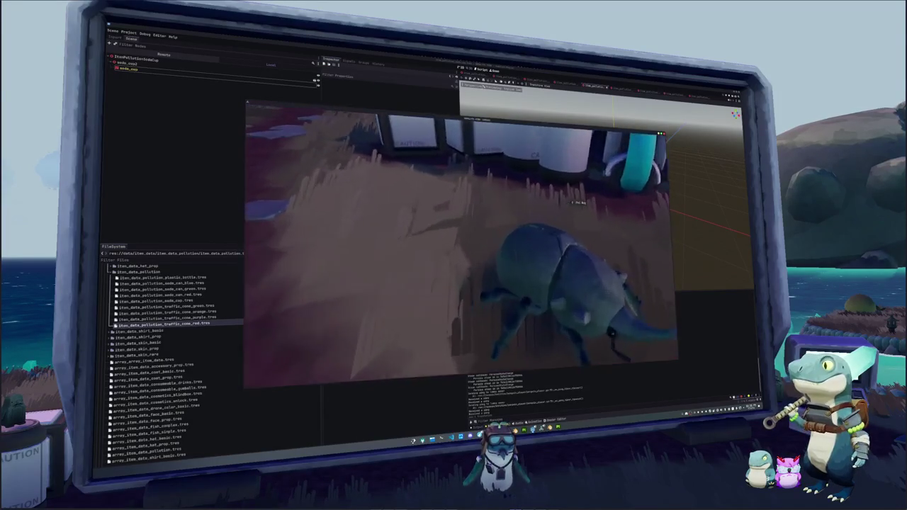
key("e")
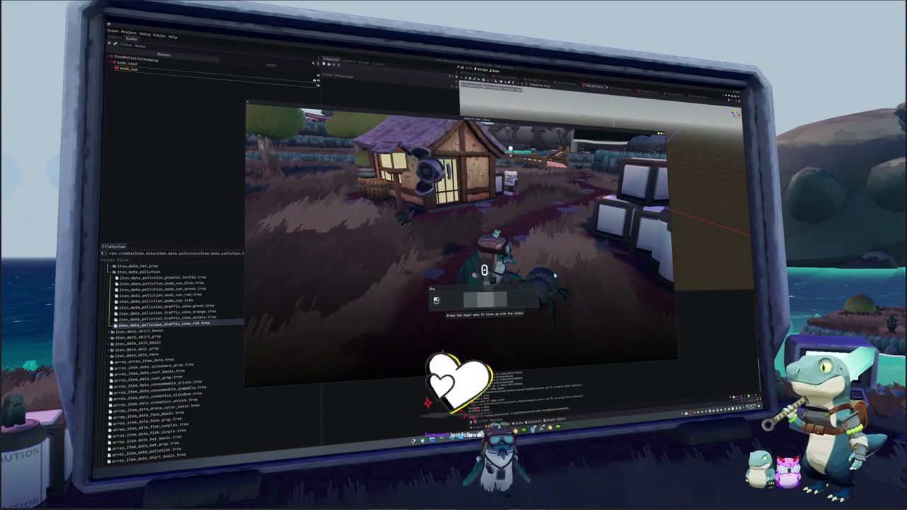
left_click(549, 287)
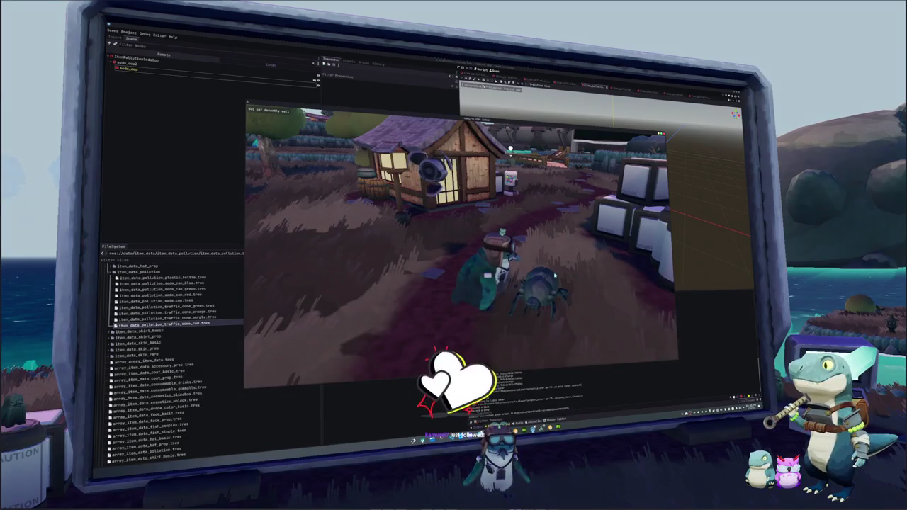
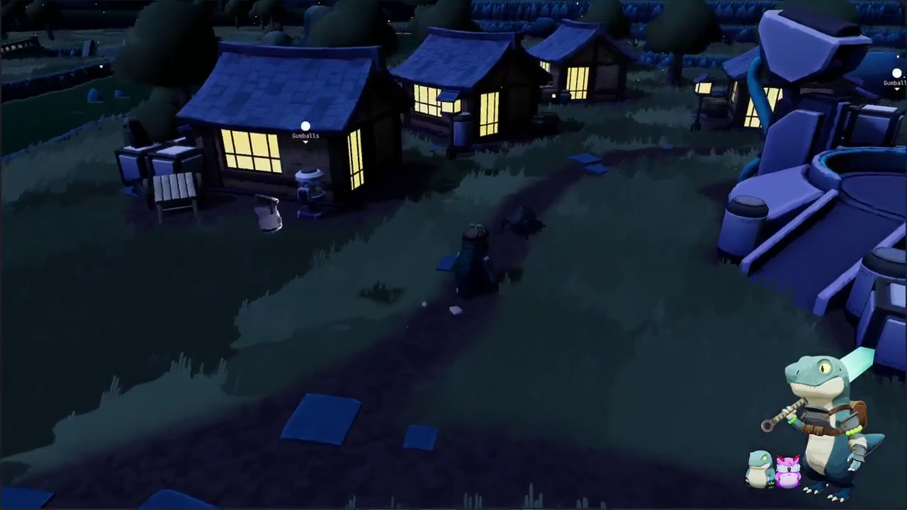
Pet the bug through the timing minigame, then walk the penguin left and across the bridge.
key("f")
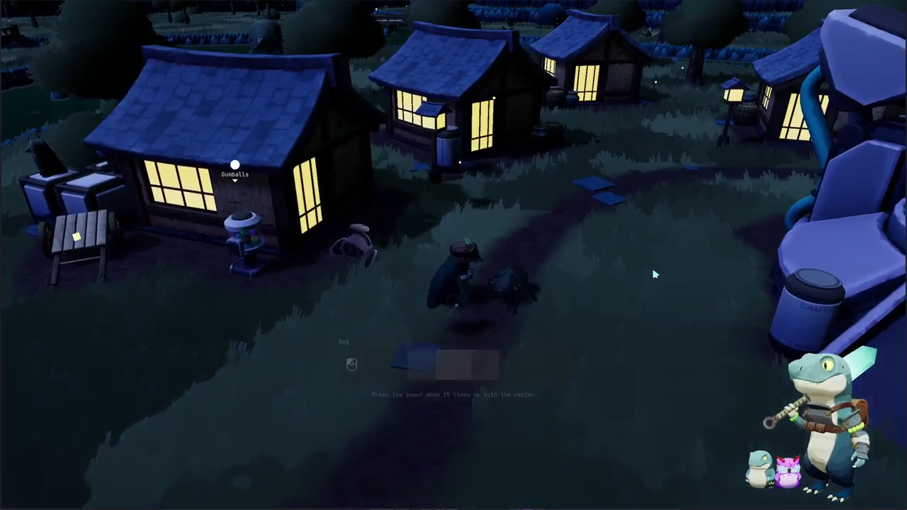
left_click(457, 417)
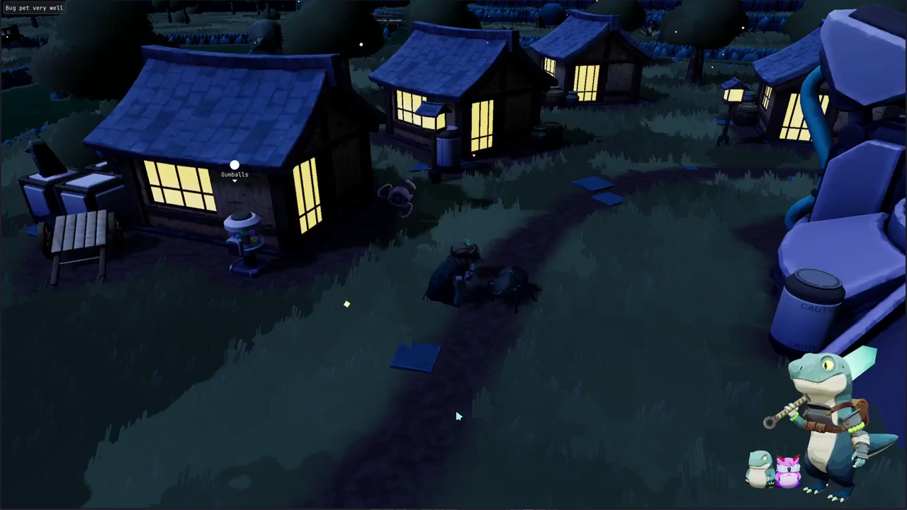
key("a")
key("a")
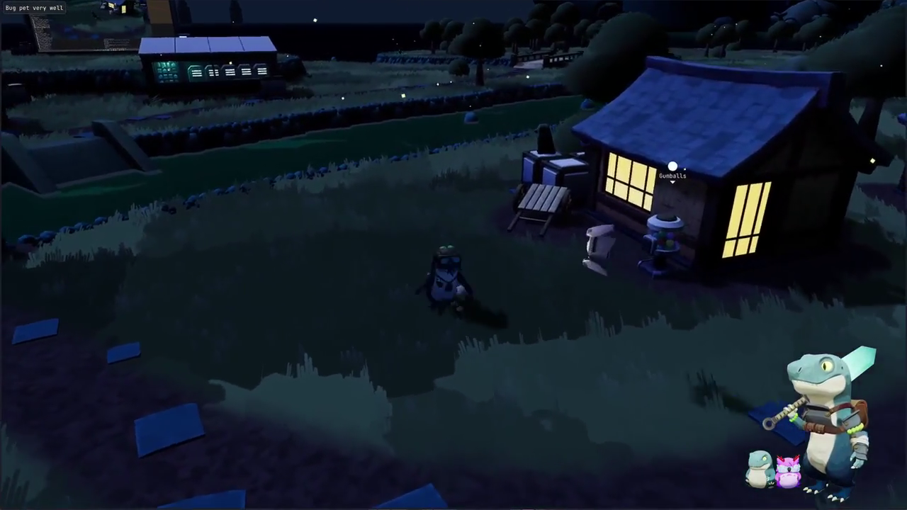
key("a")
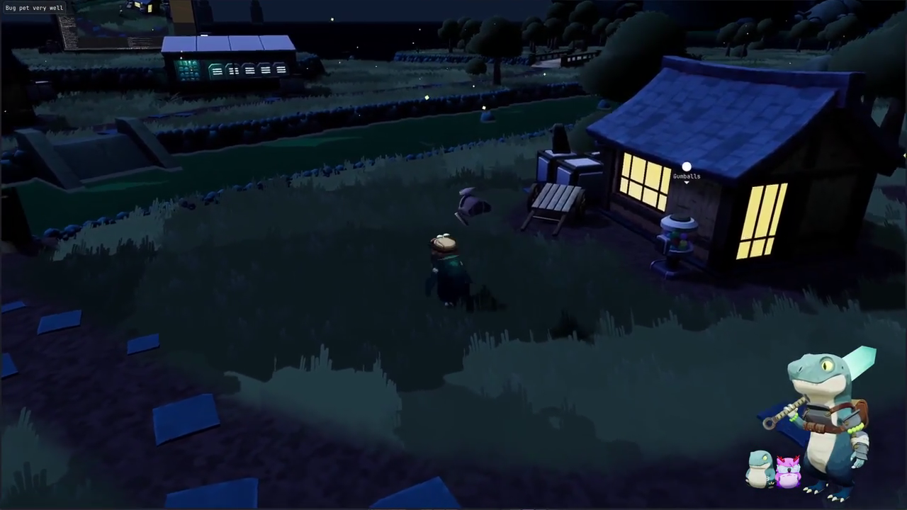
key("a")
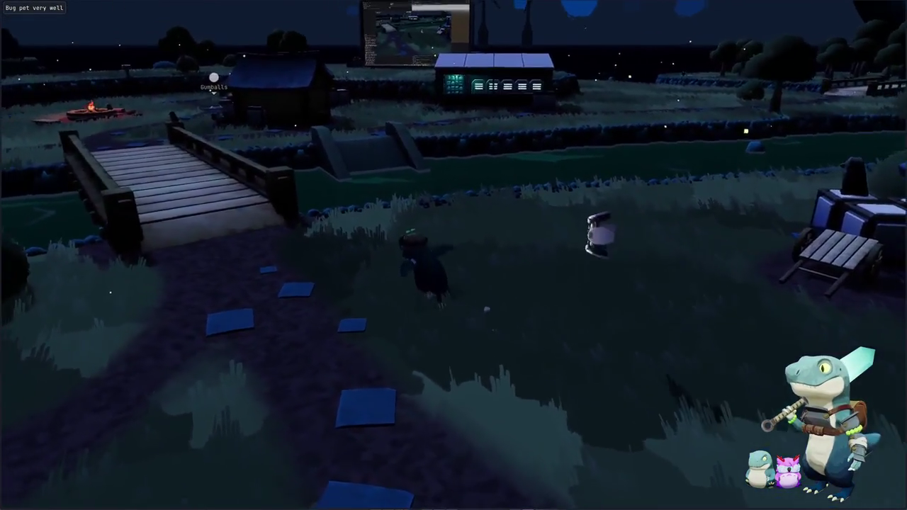
key("a")
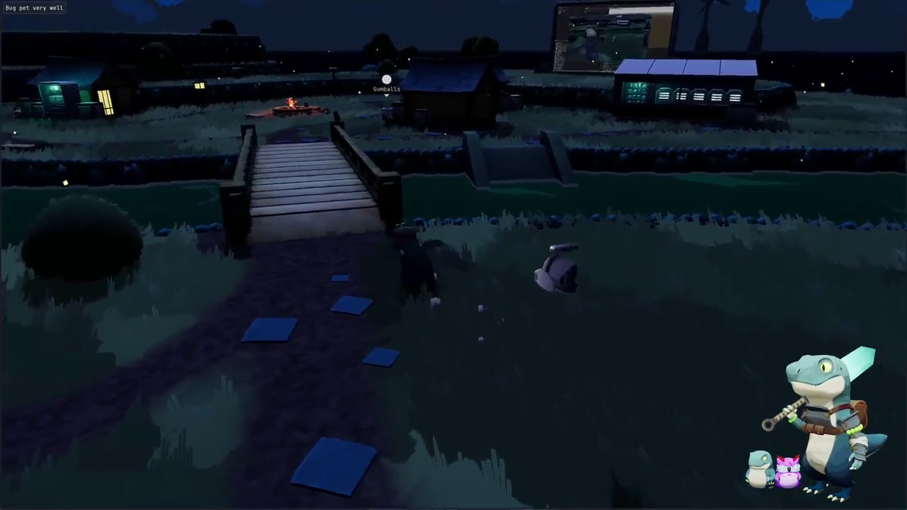
key("w")
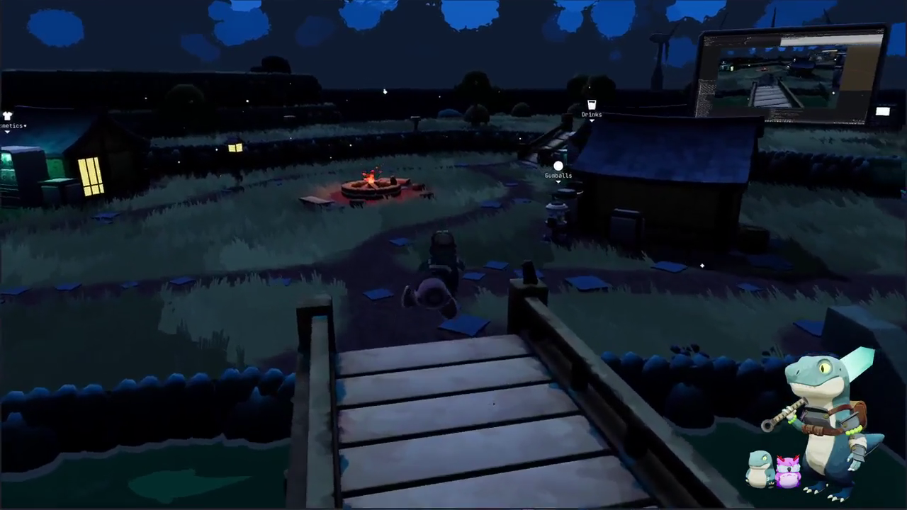
Walk past the campfire to the Drinks vending machine and buy a Kelp Smoothie.
key("w")
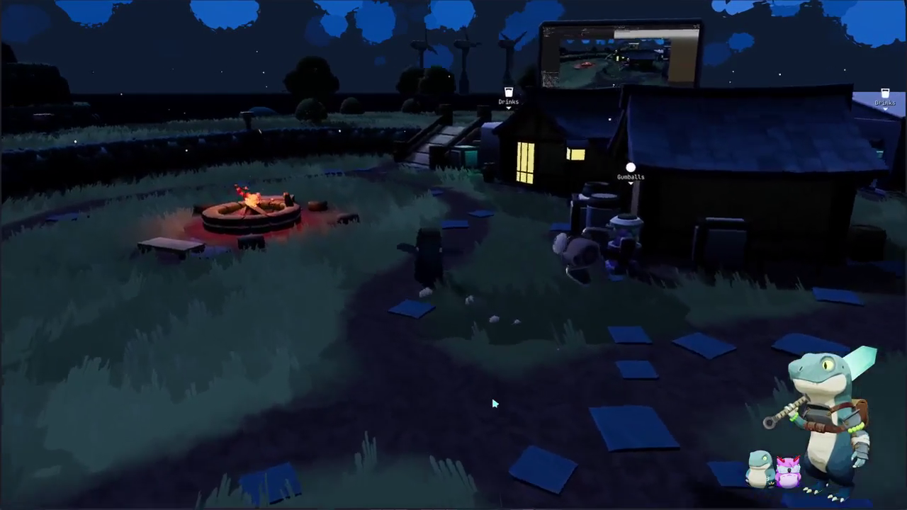
key("w")
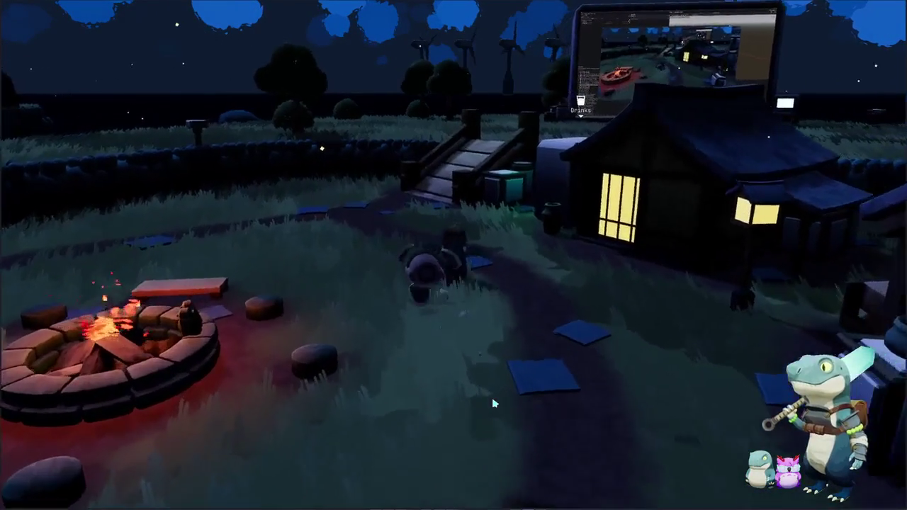
key("w")
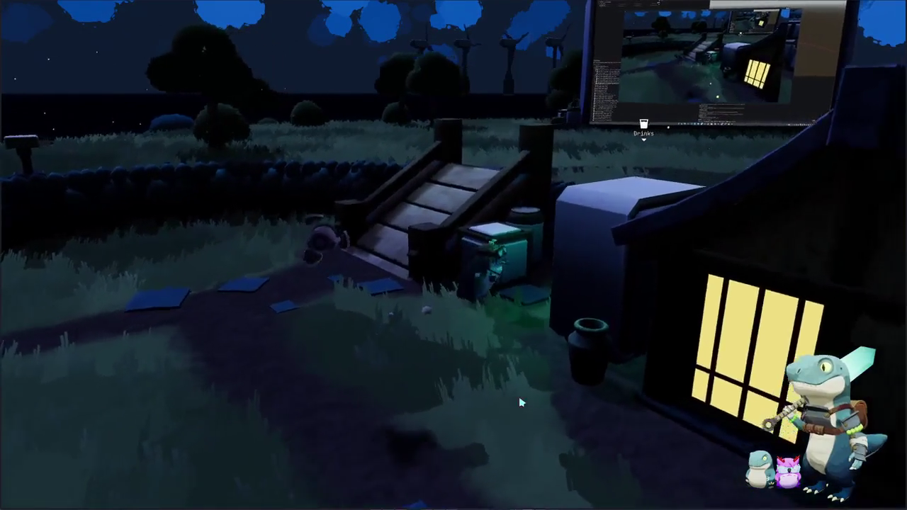
key("e")
left_click(220, 64)
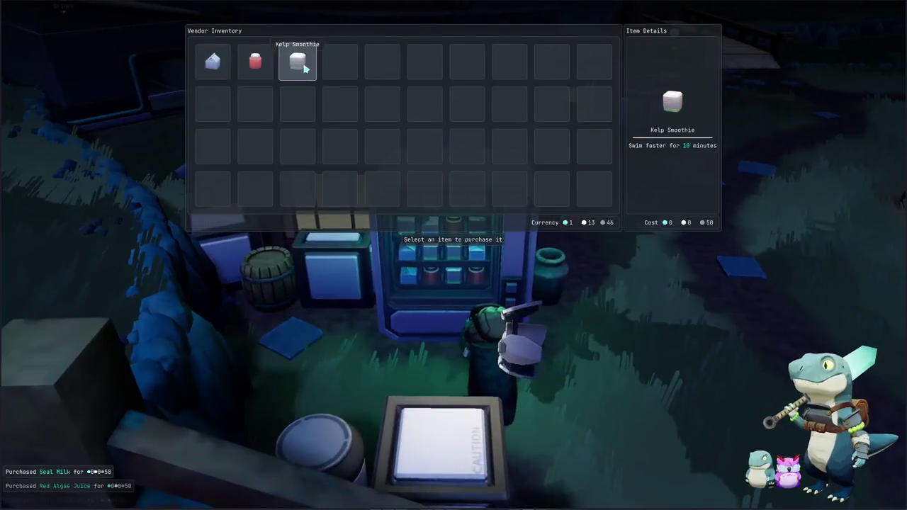
left_click(298, 62)
key("Escape")
Walk onto the bridge steps and bring up the penguin's inventory.
key("w")
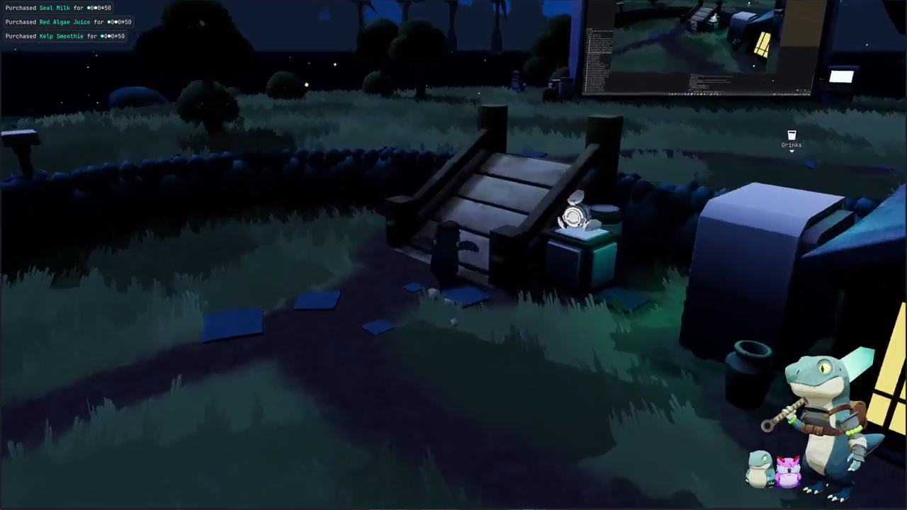
key("w")
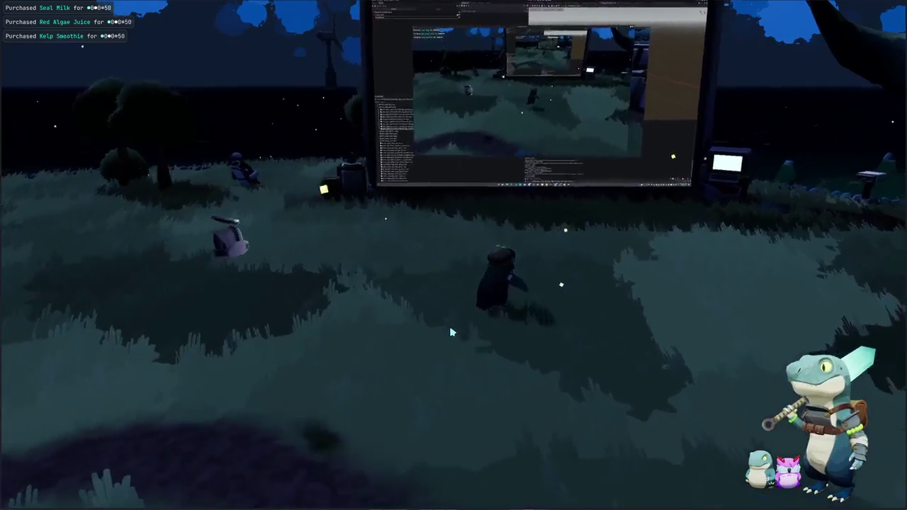
key("Tab")
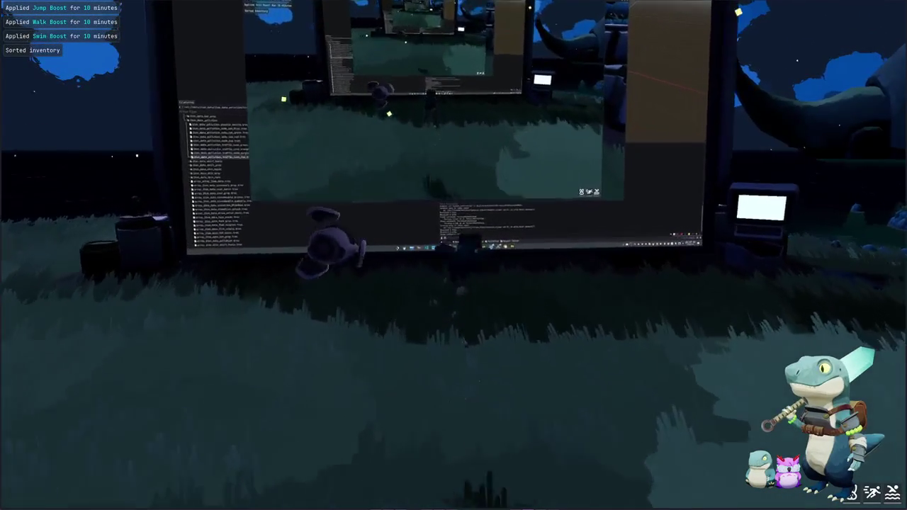
Reposition the penguin and view toward the big in-game screen, then bring up the todo list.
key("s")
key("s")
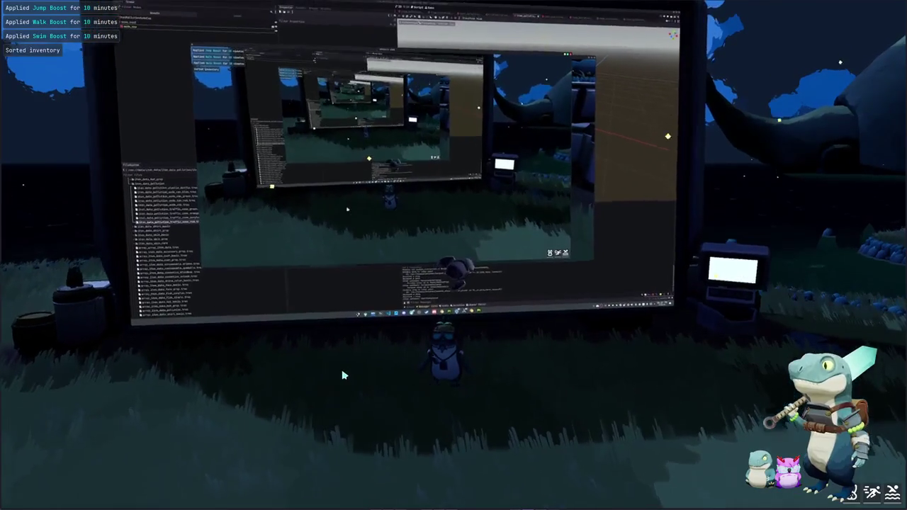
key("w")
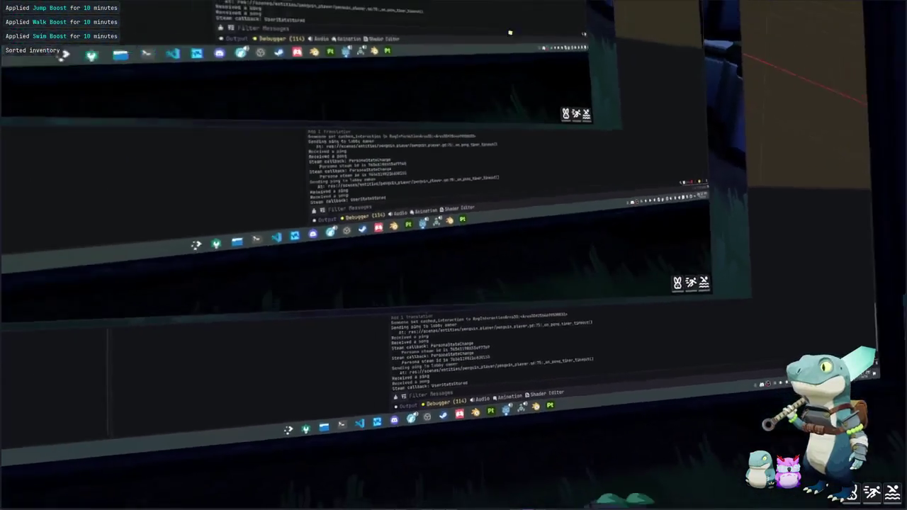
key("s")
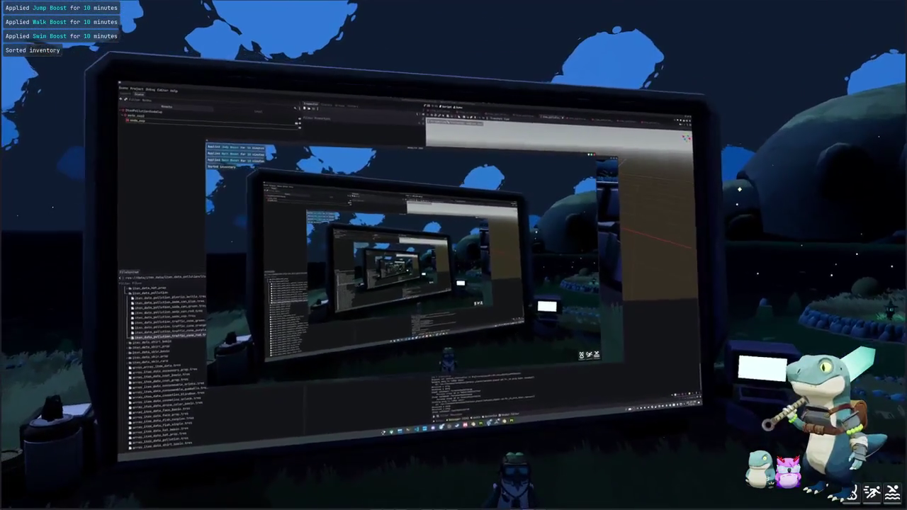
key("w")
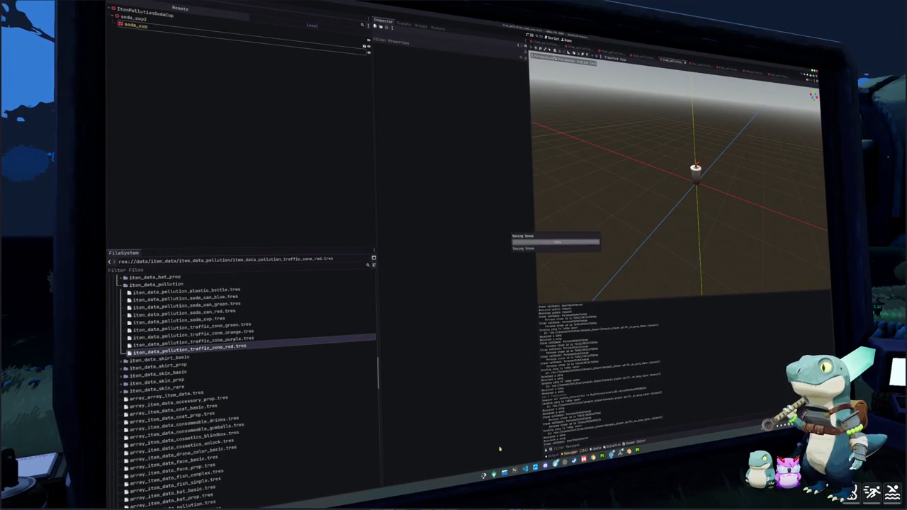
left_click(525, 469)
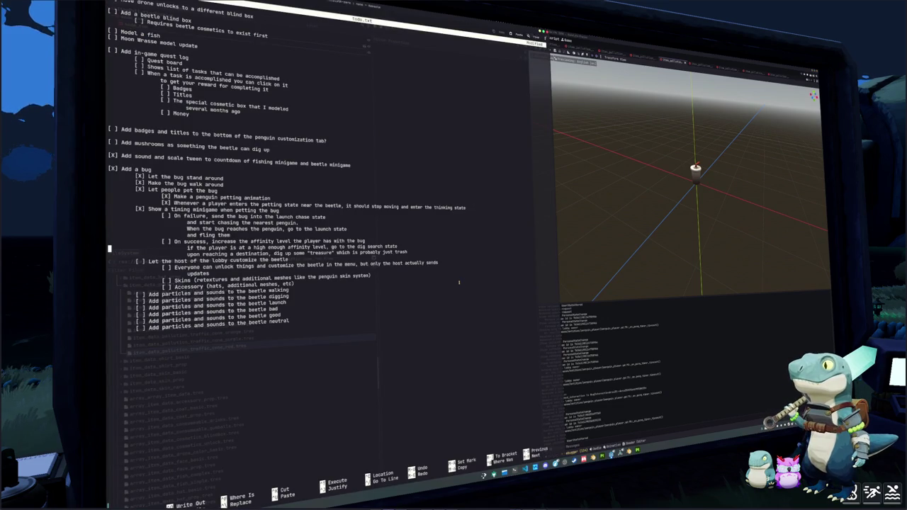
Move to the lobby-host item in todo.txt and insert blank lines above it.
key("Up")
key("Up")
key("Up")
key("Down")
key("Down")
key("Down")
key("Down")
key("Down")
key("Down")
key("Right")
key("Down")
key("Down")
key("Down")
key("Down")
key("Down")
key("Left")
key("Left")
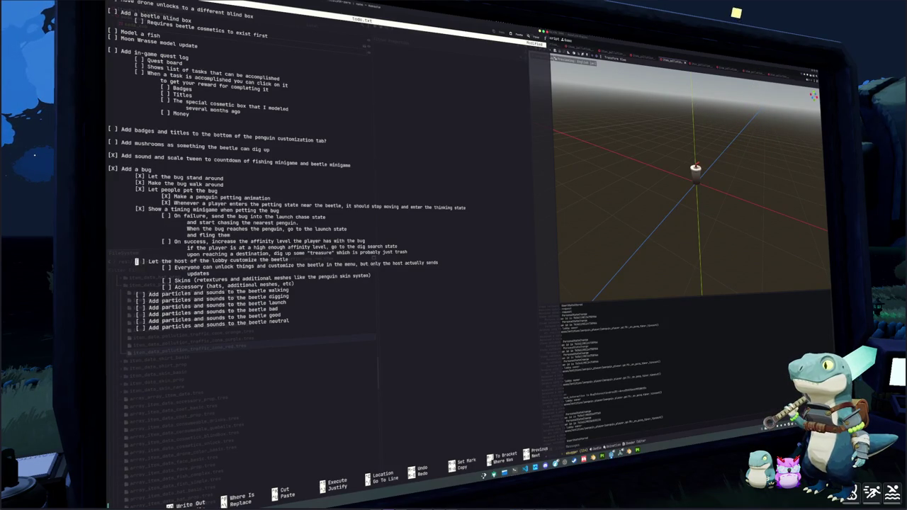
key("Return")
key("Return")
key("Return")
Add blank lines above On success and type the indented note 'This should be pretty simple'.
key("Up")
key("Up")
key("Up")
key("Return")
key("Up")
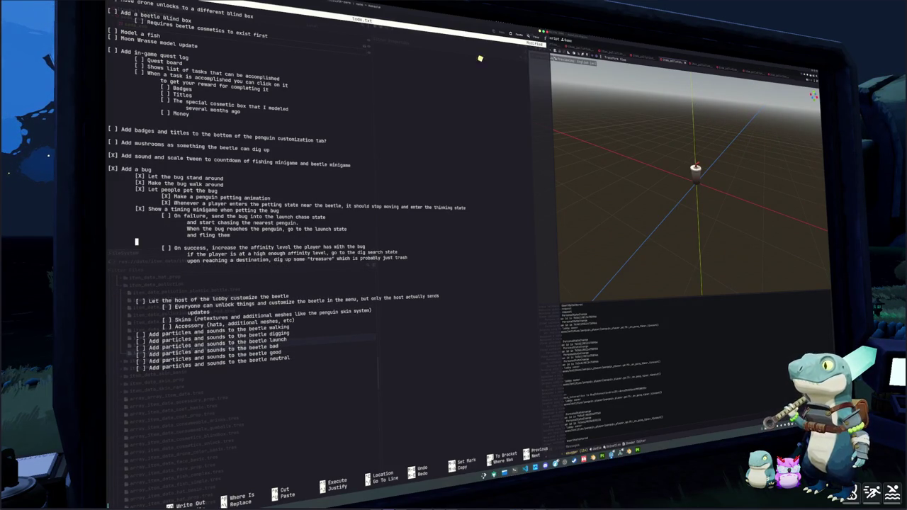
key("Return")
key("Up")
key("Tab")
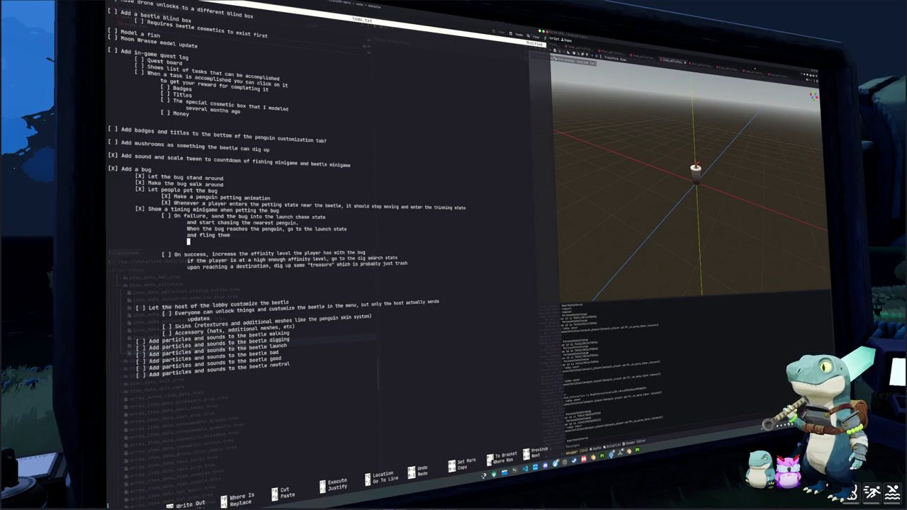
type("This")
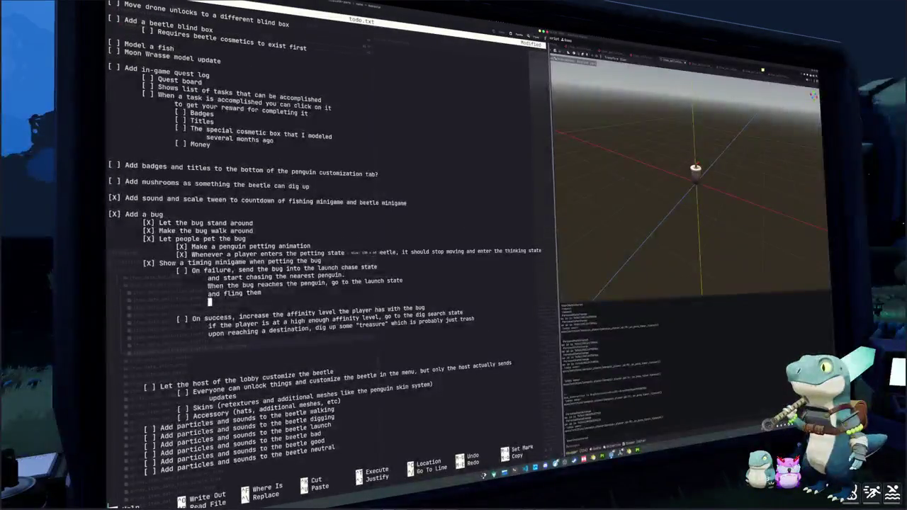
type(" should be pretty")
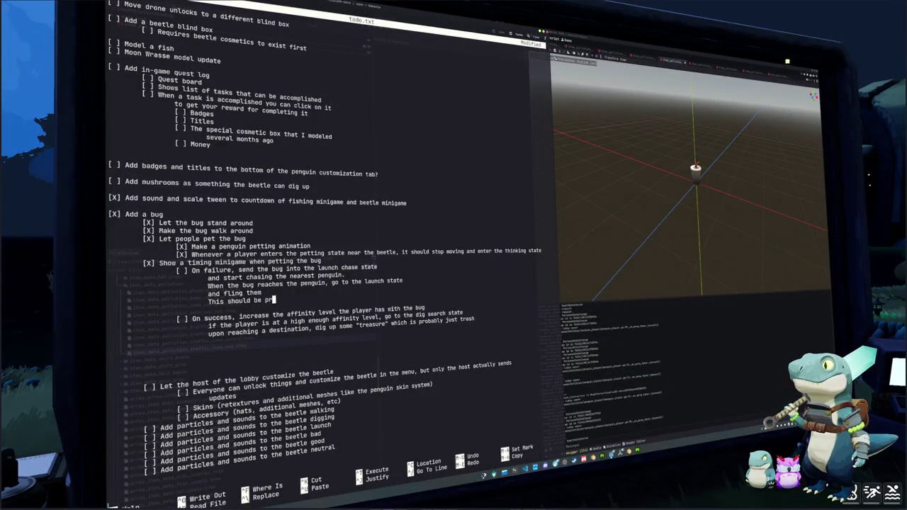
type(" simple")
Add indented notes on tracking nearby penguins and pathing toward the nearest on entering chase.
key("BackSpace")
key("Return")
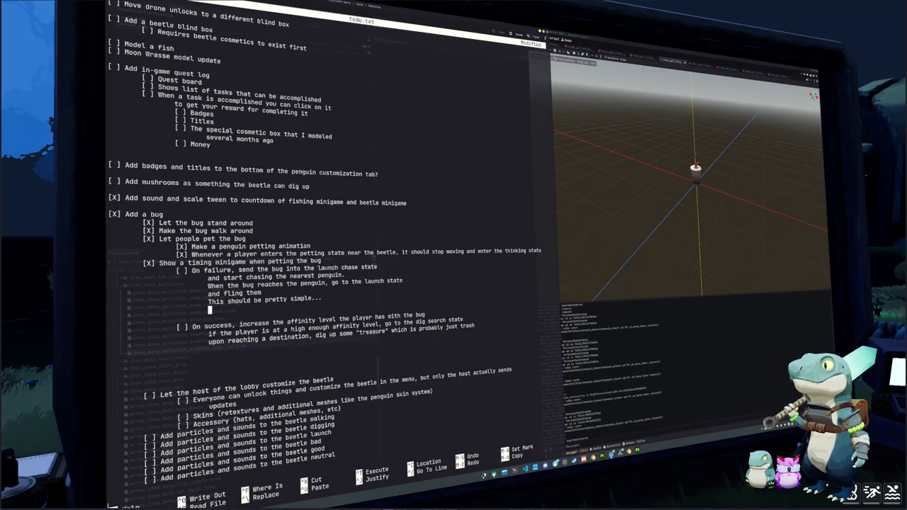
type("Thebug needs a")
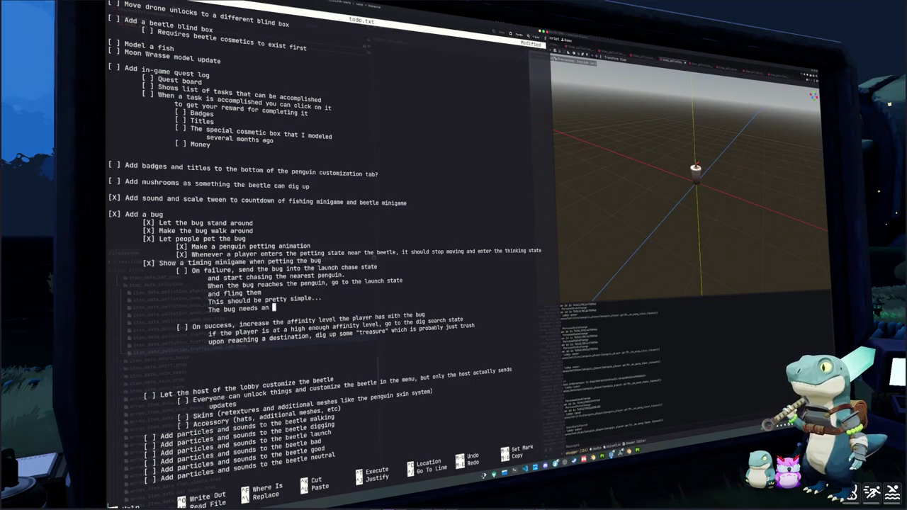
type(" near")
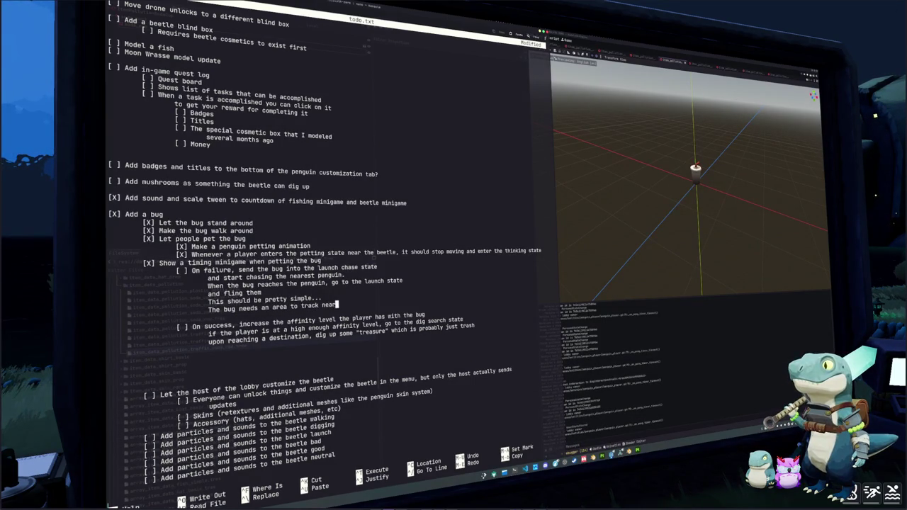
key("Return")
key("Tab")
key("Tab")
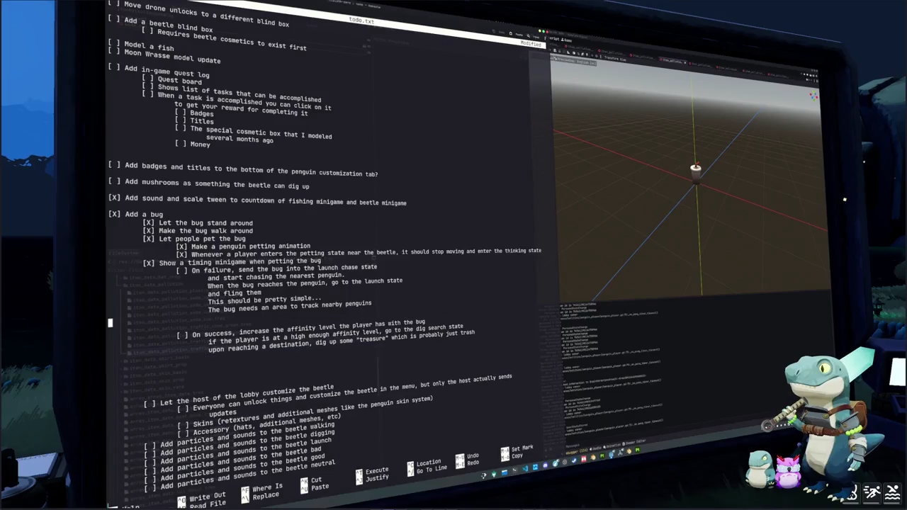
type("When it enter")
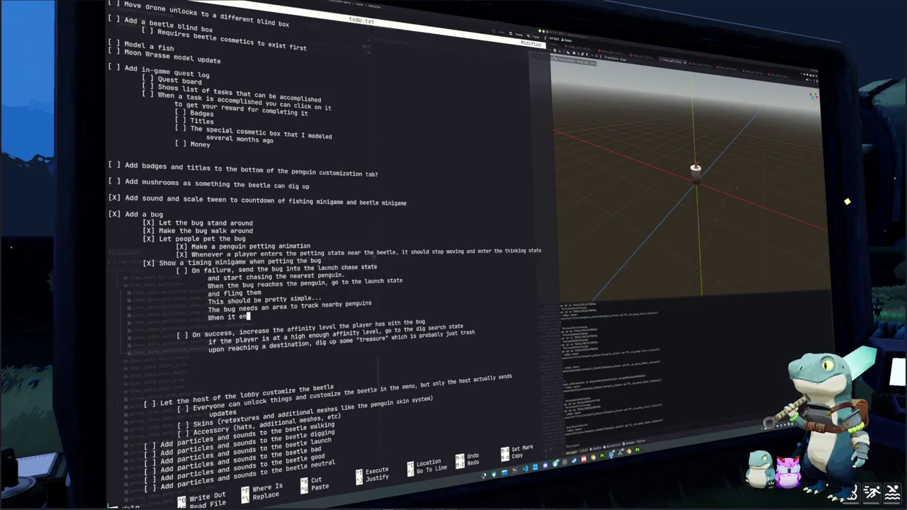
type("s the chase state, just ")
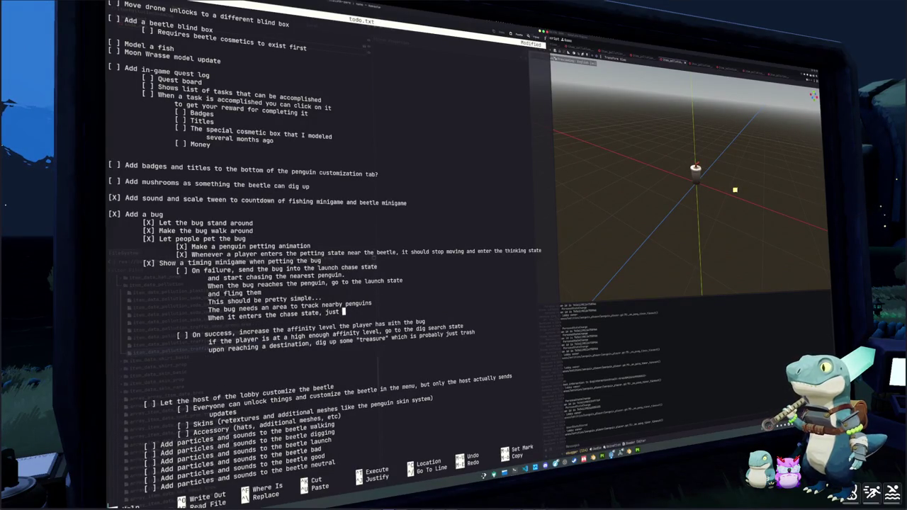
type("grab the nearest penguin an")
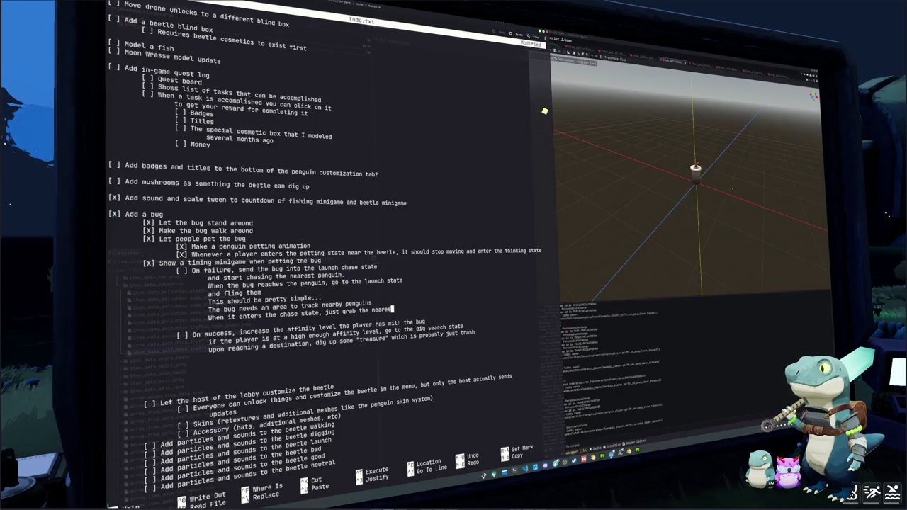
type("d start pathing towards them")
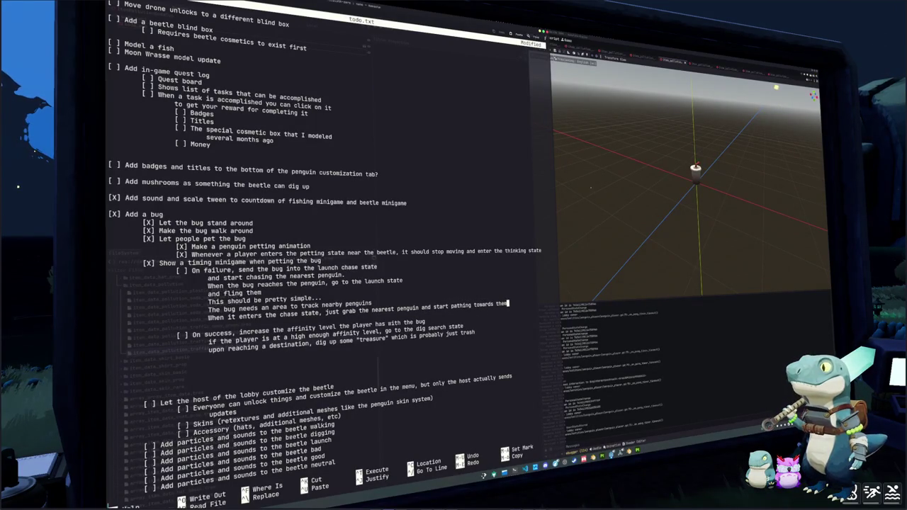
Put the question '(What happens if a penguin becomes unreachable?)' on its own indented line.
key("Return")
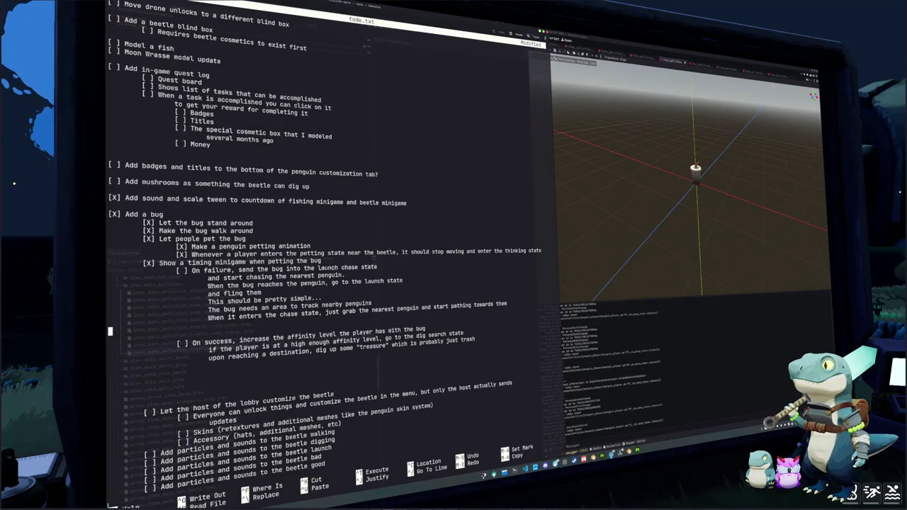
key("BackSpace")
type("(What")
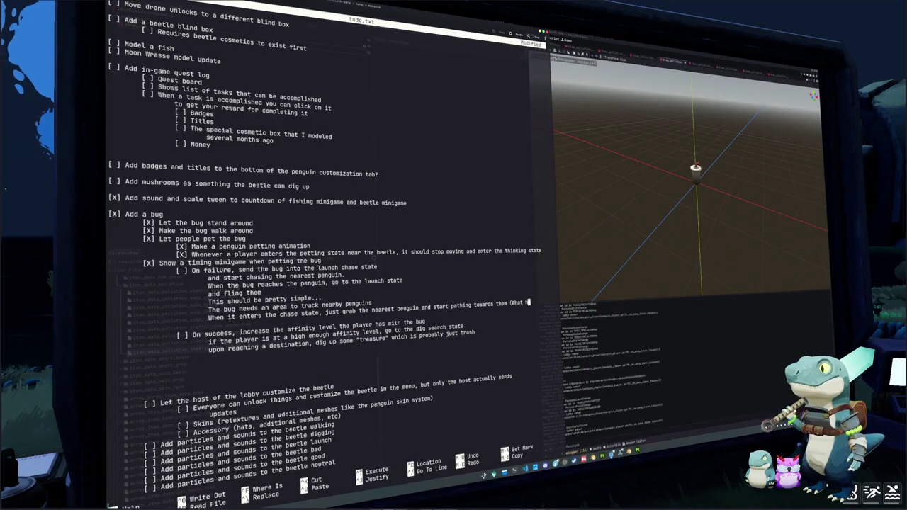
type(" happens if a penguin becomes un")
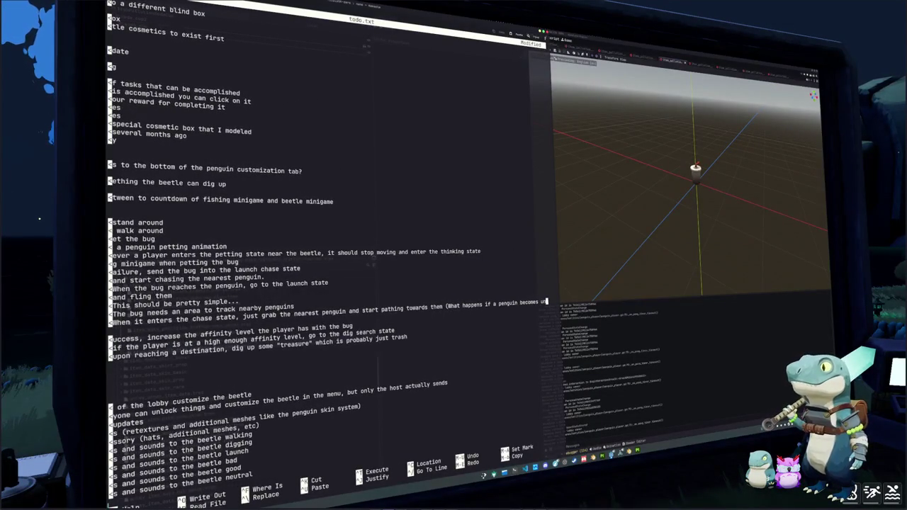
type("reachable?)")
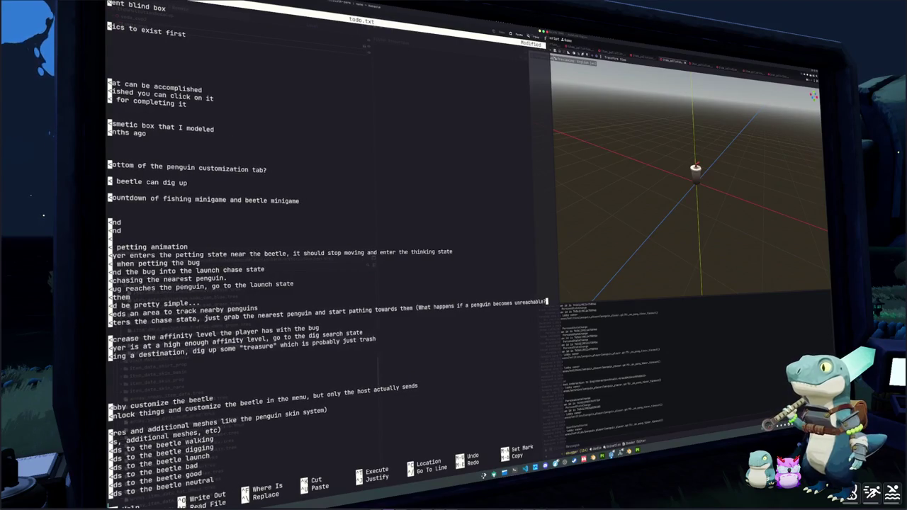
left_click(456, 305)
key("Left")
key("Left")
key("Left")
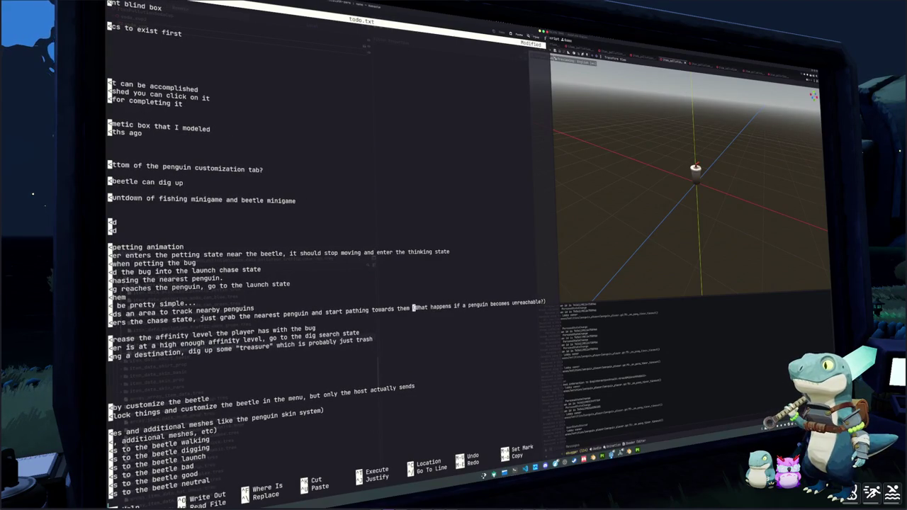
key("Return")
key("Down")
key("Return")
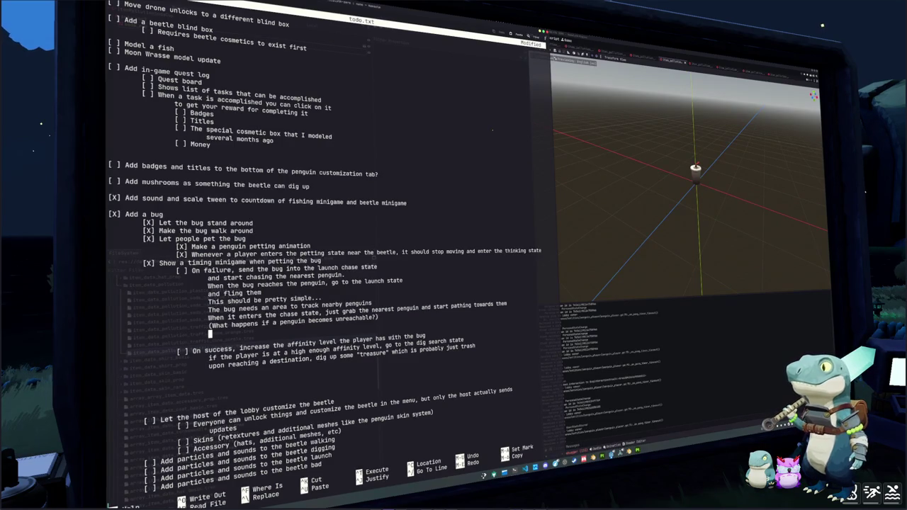
Rewrite the question as 'If the penguin is no longer reachable,' with a candidate hashset update note.
left_click(182, 352)
left_click(344, 319)
key("Down")
key("Down")
key("Home")
left_click(380, 317)
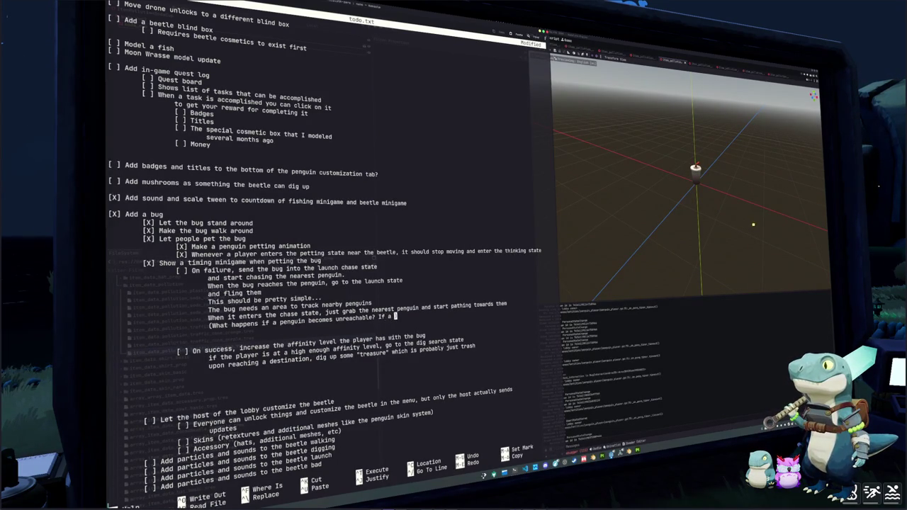
key("BackSpace")
key("BackSpace")
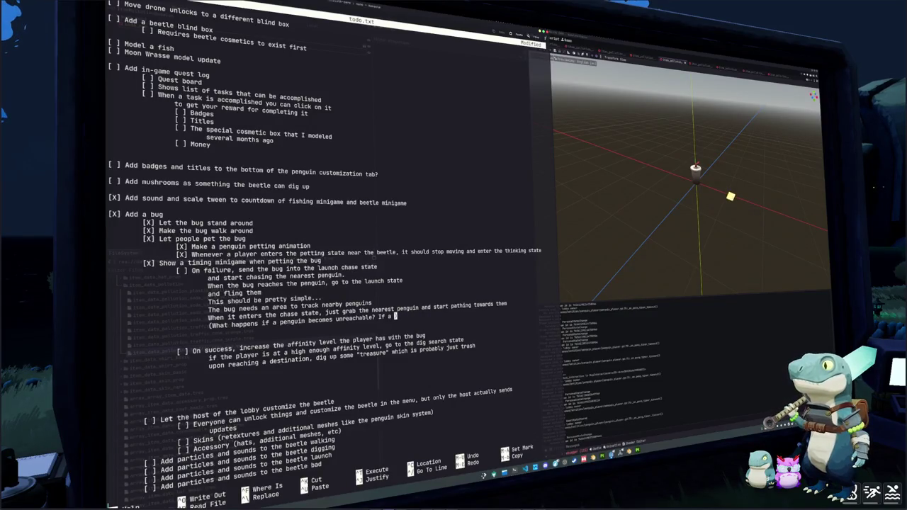
type("penguin is r")
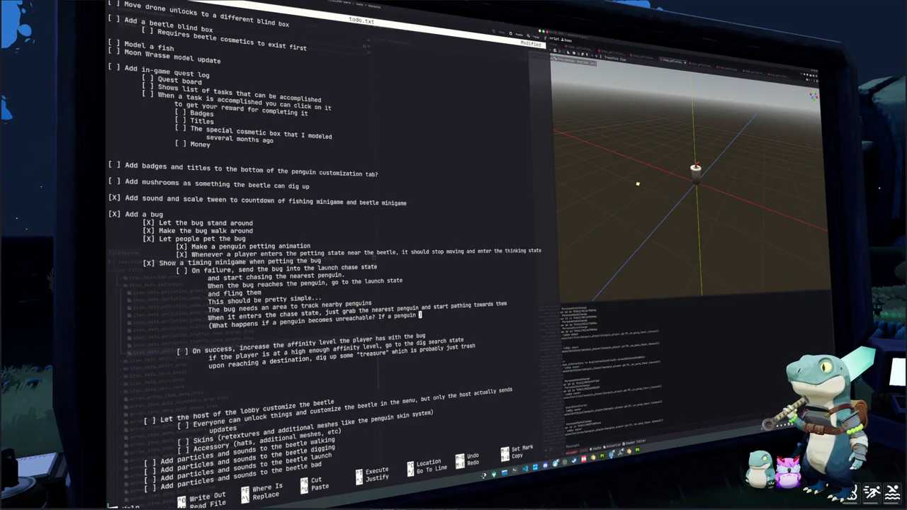
type("o longer reac")
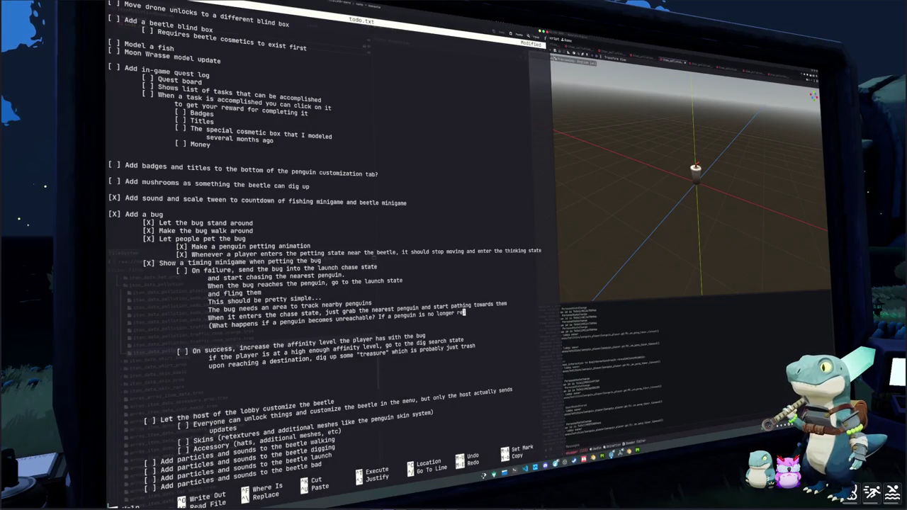
type("hable")
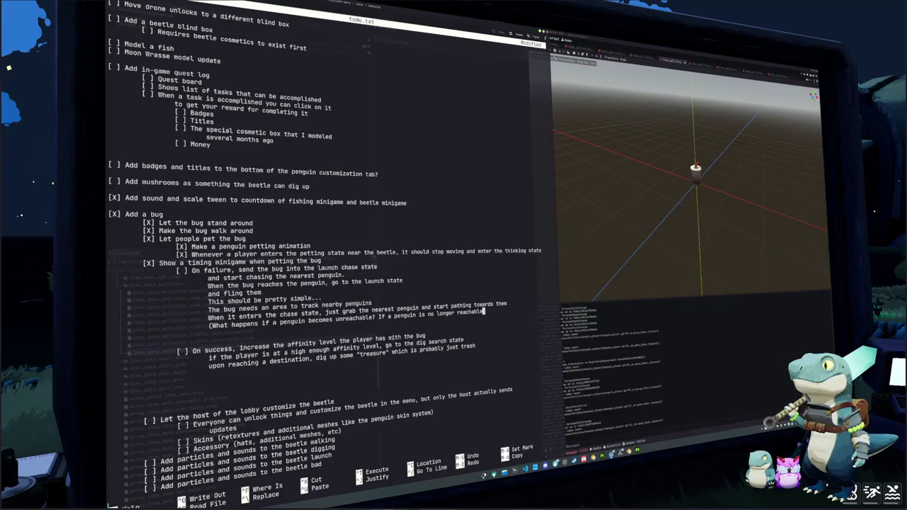
type(", remove them from the")
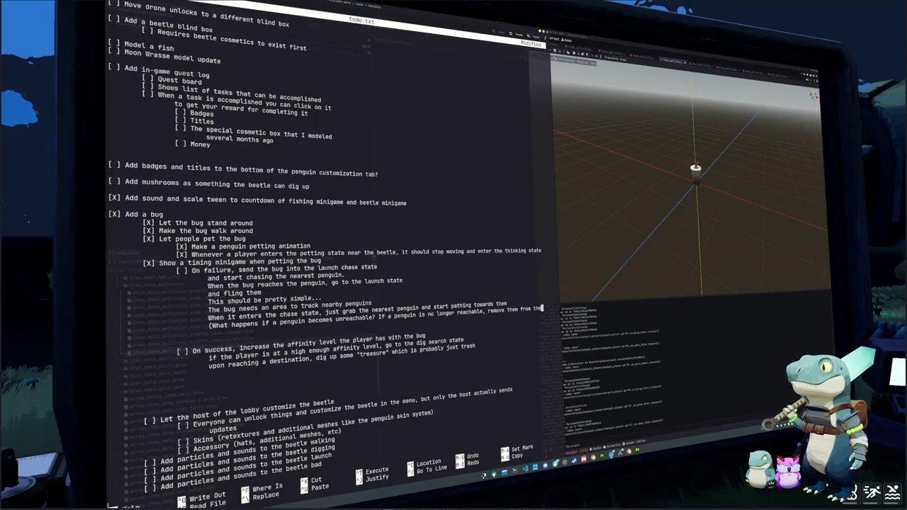
key("Return")
type("candi")
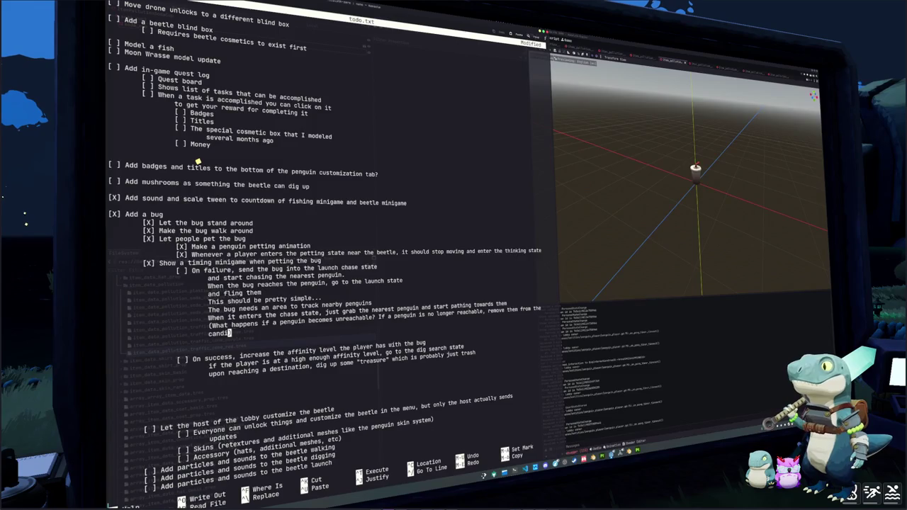
type("date hashset for the rest of the current cycle.")
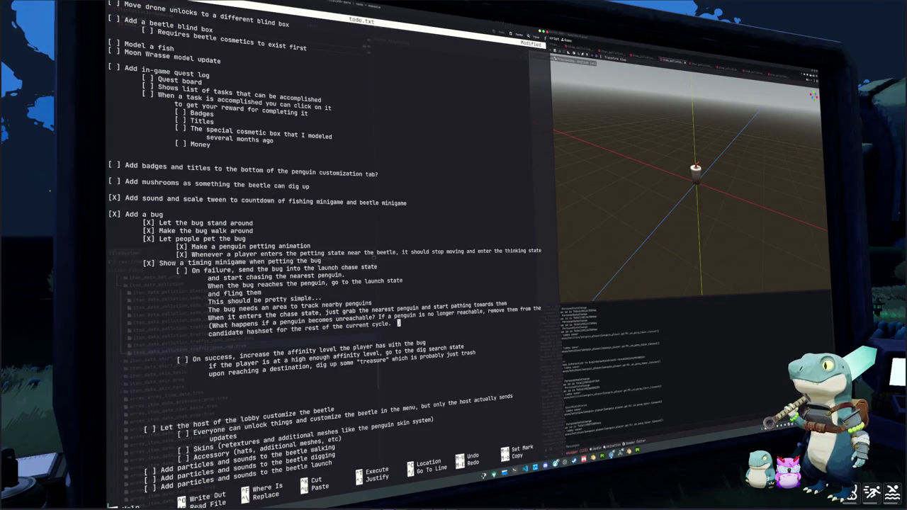
Add the fallback note: with no reachable penguins, go back to the wander state.
type("If there are no")
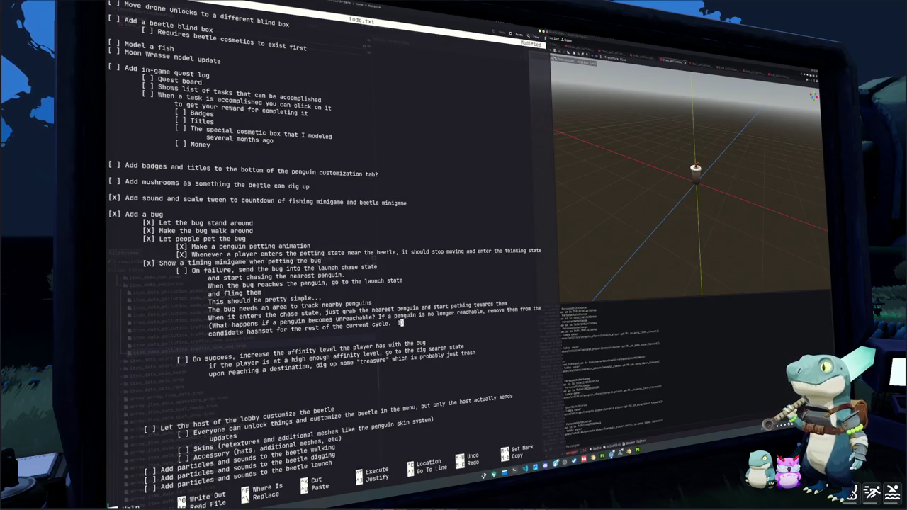
type(" reachable pen")
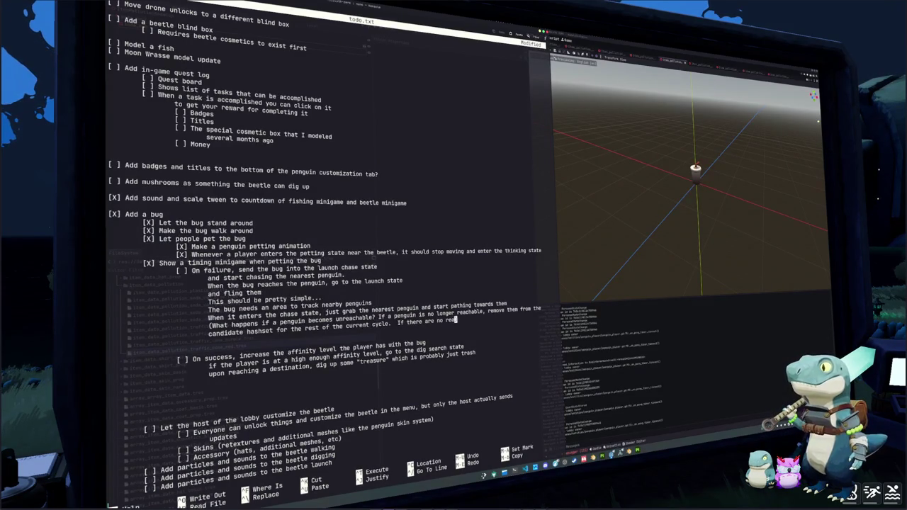
type("guins, ")
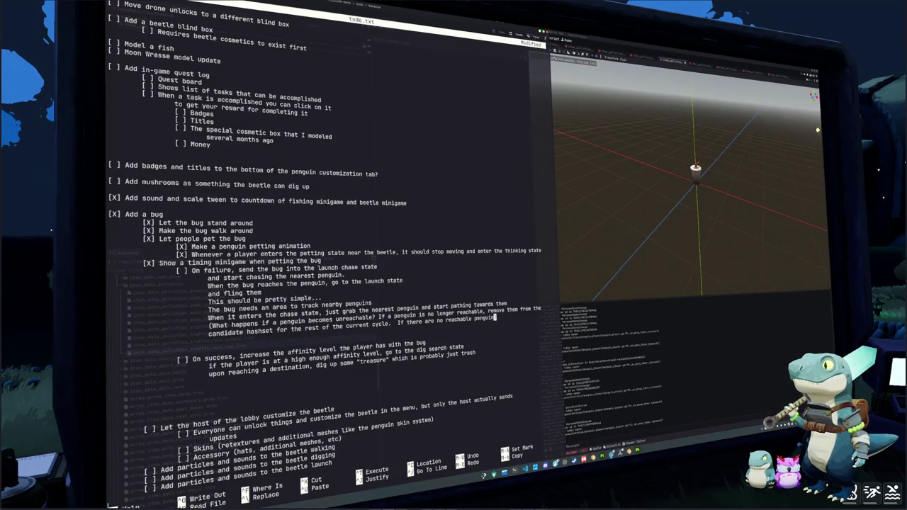
type("go back to the idle")
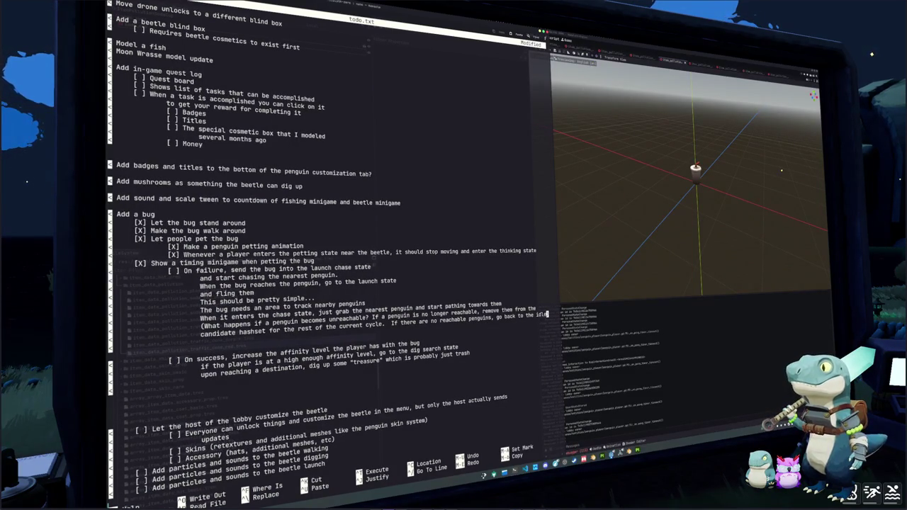
key("BackSpace")
key("BackSpace")
key("BackSpace")
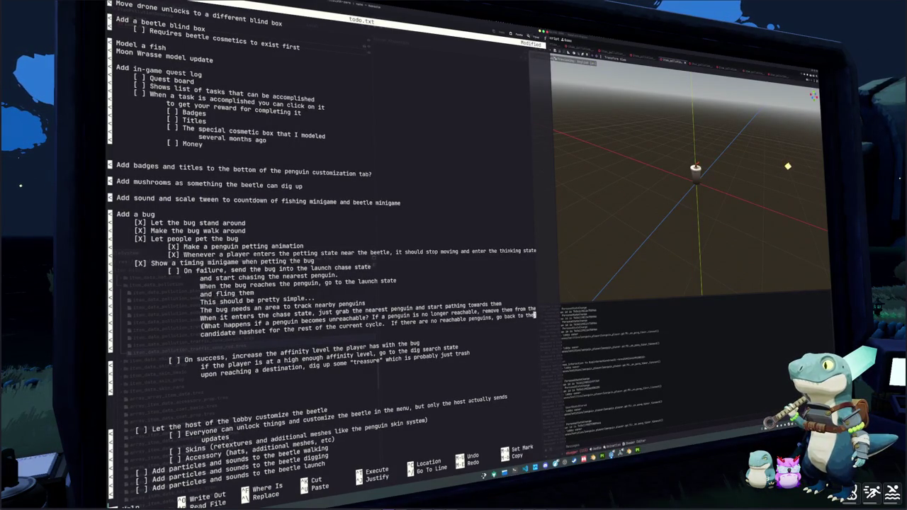
type("back to the wander st")
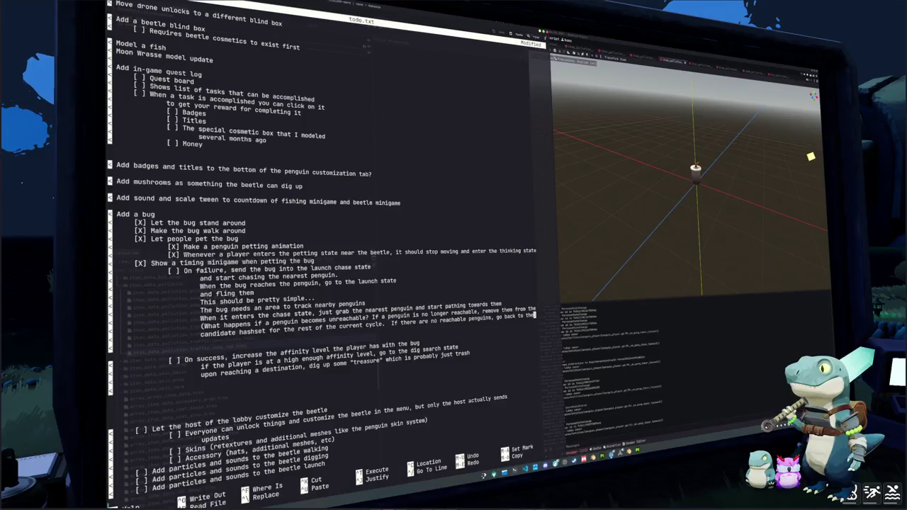
type("ate")
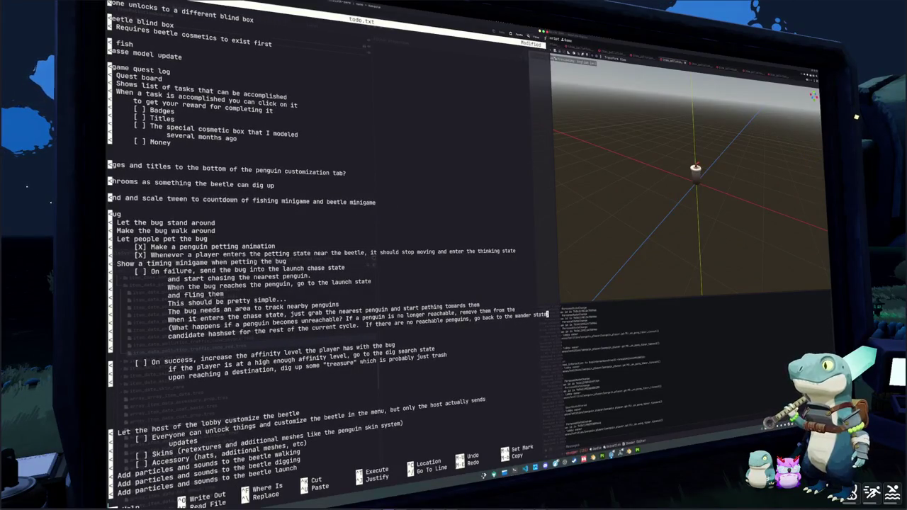
key("Return")
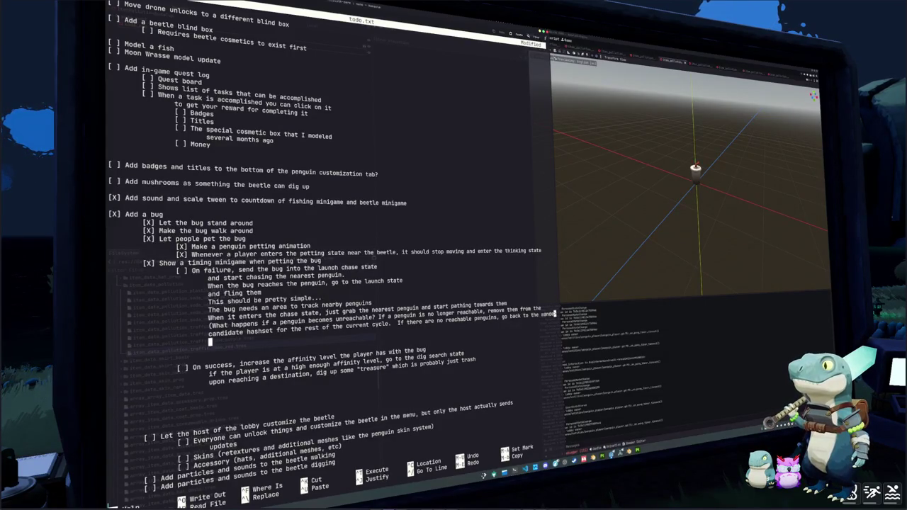
key("Down")
key("Down")
key("Down")
Under On success, note picking a random number of locations to path to on entering the state.
key("Tab")
key("Tab")
key("Tab")
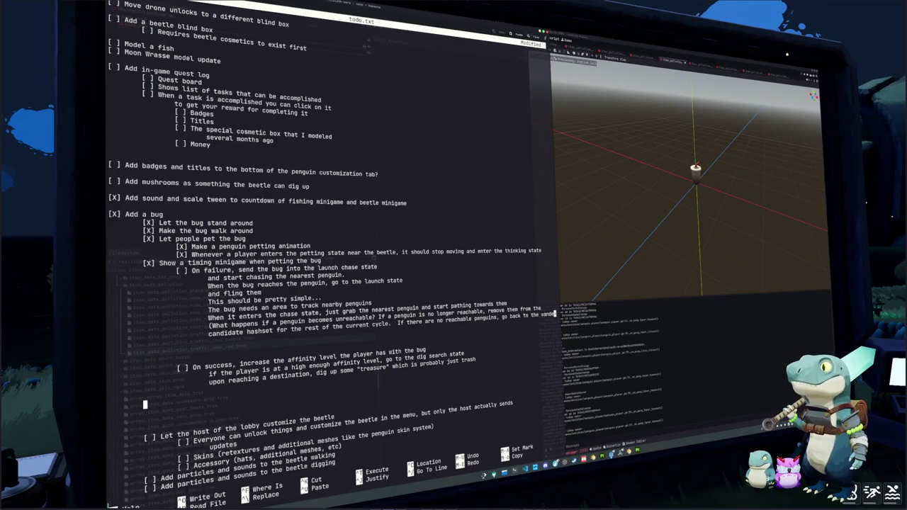
key("BackSpace")
key("BackSpace")
key("BackSpace")
type("Pi")
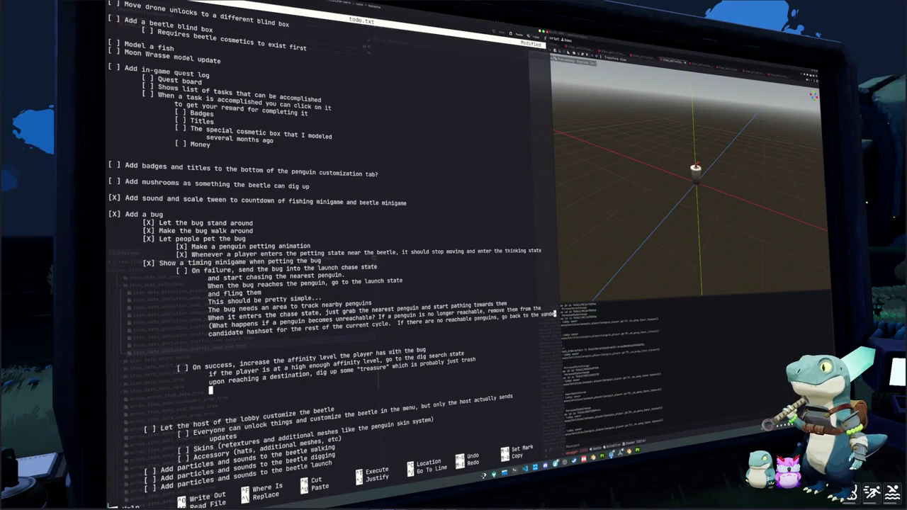
type("Upon enter")
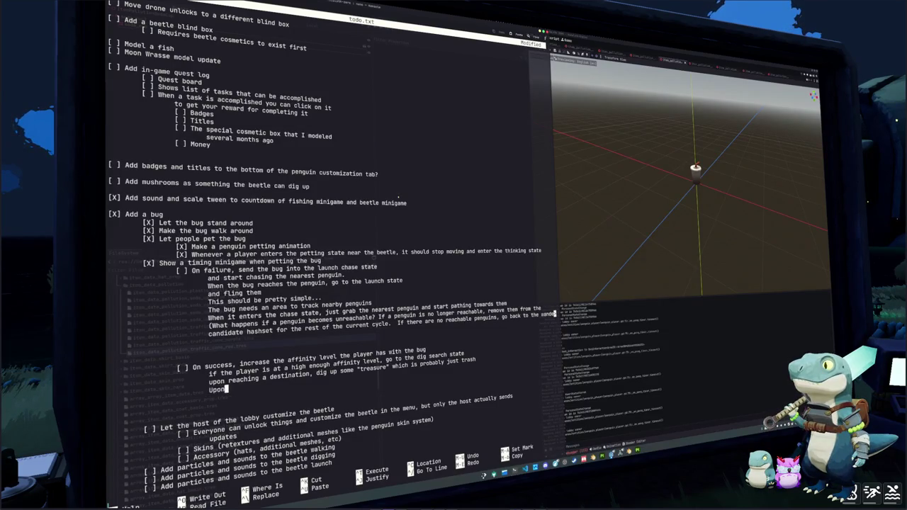
type("ing the stat")
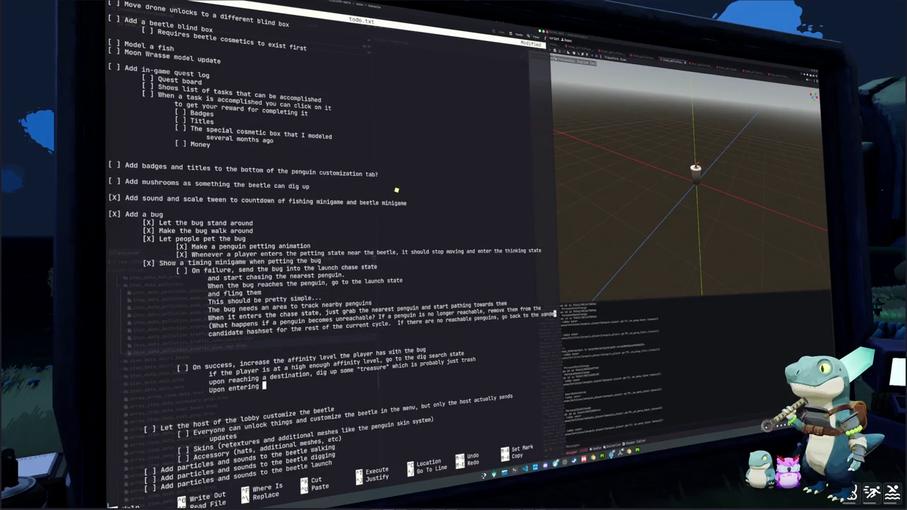
type("e pick a random nu")
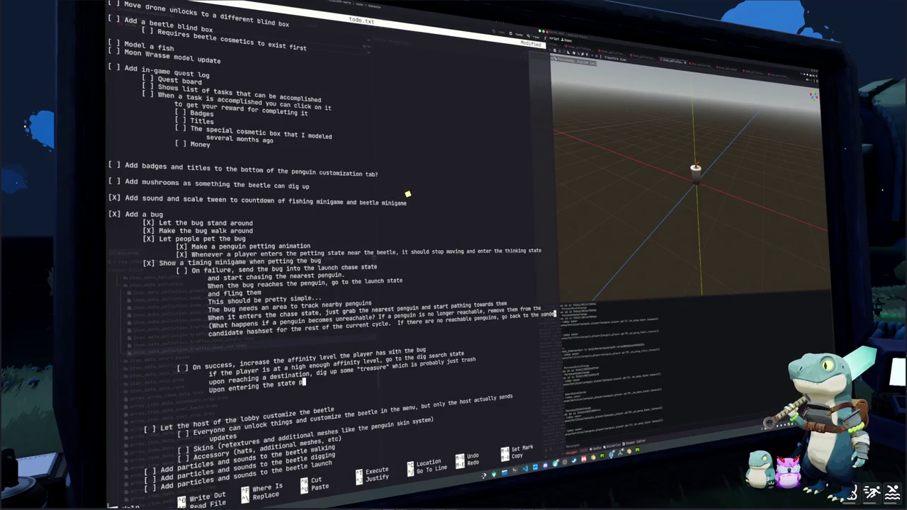
type("mber of locations to")
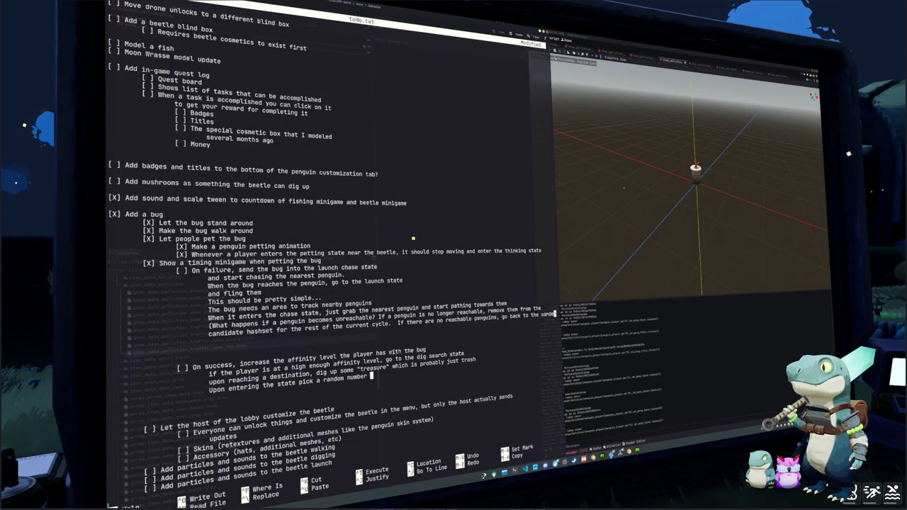
type(" path to.")
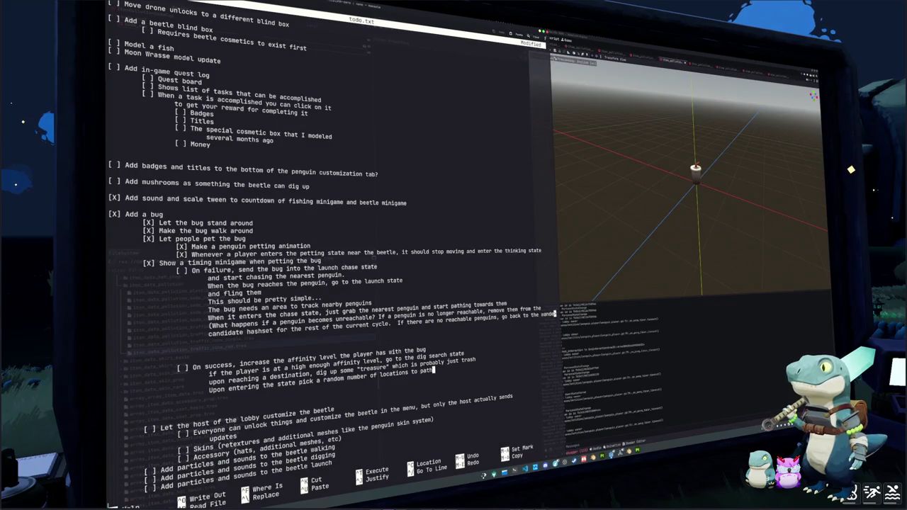
key("Return")
key("Tab")
key("Tab")
key("Tab")
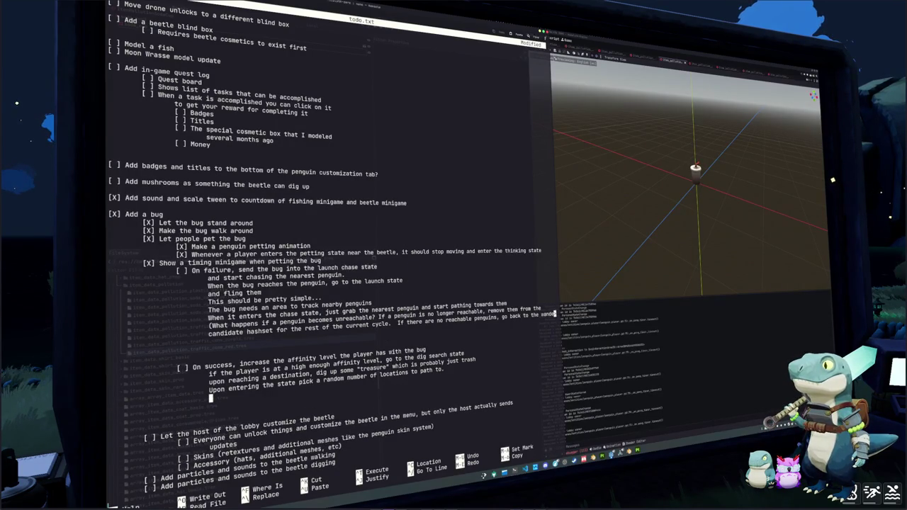
type("Path to all of them and do the test animation.")
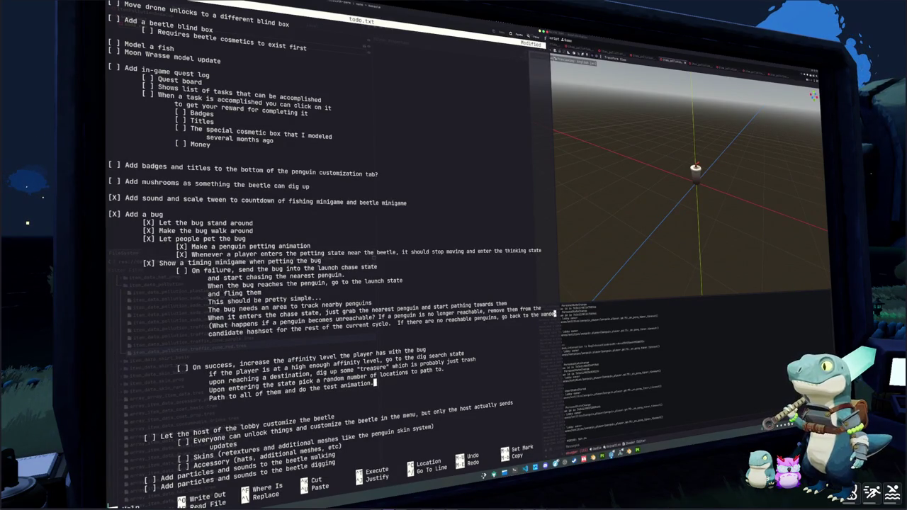
Add notes on the test animation, actual digging, and shapecasts for spawning items.
key("Return")
type("At the last location")
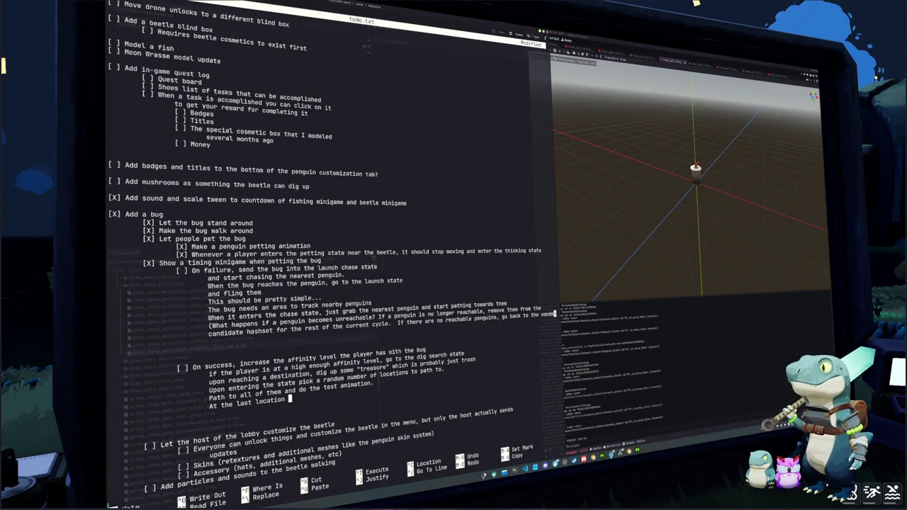
type("actually dig")
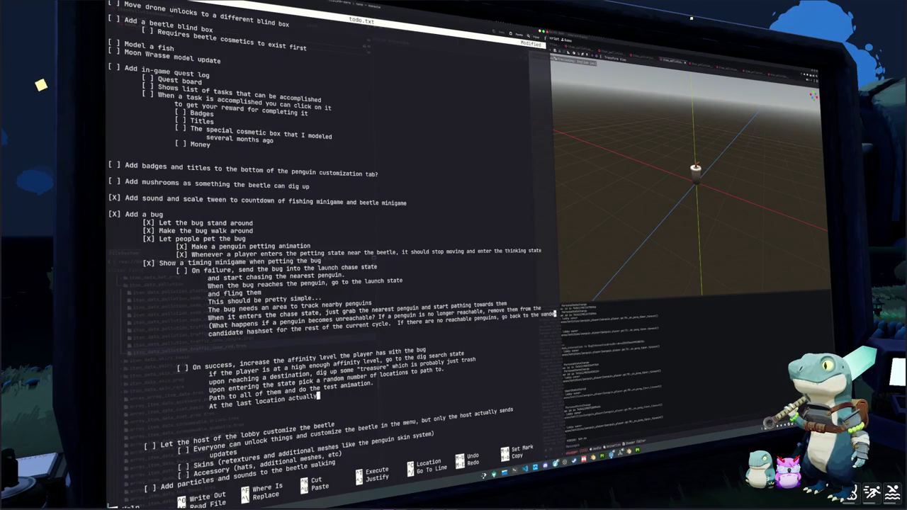
key("Return")
key("Return")
type("Spawning the item the bug digs.  It needs a circle of raycasts just like the penguin uses pr")
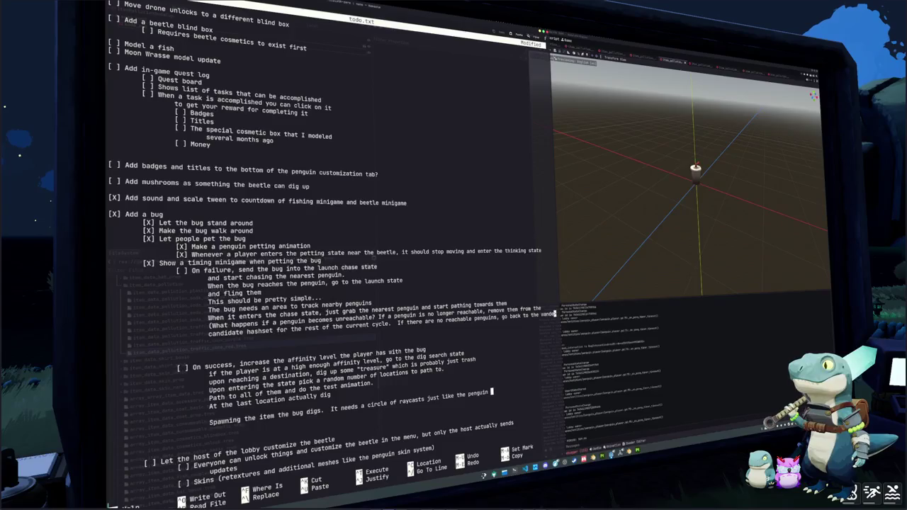
type("obably")
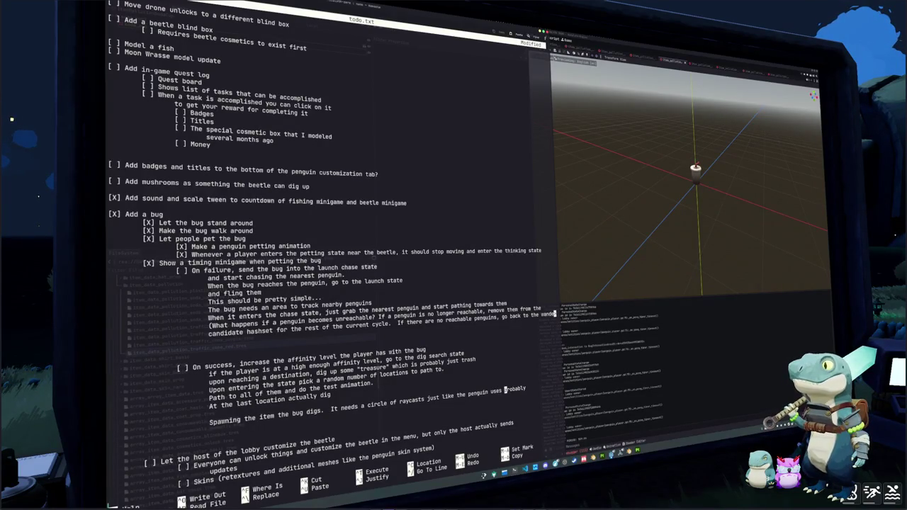
type("and shapecas")
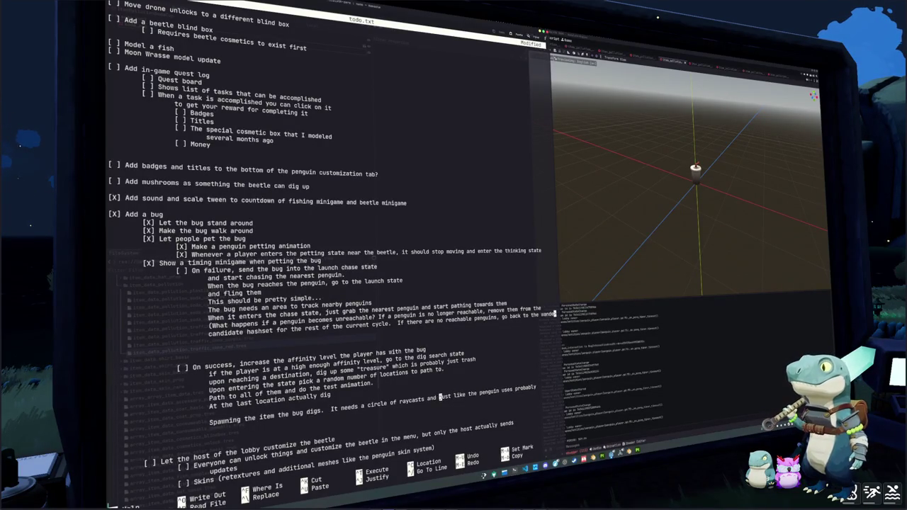
type("ts")
key("Return")
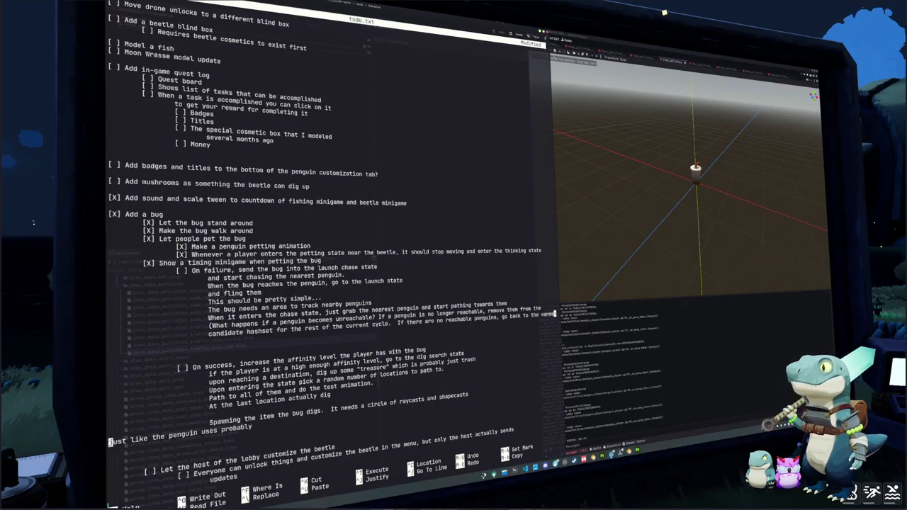
left_click(339, 417)
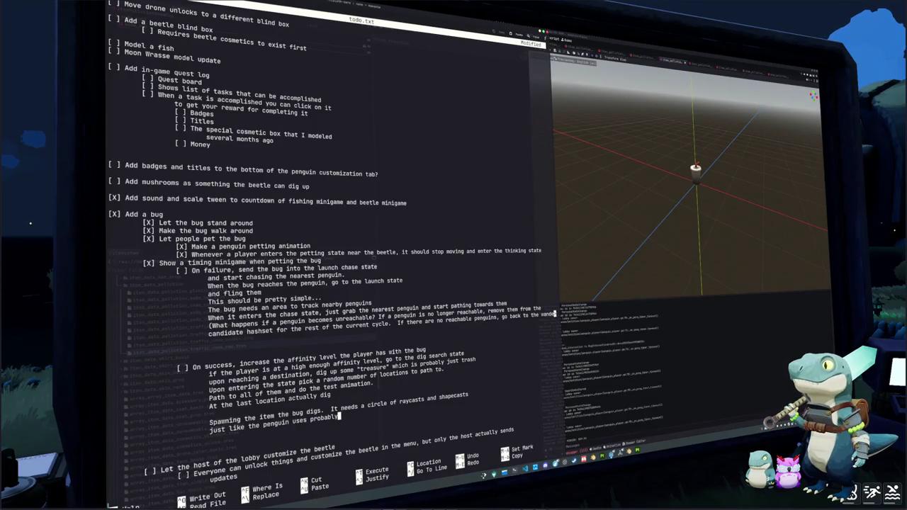
type(".")
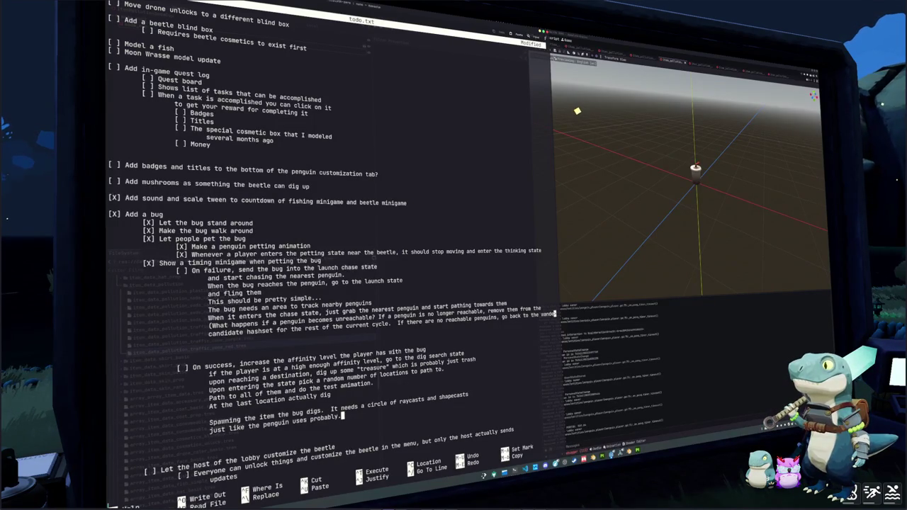
left_click(340, 363)
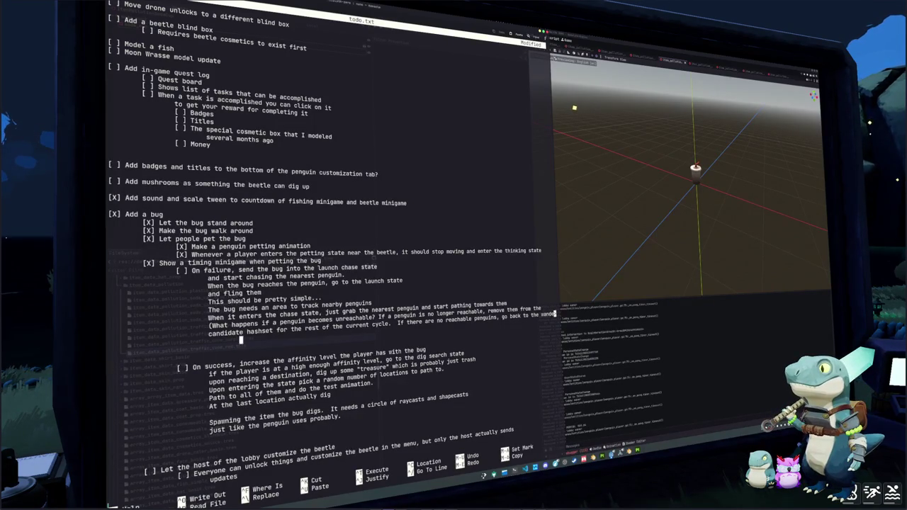
Add the note: when within X meters of a penguin, query an area for hit penguins to fling.
left_click(110, 315)
key("Return")
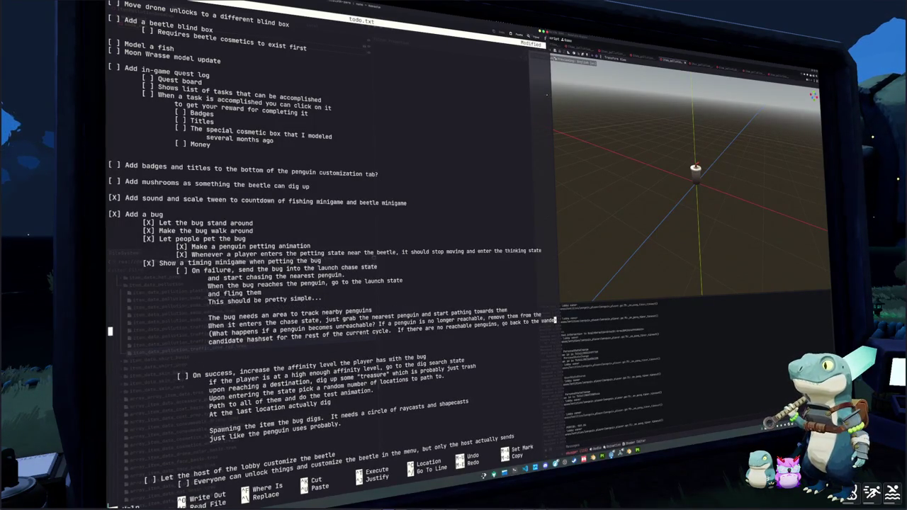
key("Return")
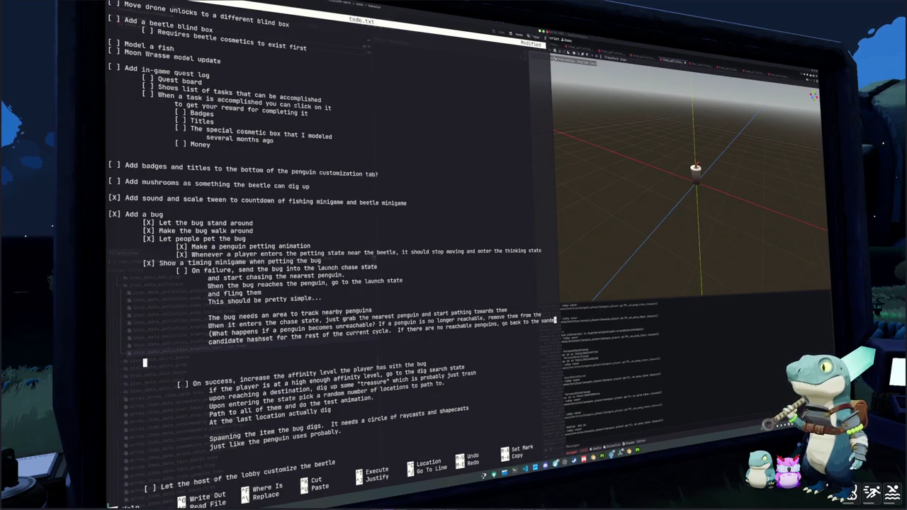
type("Whenwithin ")
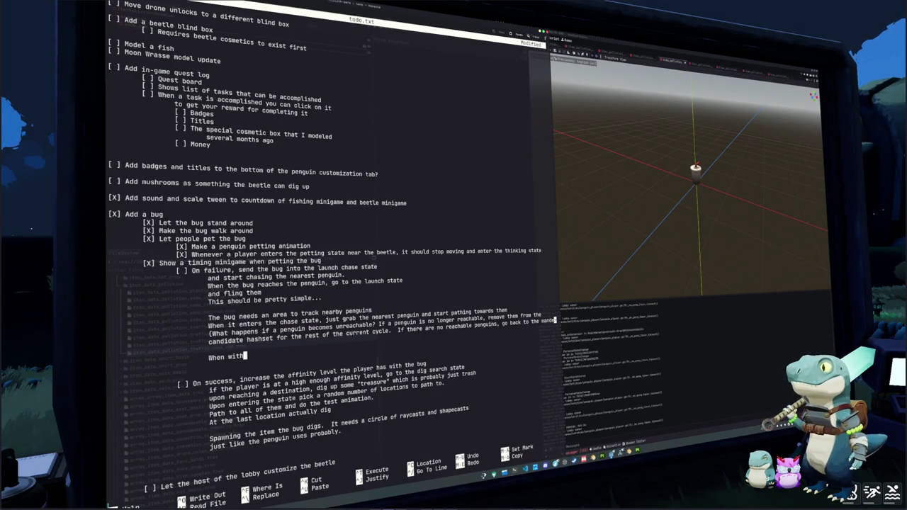
type("X meters of target pengui")
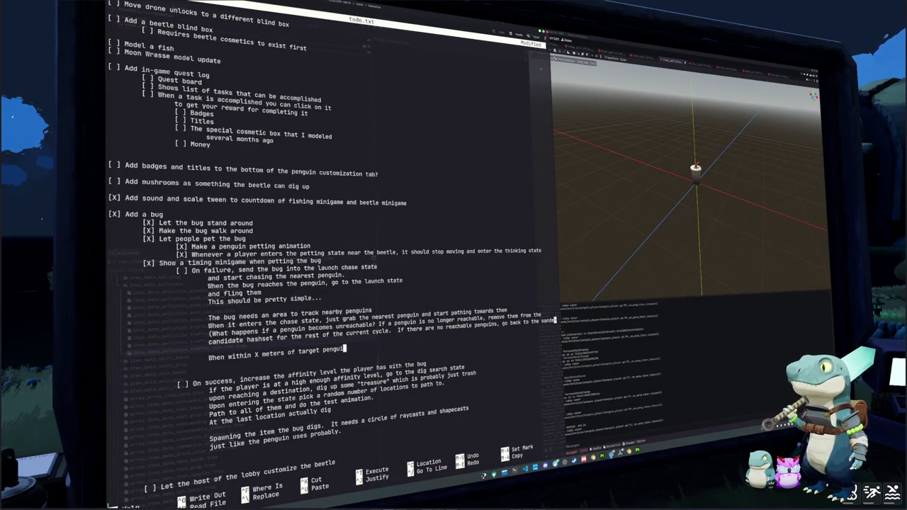
type("do the f")
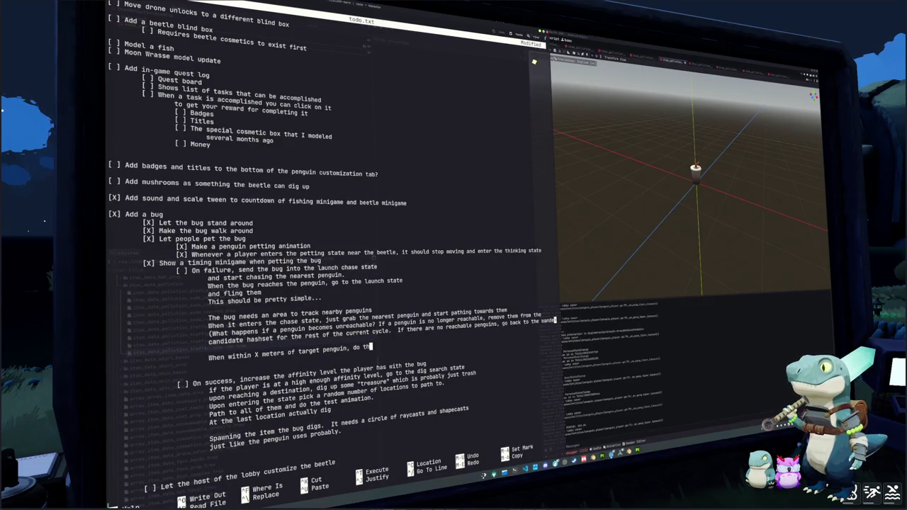
key("BackSpace")
key("BackSpace")
key("BackSpace")
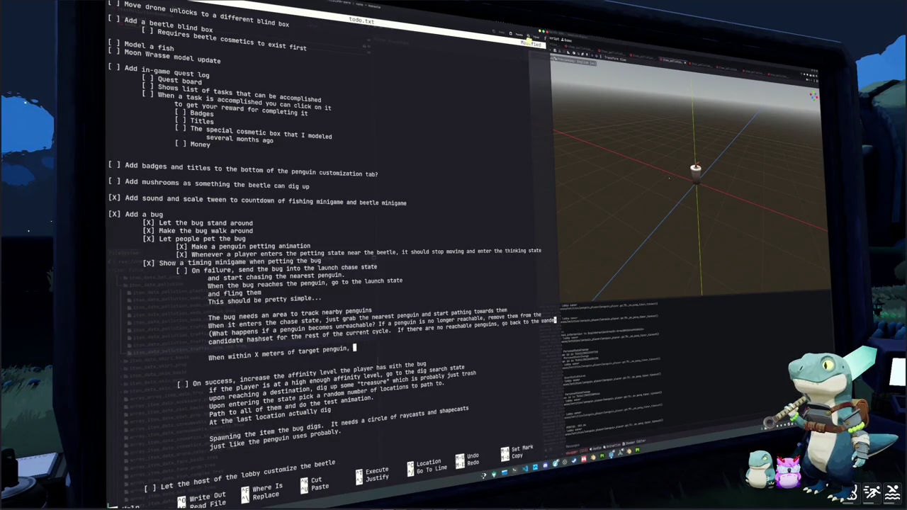
type("goto the fling state and query an area to see if any pengu")
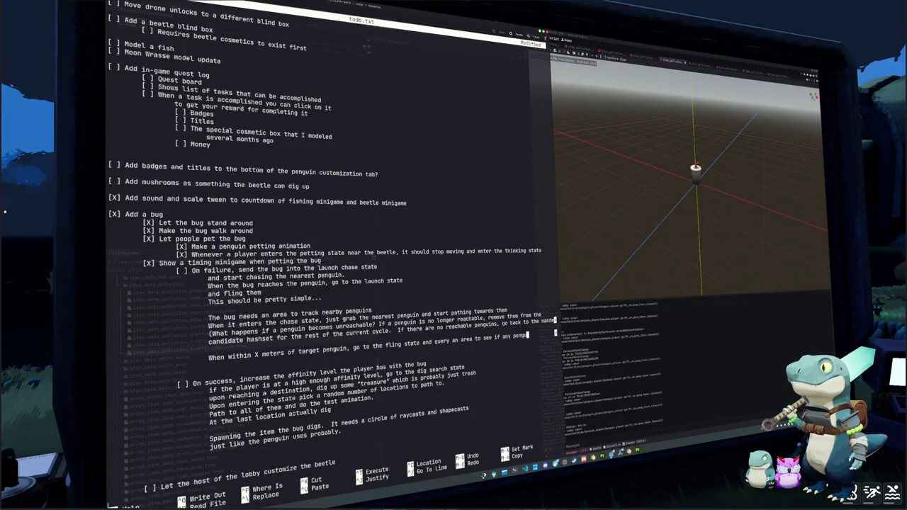
type("re hit")
Finish the fling note and switch back to Godot's quick scene search.
key("Return")
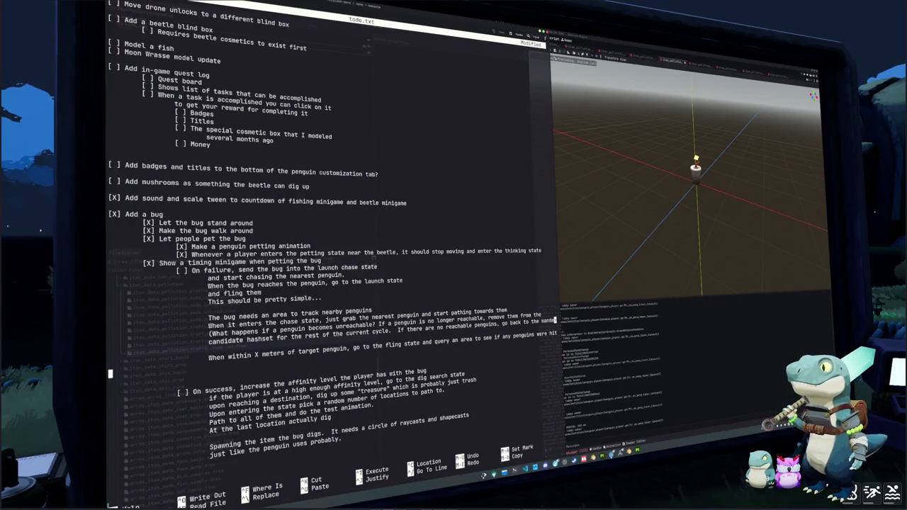
key("alt+Tab")
key("shift+alt+o")
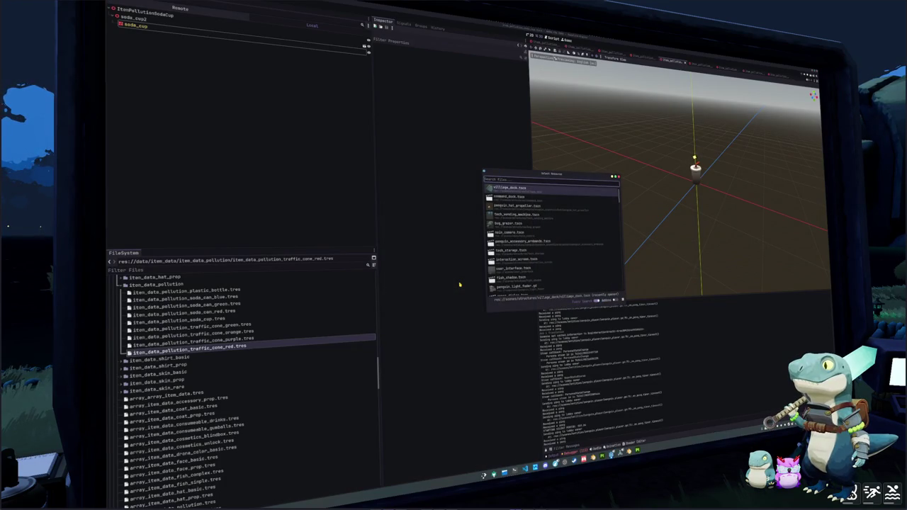
Open the bug scene from the quick search results.
type("bug")
key("Return")
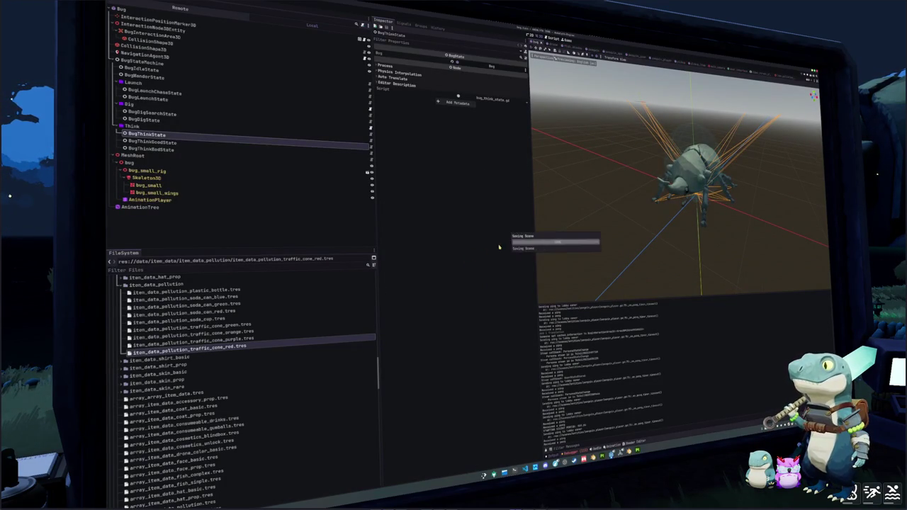
scroll(602, 195, "down", 4)
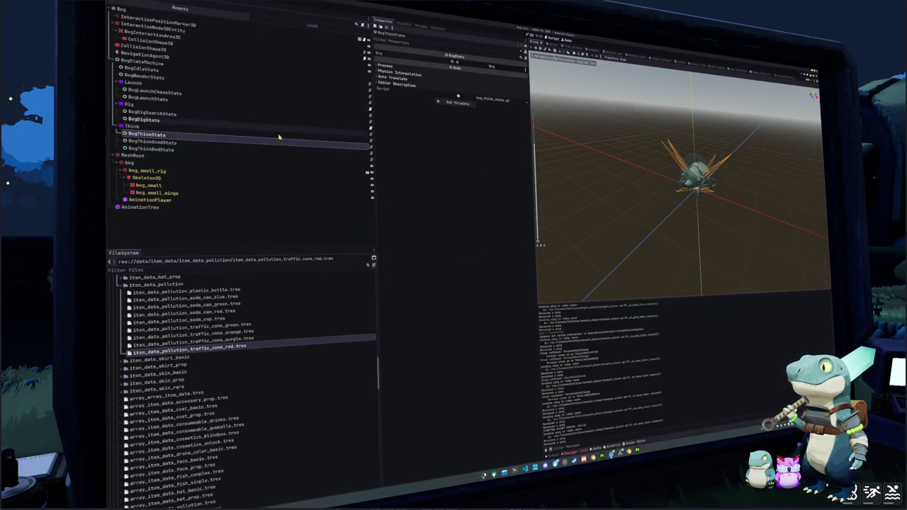
Collapse item_data_pollution and filter the FileSystem dock by 'area'.
double_click(173, 284)
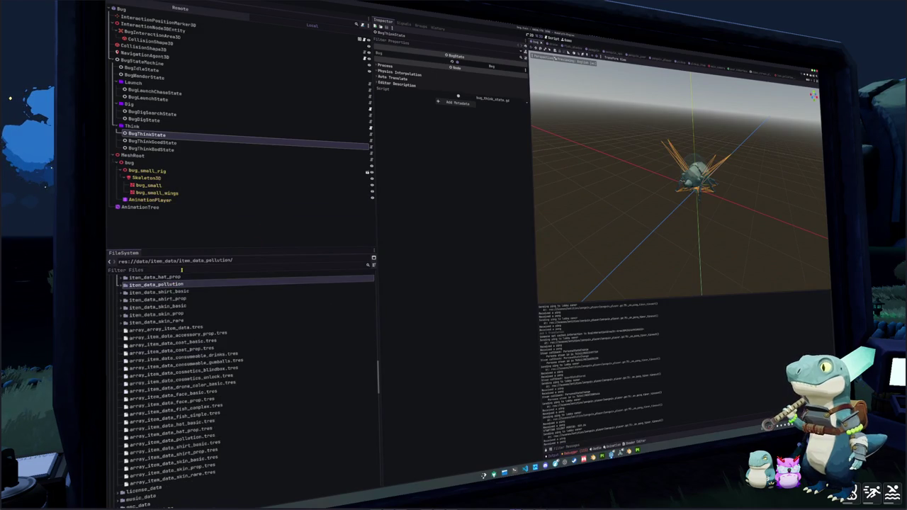
type("penguin")
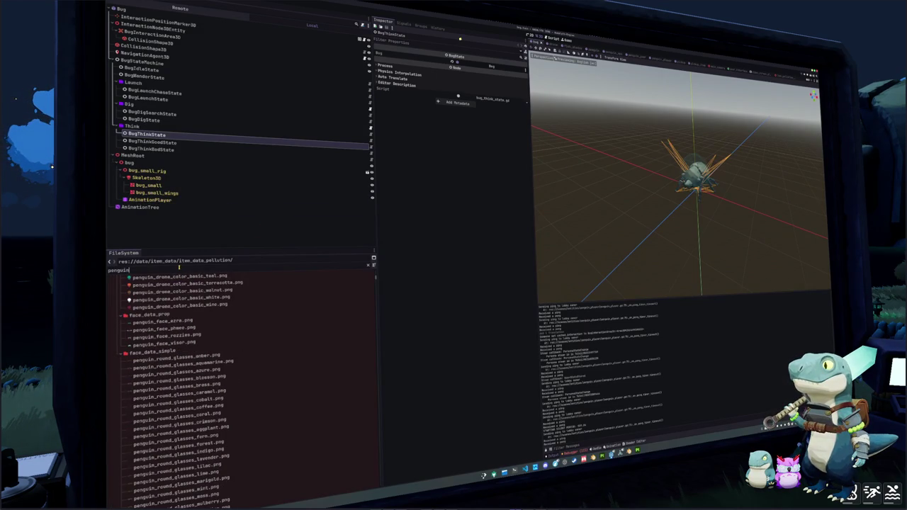
key("BackSpace")
key("BackSpace")
key("BackSpace")
type("are")
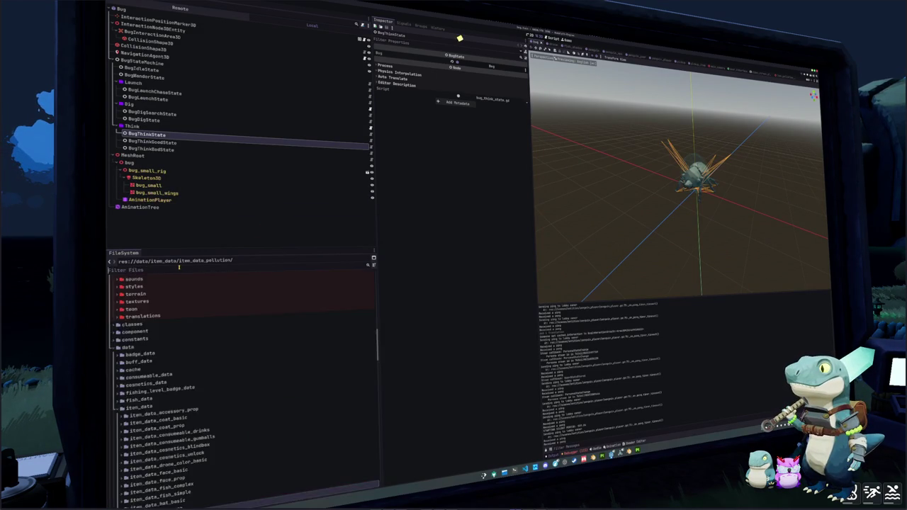
type("a")
scroll(202, 397, "up", 2)
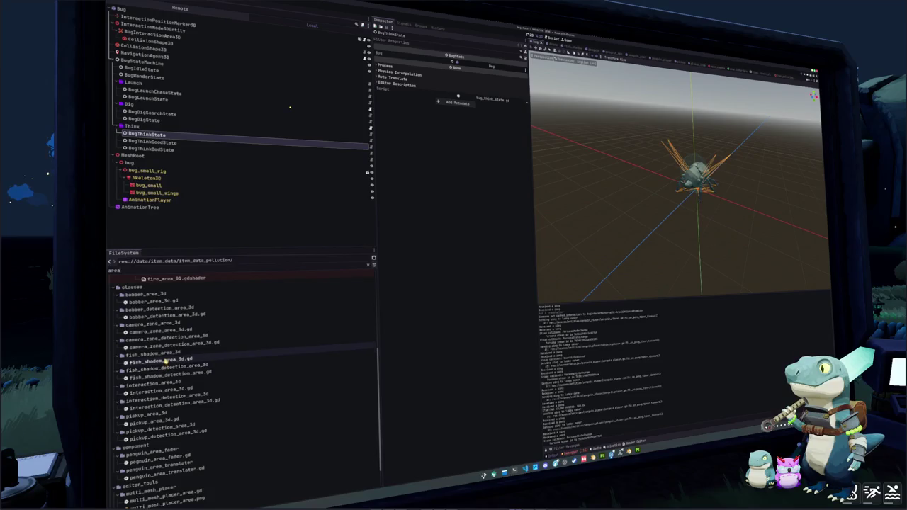
Browse the area class folders and select fish_shadow_detection_area_3d as the template.
left_click(160, 310)
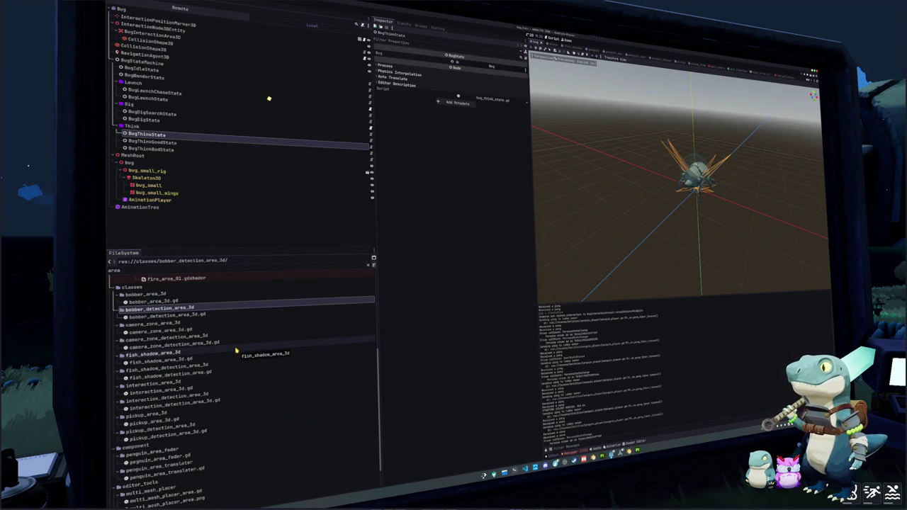
left_click(225, 339)
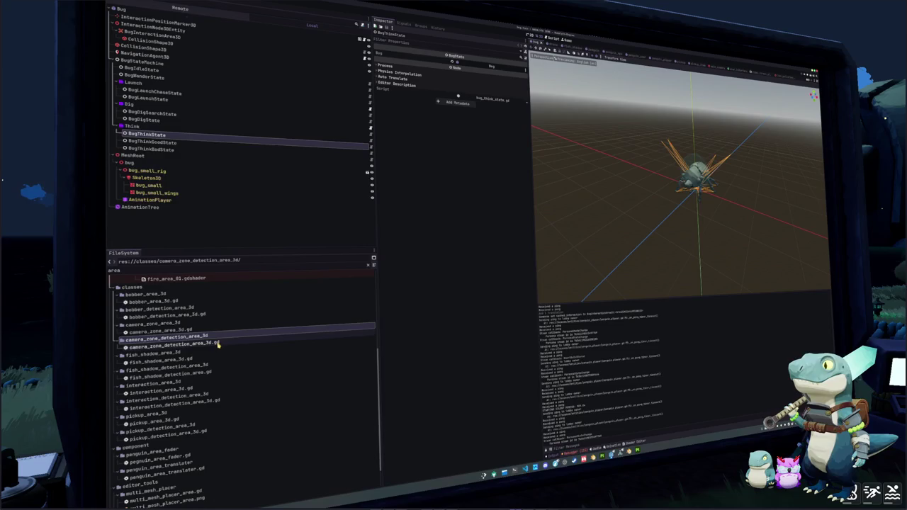
left_click(209, 353)
left_click(205, 368)
left_click(196, 383)
left_click(224, 367)
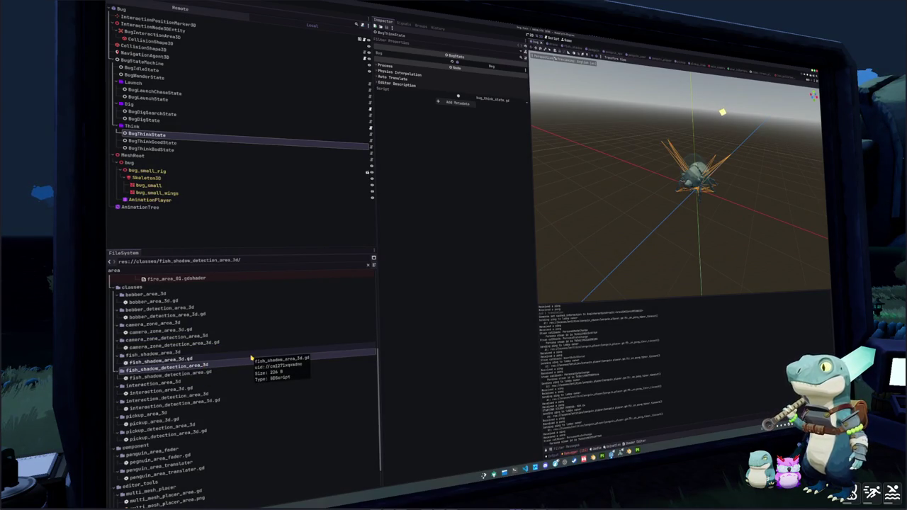
key("ctrl+d")
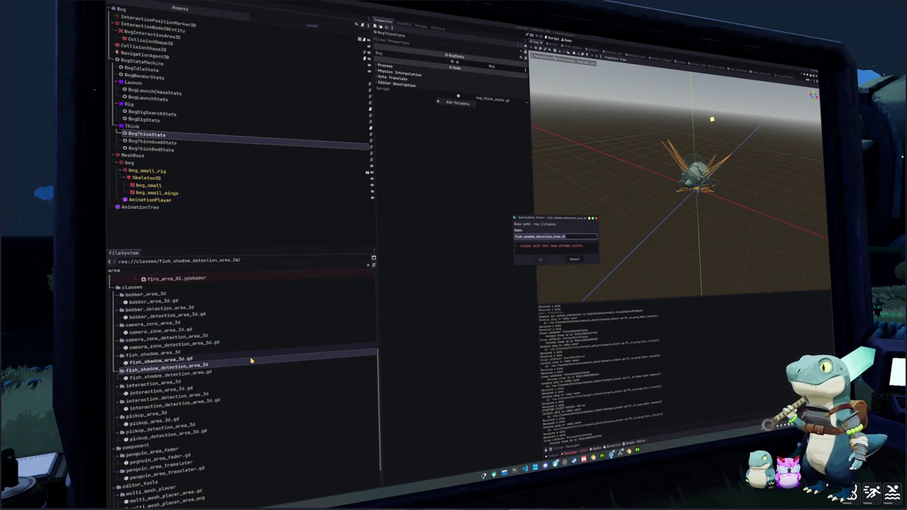
key("Escape")
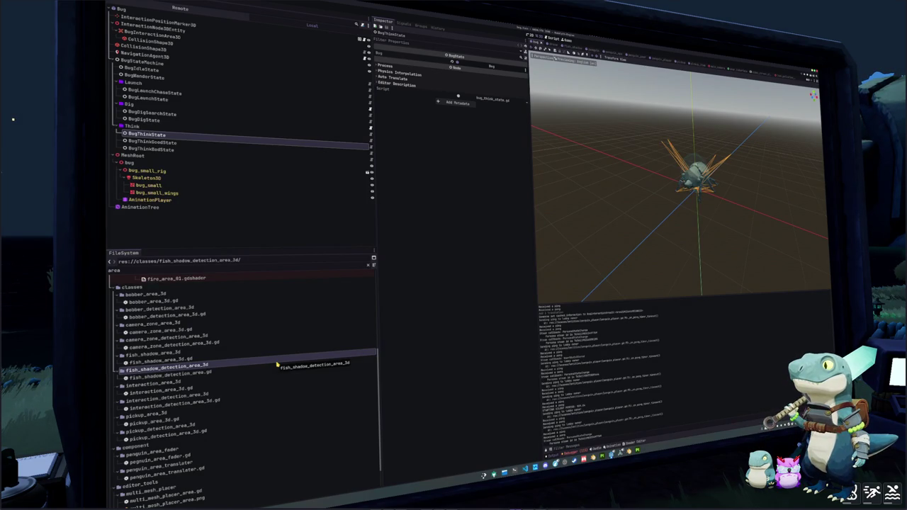
Copy fish_shadow_detection_area_3d into a new penguin_detection_area_3d folder.
left_click_drag(277, 364, 277, 365)
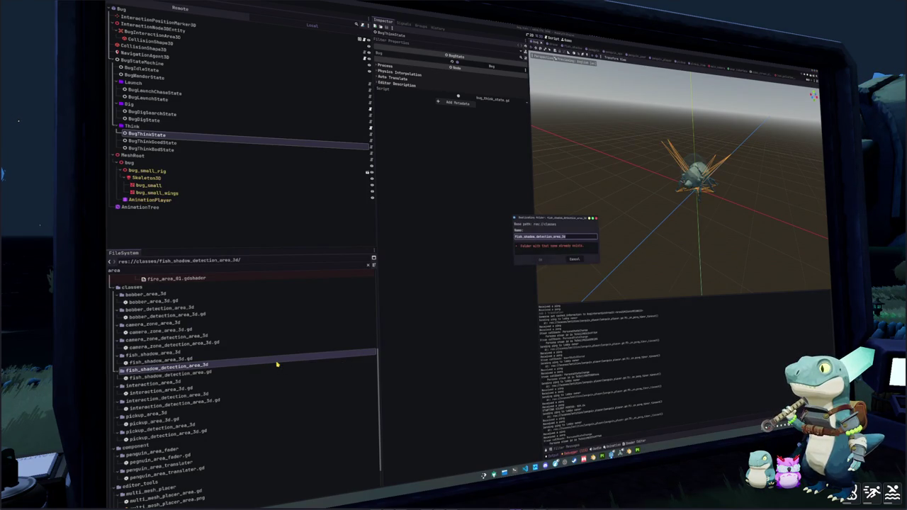
key("Home")
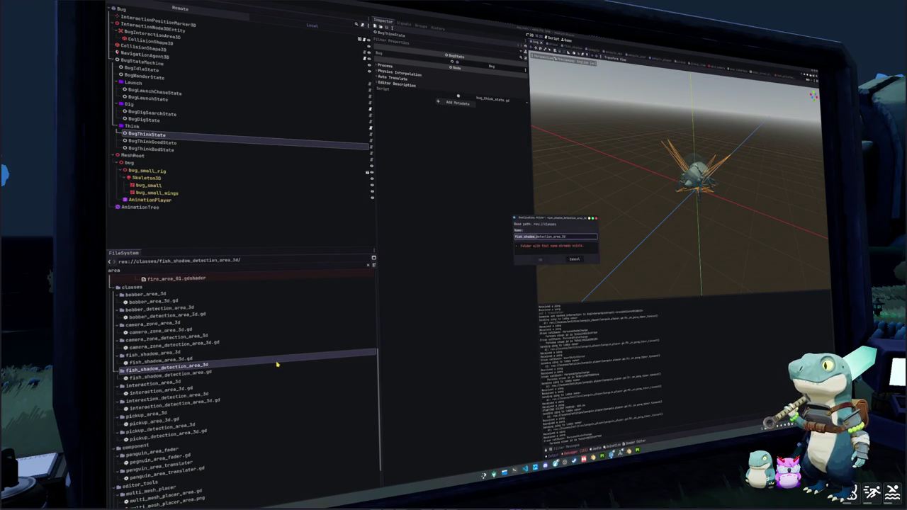
key("BackSpace")
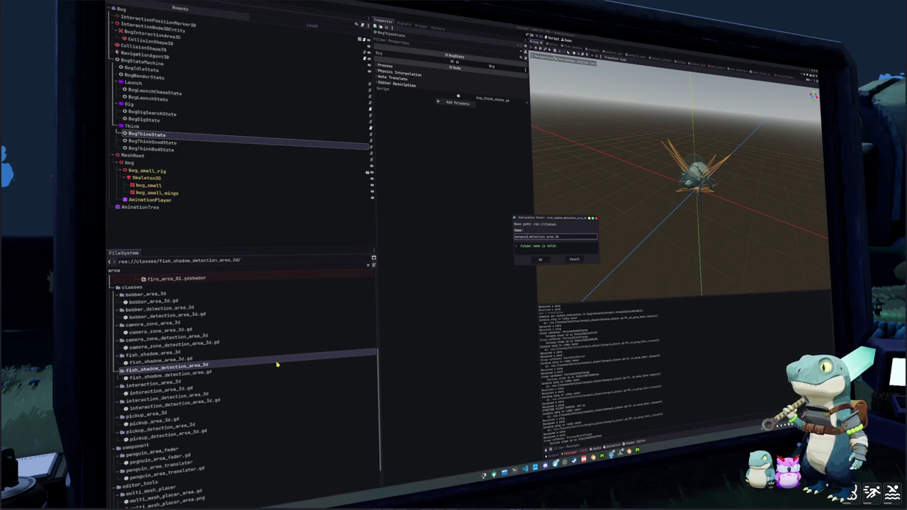
key("Return")
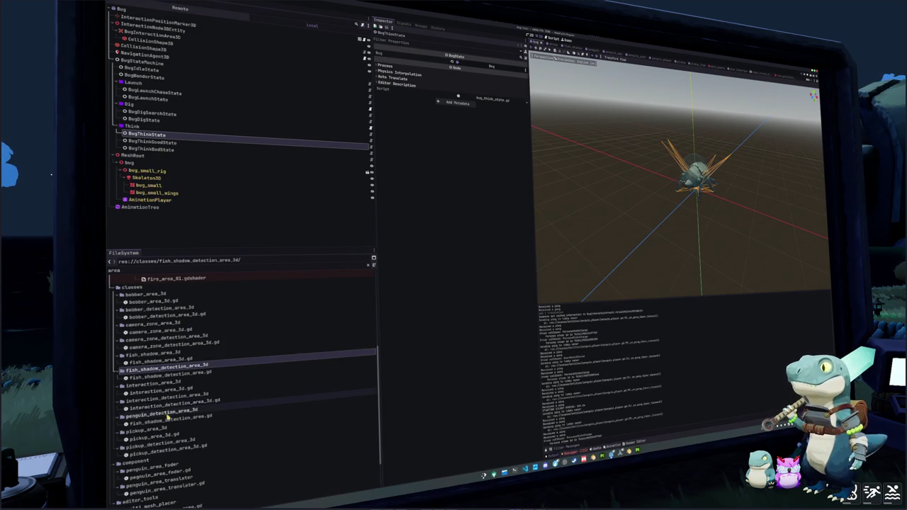
Rename the copied script to penguin_detection_area.gd and open it in the code editor.
left_click(168, 416)
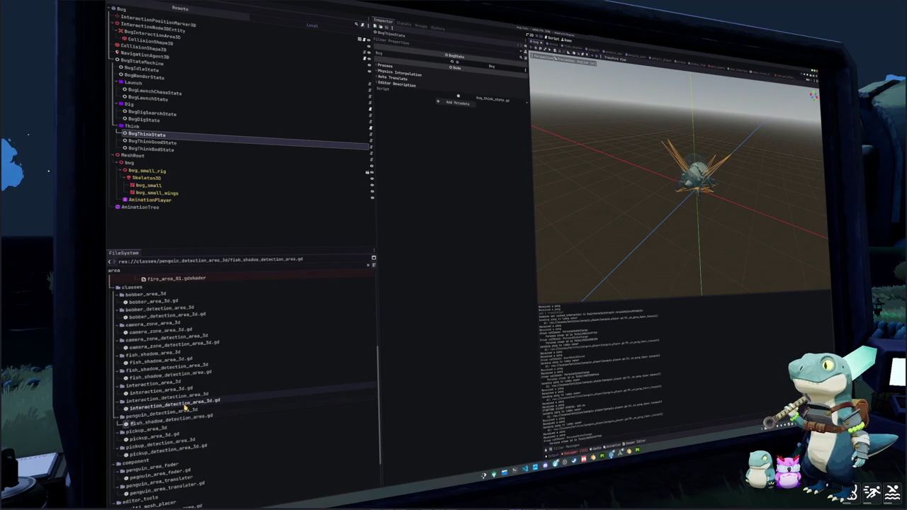
type("penguin")
key("Return")
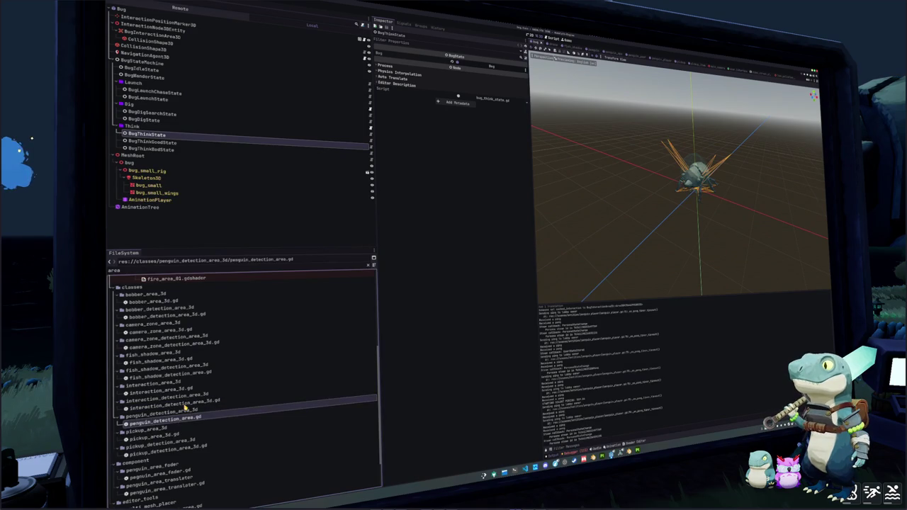
double_click(187, 419)
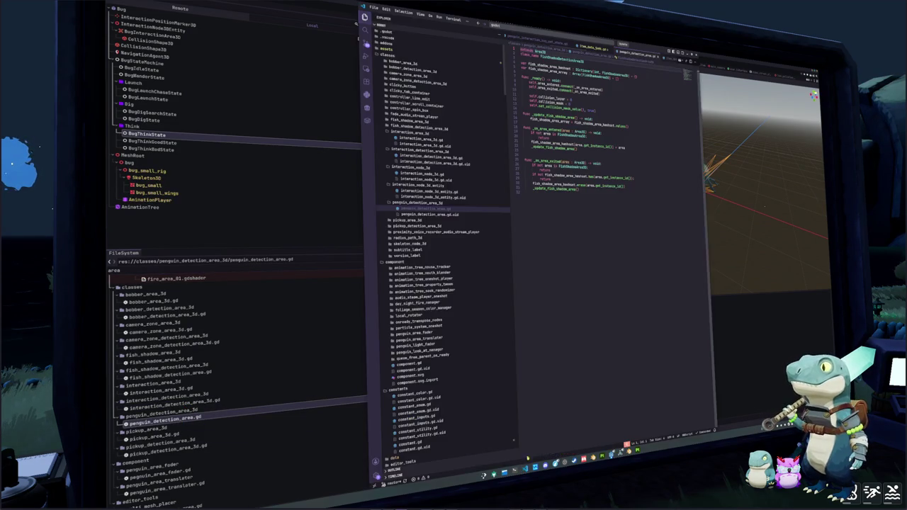
Rename the class FishShadowDetectionArea3D to PenguinDetectionArea3D.
double_click(561, 57)
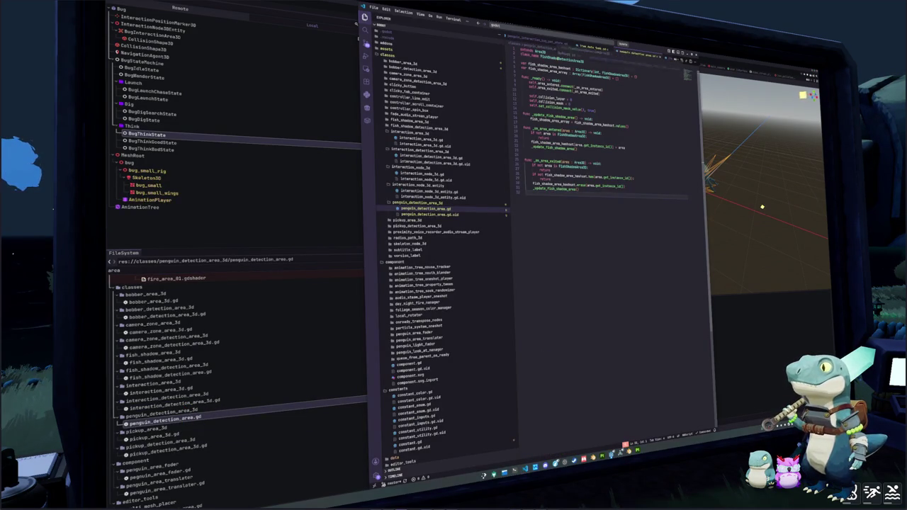
key("ctrl+shift+l")
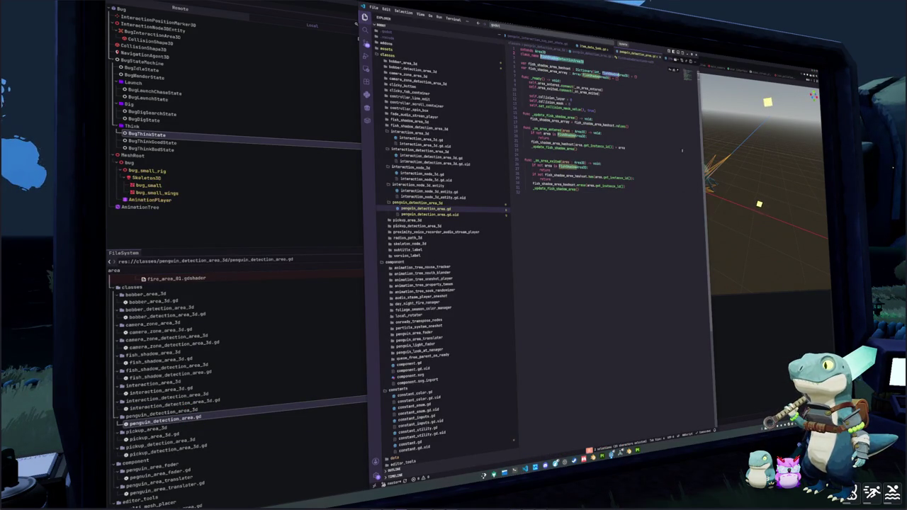
type("Penguin")
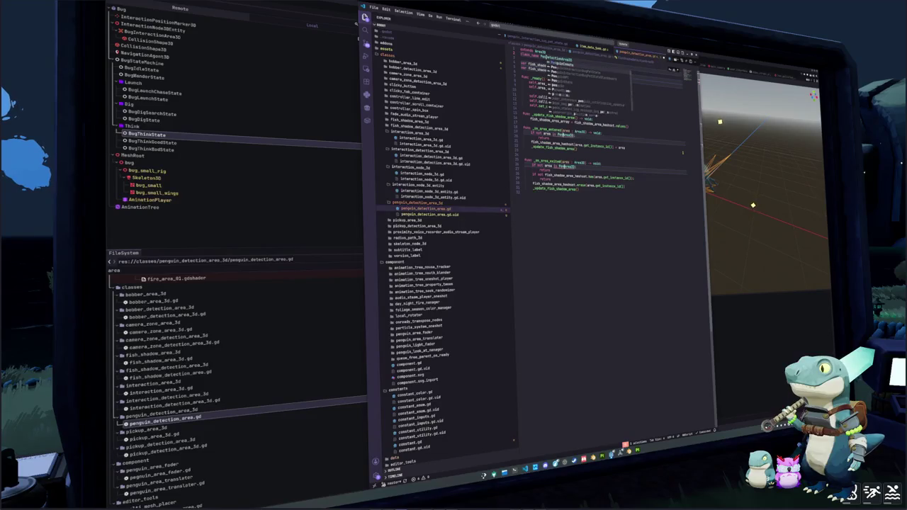
Replace every fish_shadow occurrence with penguin, then return to Godot.
left_click_drag(531, 64, 550, 64)
key("ctrl+shift+l")
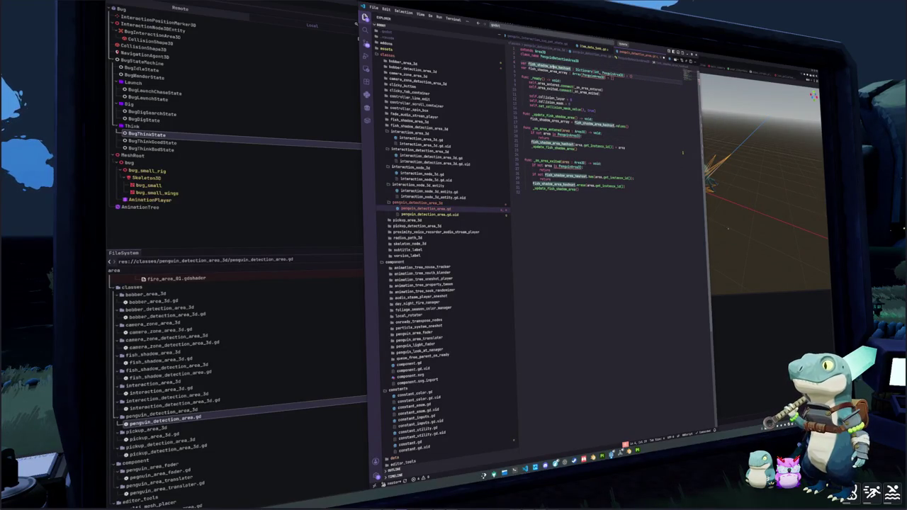
key("ctrl+shift+l")
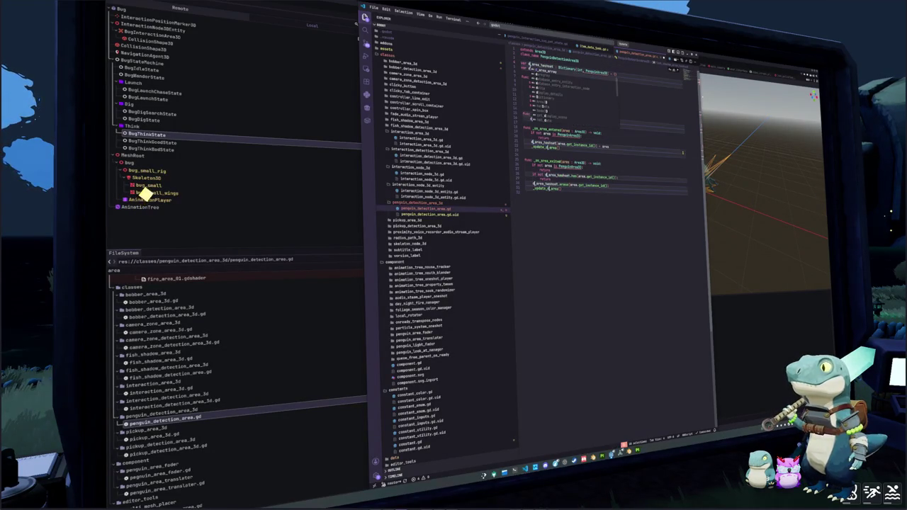
type("penguin_")
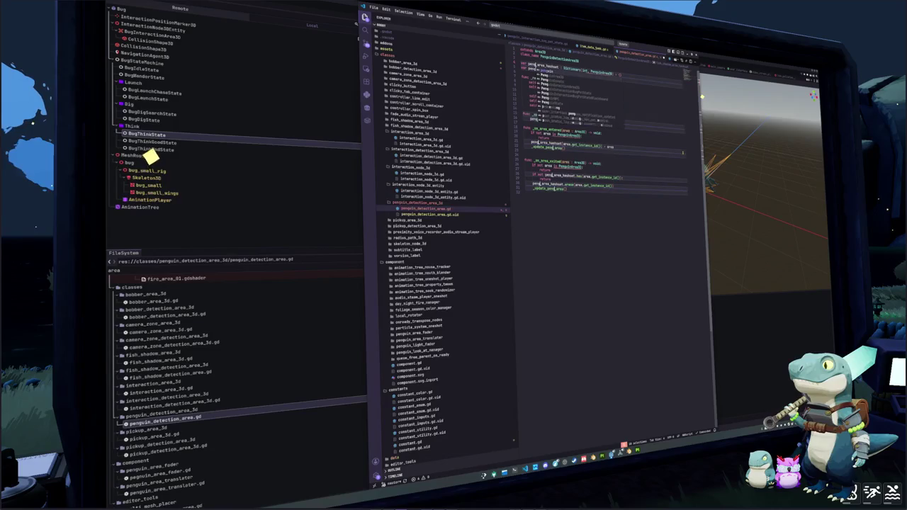
key("Escape")
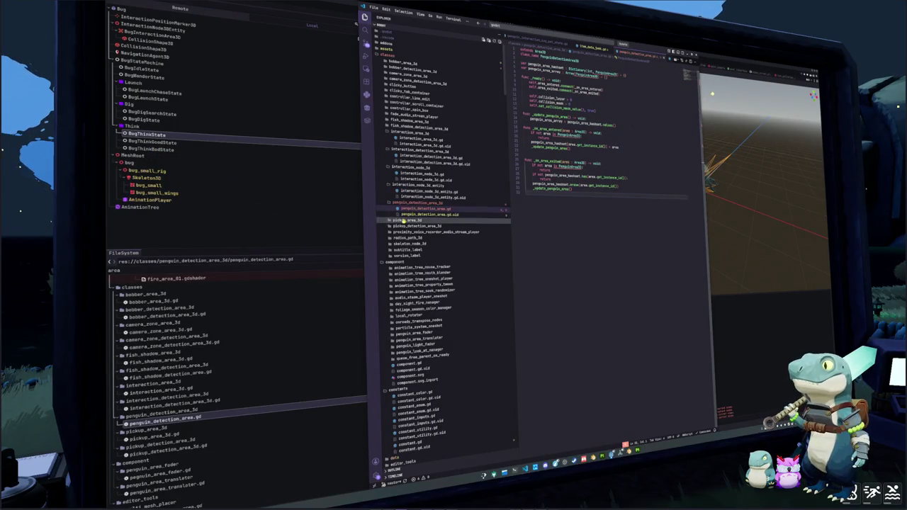
left_click(344, 223)
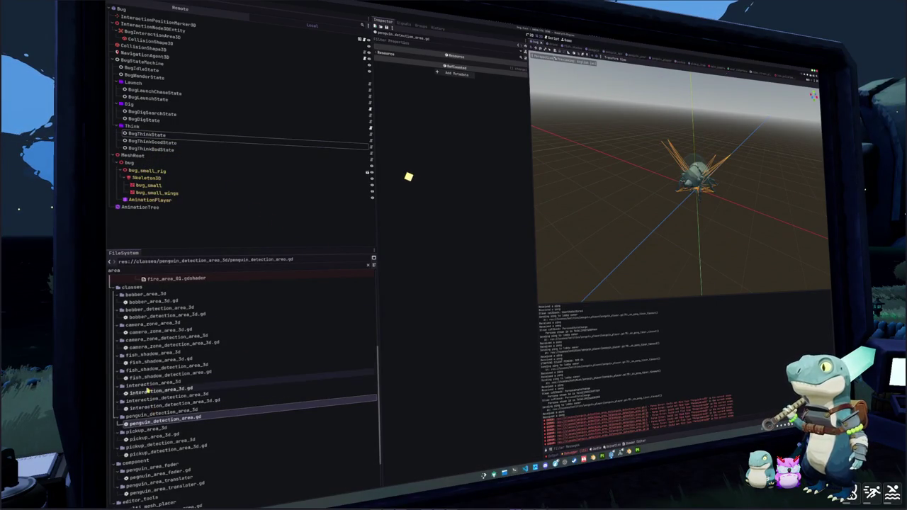
Duplicate the fish_shadow_area_3d folder as a new penguin_area_3d folder.
left_click(151, 355)
key("ctrl+d")
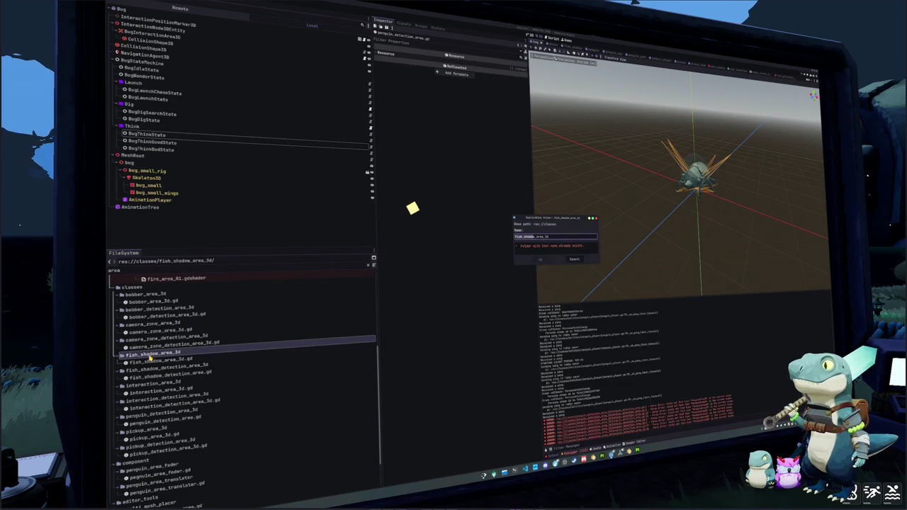
type("penguin_area_3d")
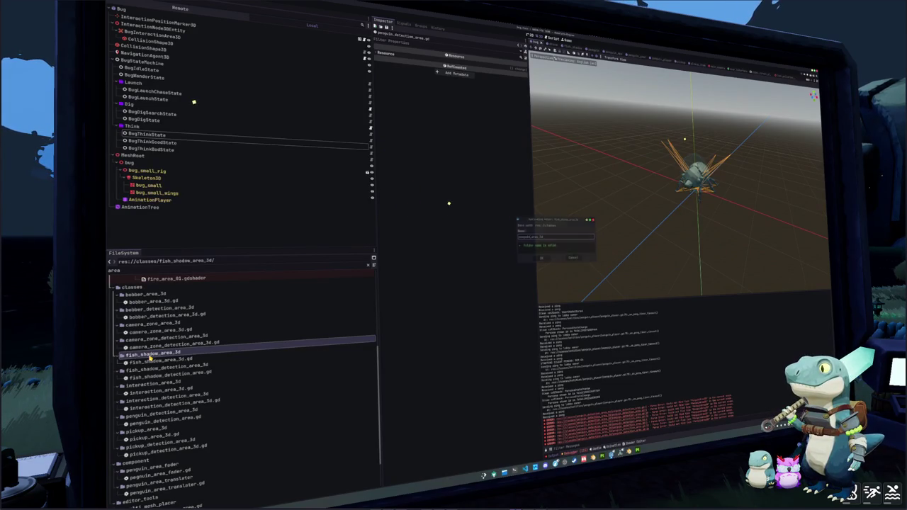
key("Return")
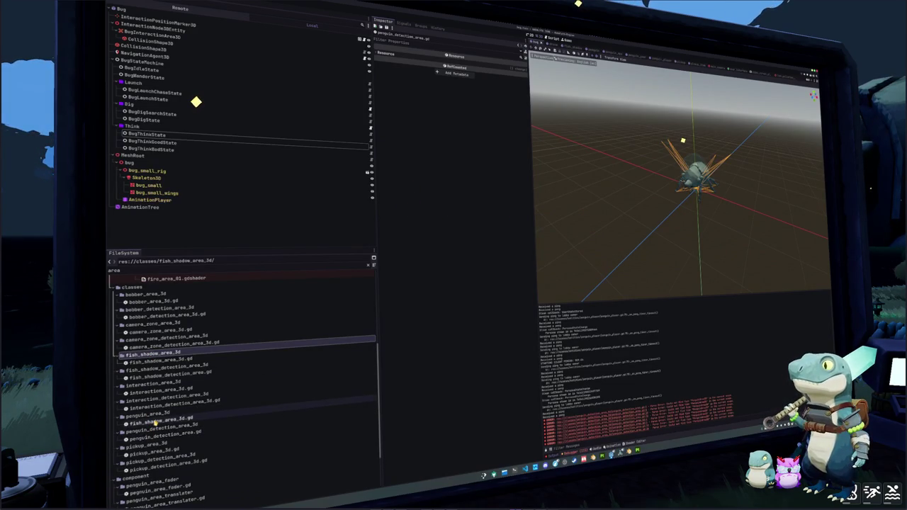
Rename the copied script to penguin_area_3d.gd and bring it up in VS Code.
left_click(151, 422)
key("F2")
type("penguin_area_3d")
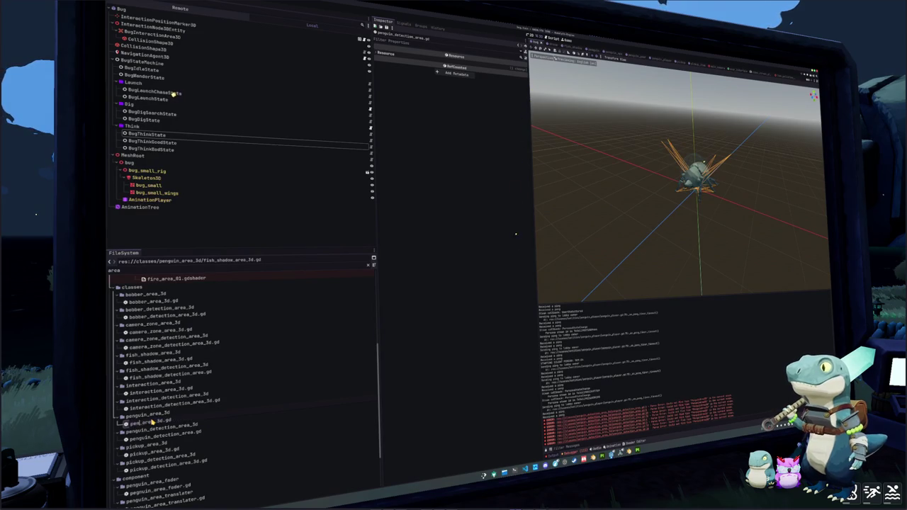
key("Return")
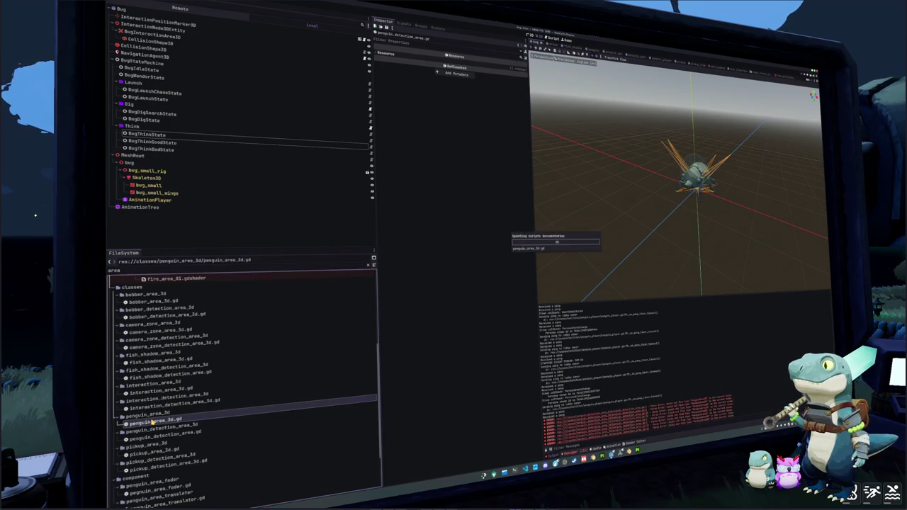
key("alt+Tab")
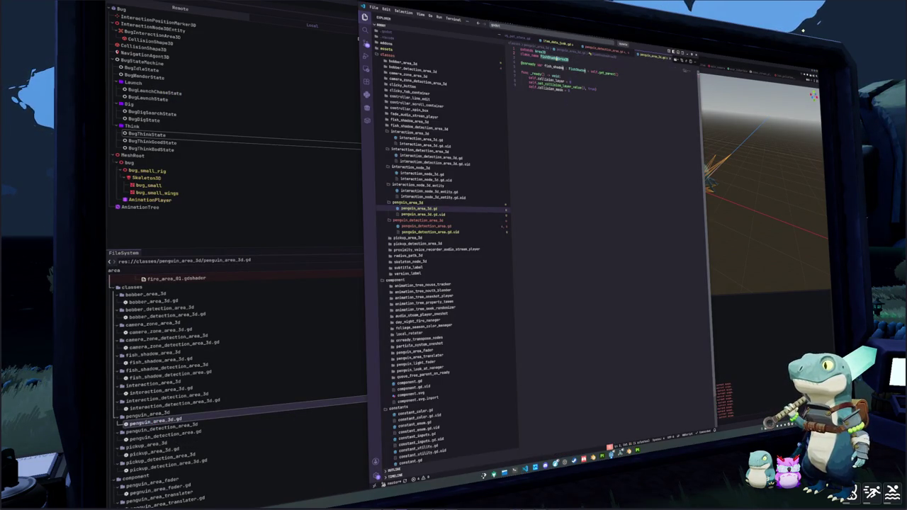
Rename the class to PenguinArea3D and the fish_shadow variable to penguin.
double_click(555, 57)
type("PenguinArea3D")
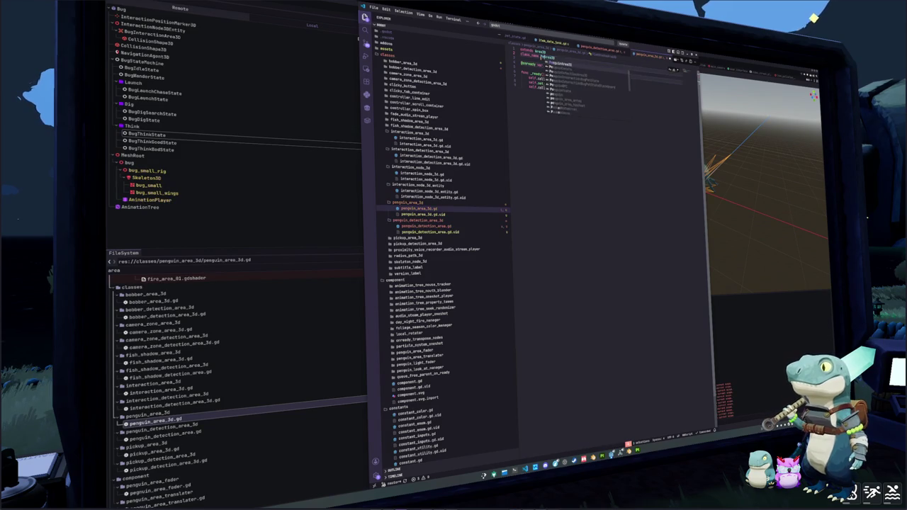
key("Escape")
key("ctrl+BackSpace")
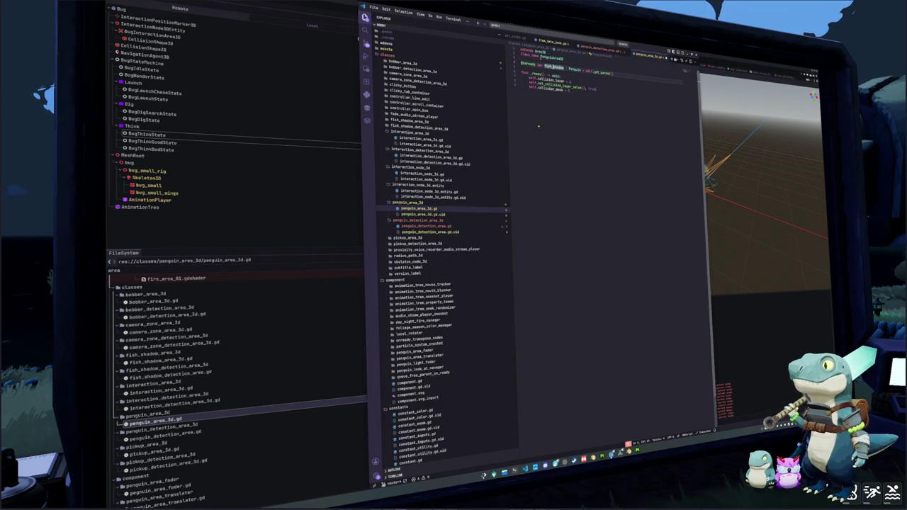
type("penguin")
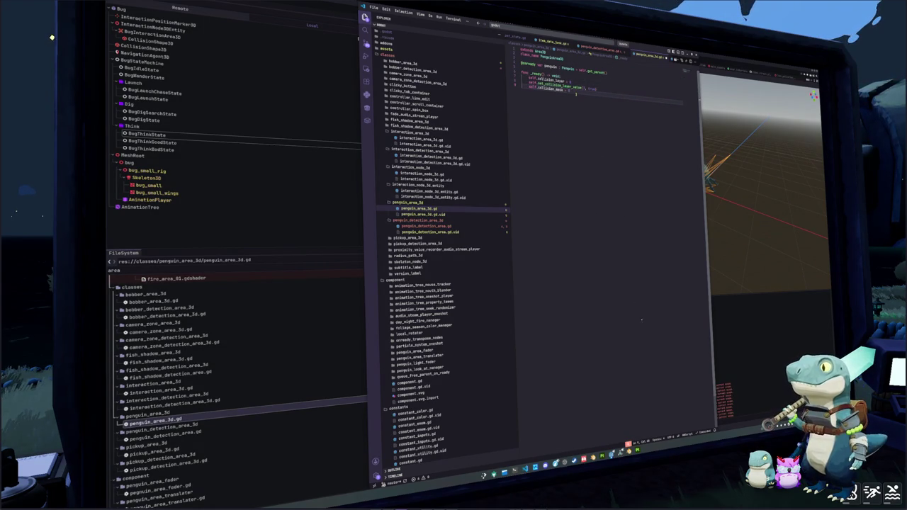
Set the collision mask value to 1, compare with the detection script, and return to Godot.
left_click(571, 104)
key("BackSpace")
type("1")
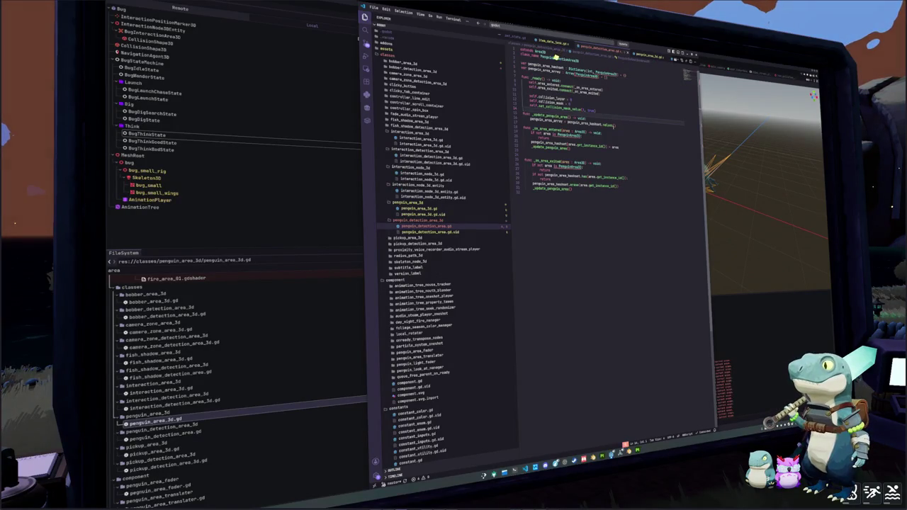
key("alt+Tab")
key("alt+Tab")
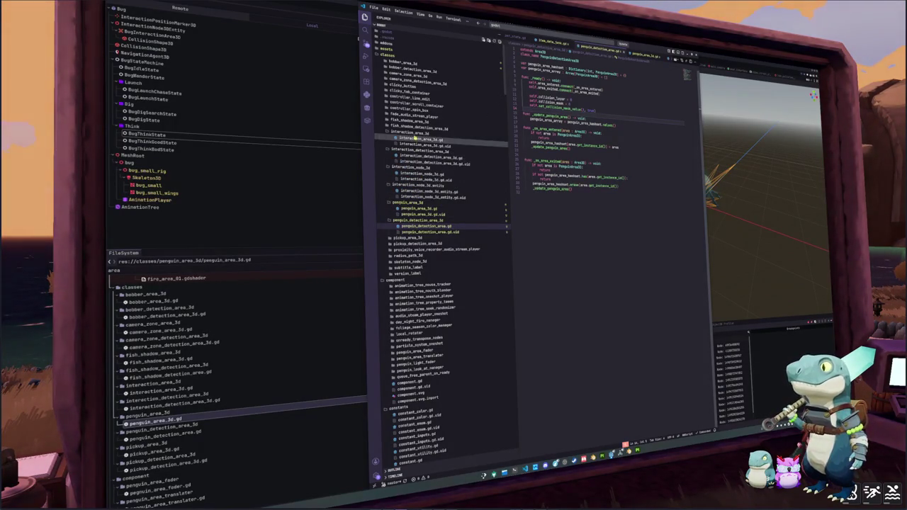
left_click(294, 223)
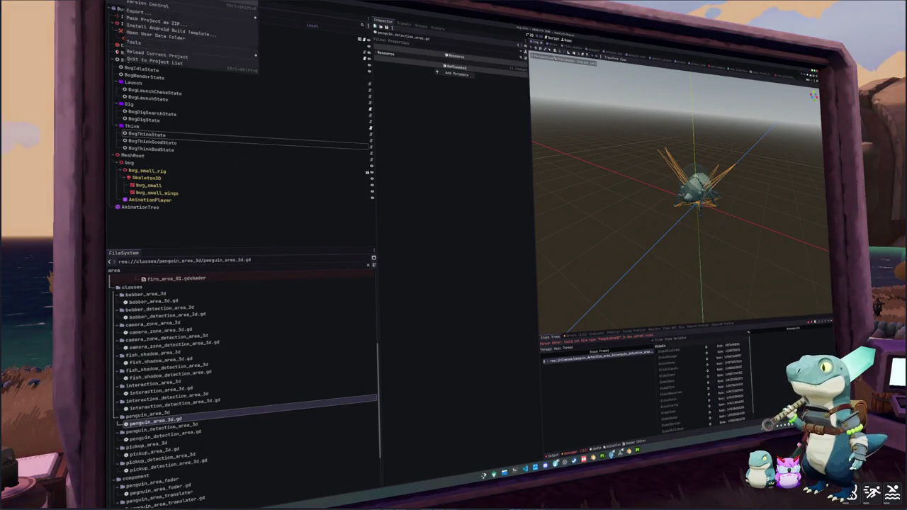
Open Project Settings to the General tab's 3D Physics layer names.
left_click(247, 31)
left_click(329, 88)
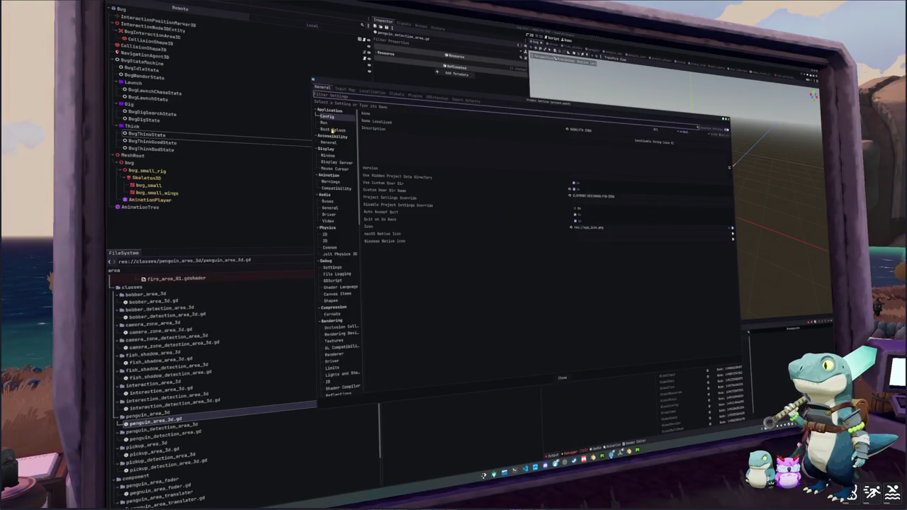
scroll(343, 320, "down", 10)
scroll(343, 319, "down", 5)
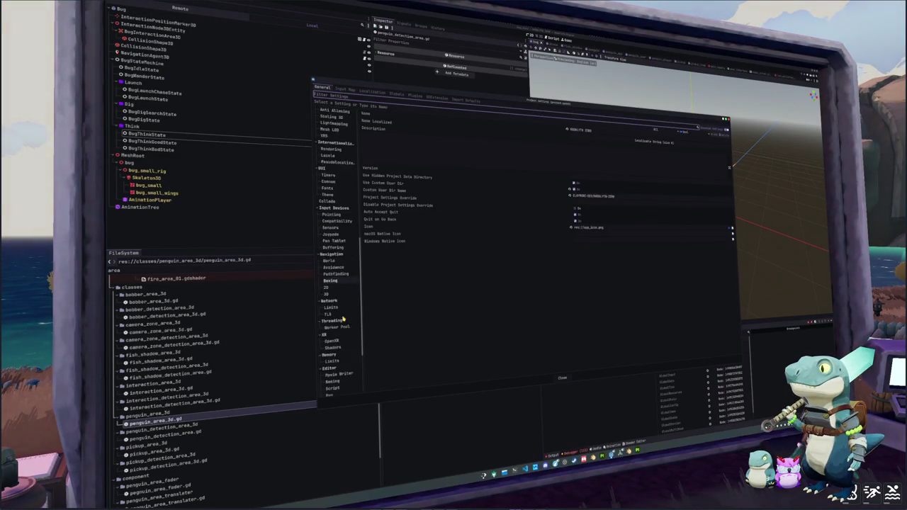
scroll(343, 320, "down", 3)
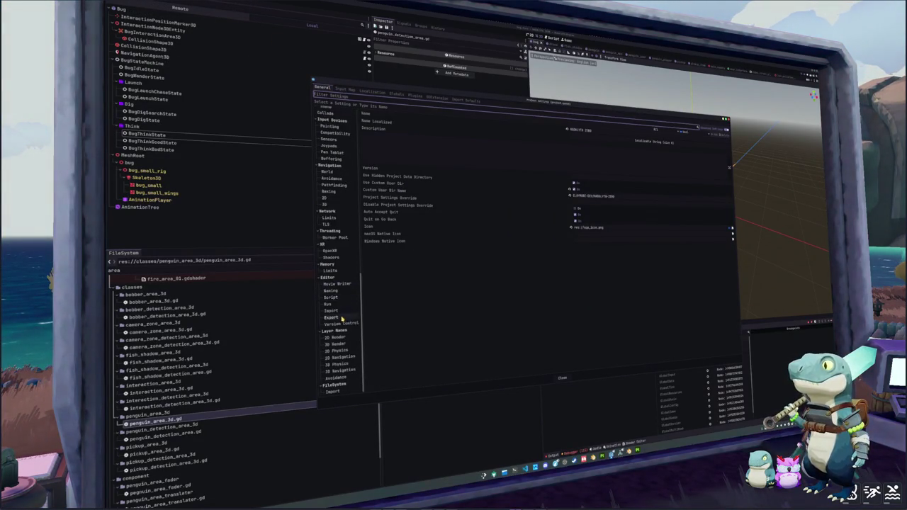
left_click(331, 350)
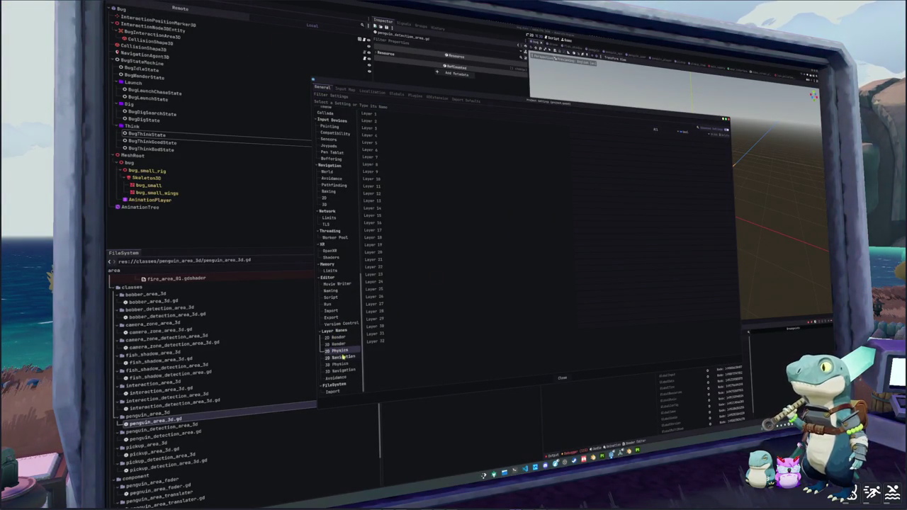
left_click(341, 364)
Check the names of layers 5, 6 and 15 (Penguin), then close settings and open the Penguin scene.
left_click(521, 146)
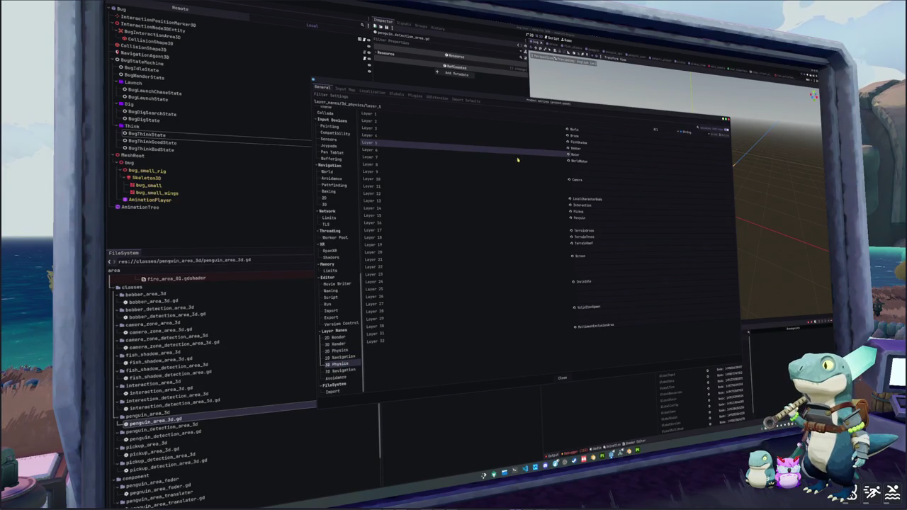
left_click(517, 160)
left_click(399, 218)
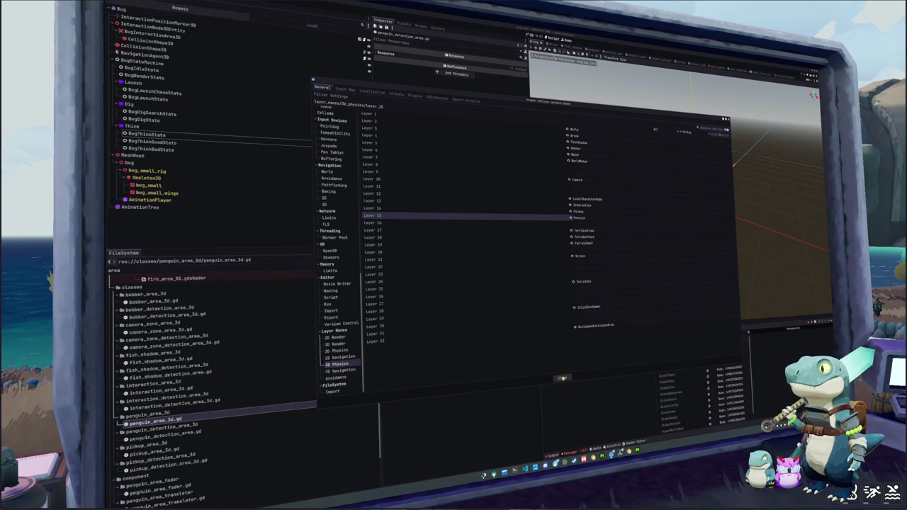
left_click(562, 379)
left_click(574, 47)
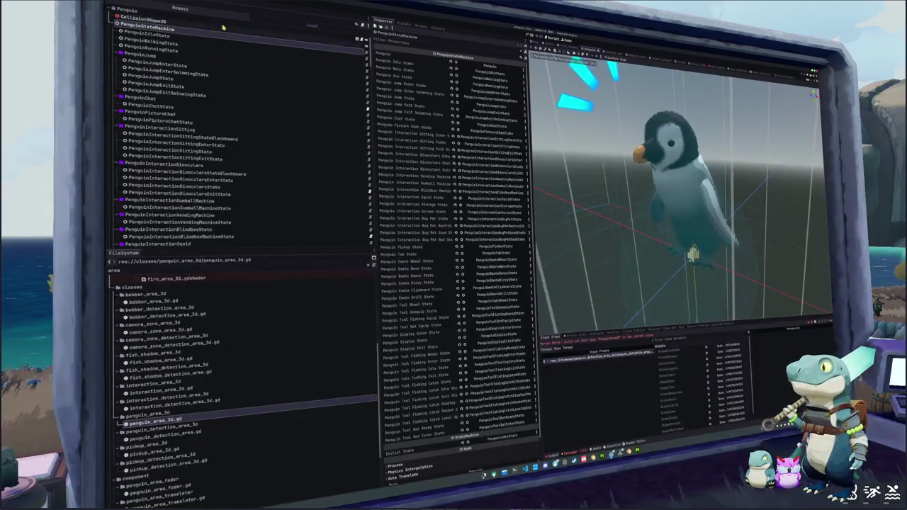
In penguin_detection_area.gd, add a blank line after the signal connections and set the collision mask value to 1.
scroll(405, 260, "down", 10)
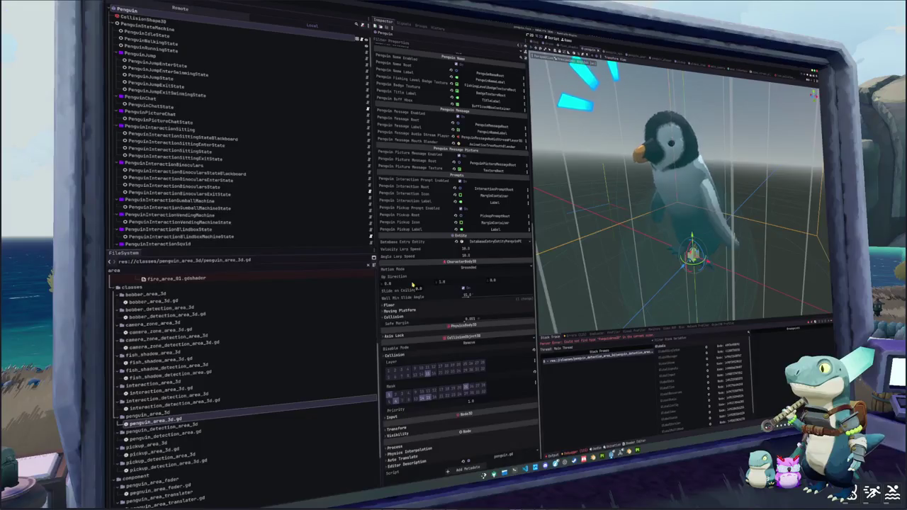
key("alt+Tab")
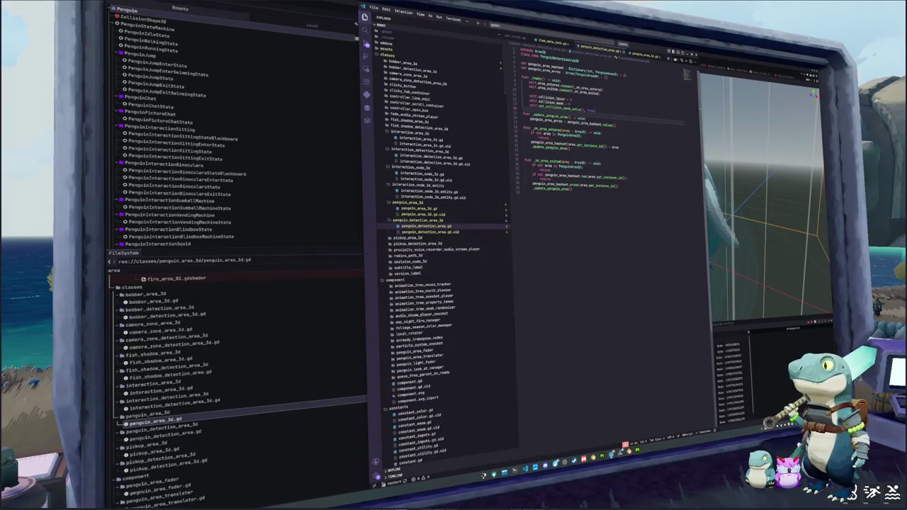
left_click(557, 89)
key("Return")
left_click(581, 110)
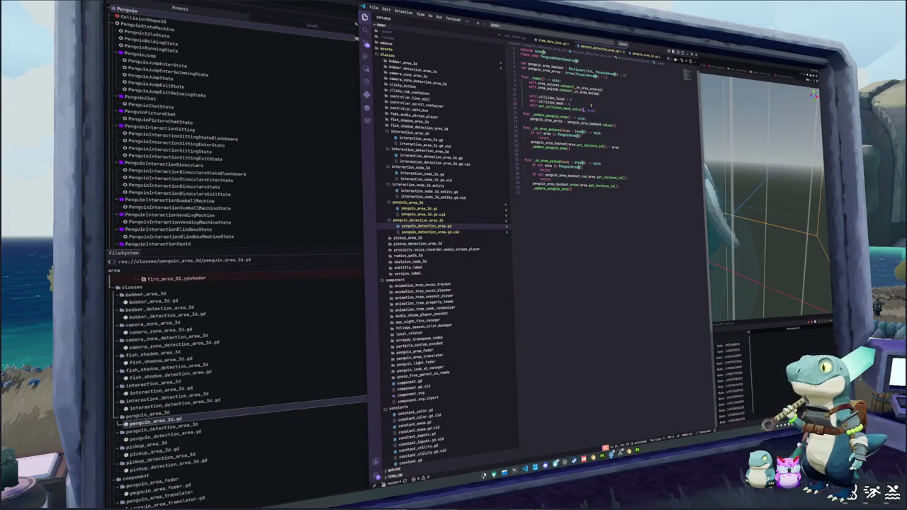
type("1")
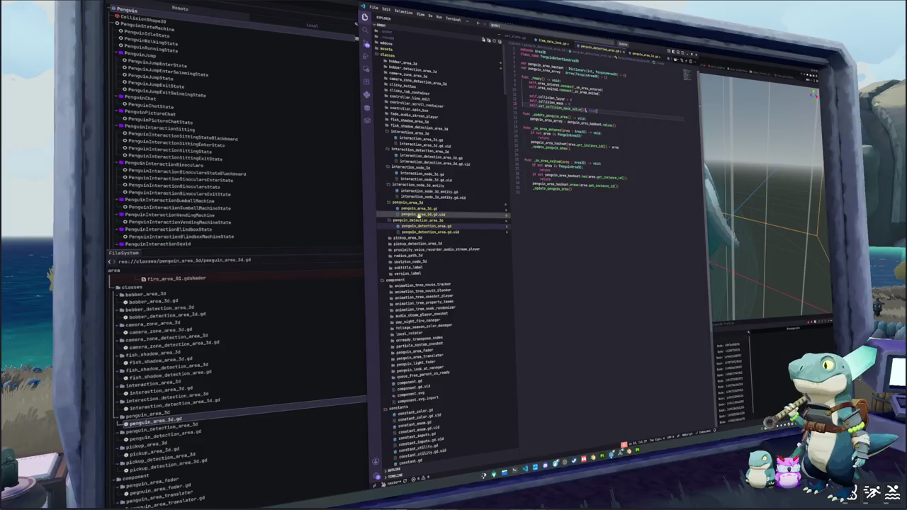
In penguin_area_3d.gd, set the collision layer value argument to 1.
left_click(419, 208)
double_click(583, 87)
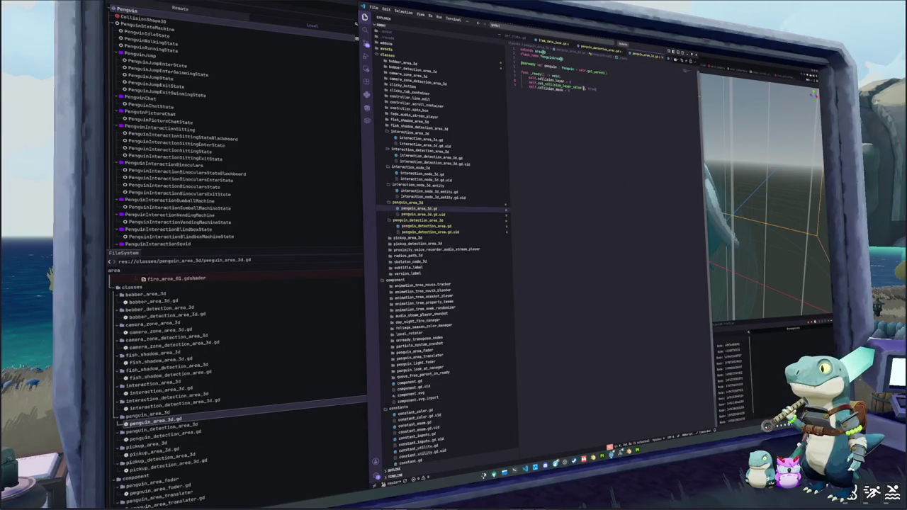
type("1")
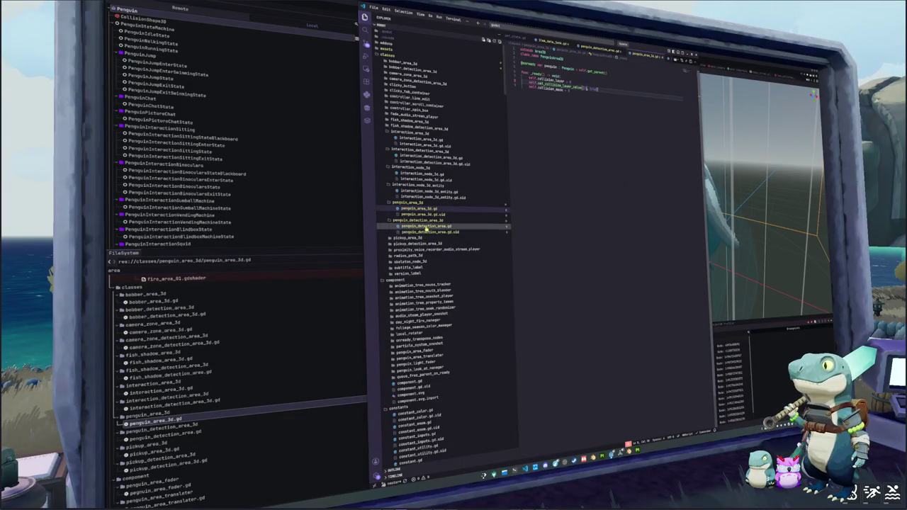
Back in penguin_detection_area.gd, add a blank line above _on_area_entered.
left_click(426, 226)
left_click(567, 171)
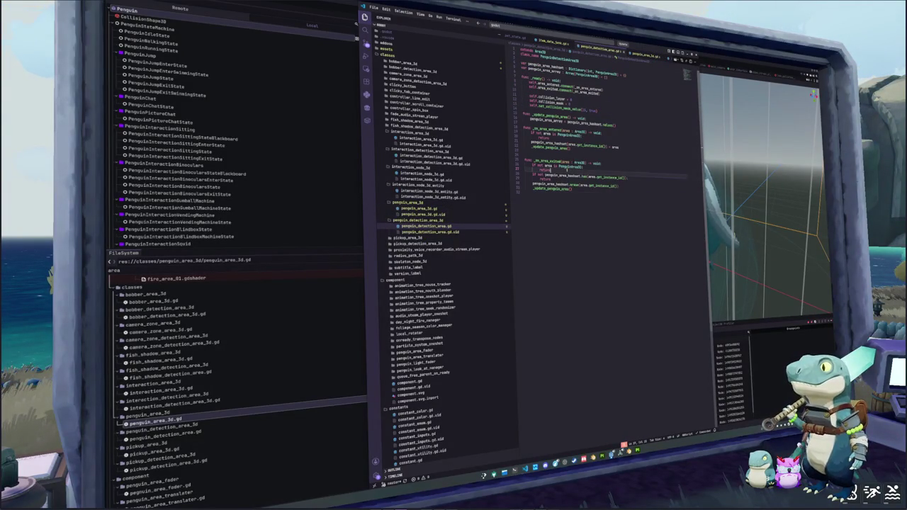
left_click(545, 202)
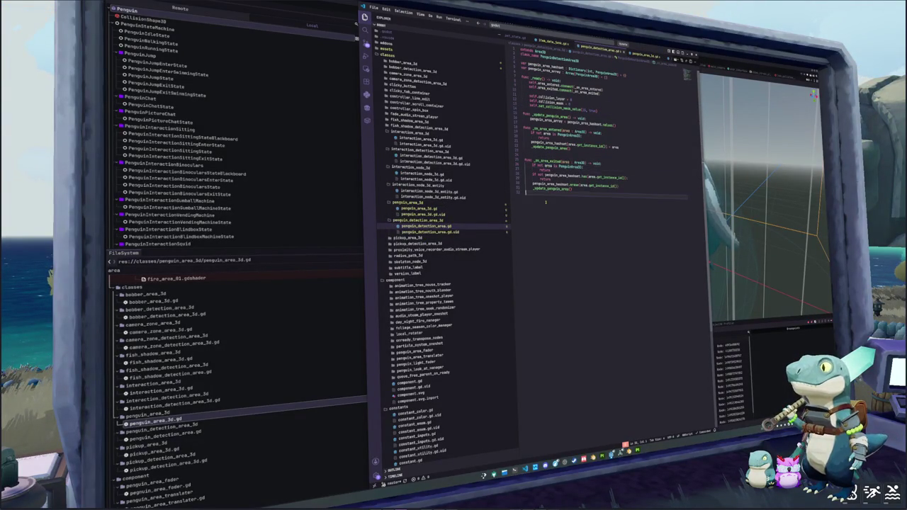
left_click(548, 126)
key("Return")
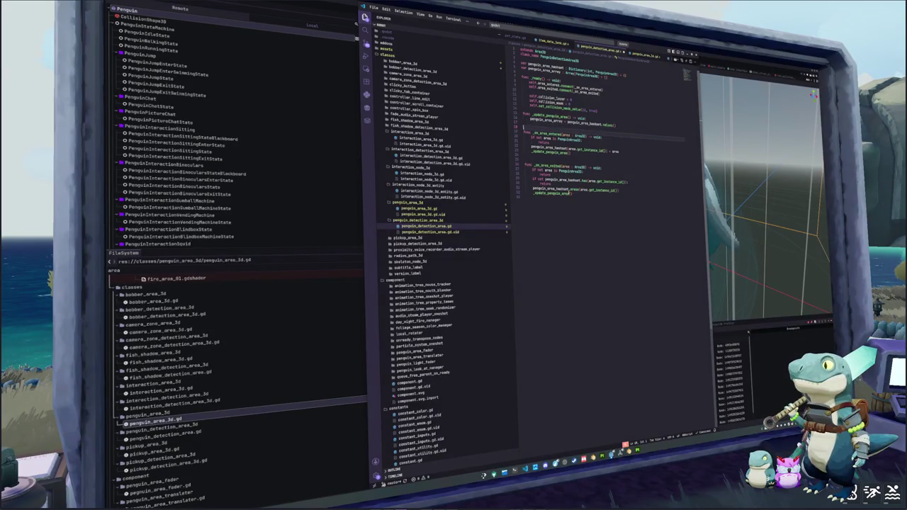
Add a PenguinArea3D node to the Penguin scene and move it to the top under Penguin.
right_click(207, 21)
left_click(226, 33)
type("penguinarea")
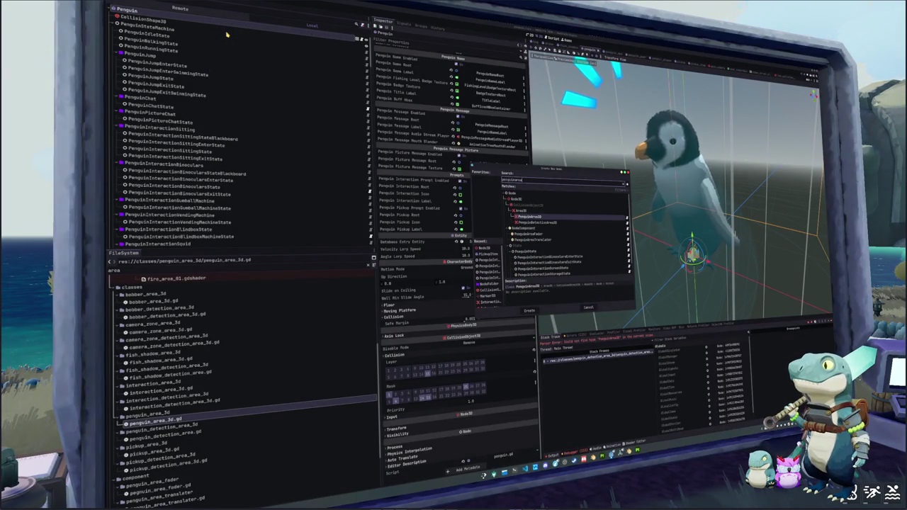
key("Return")
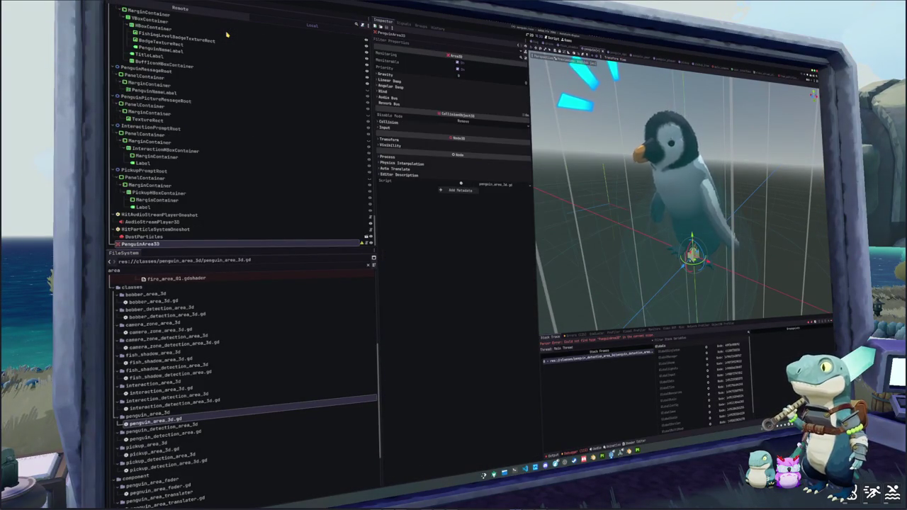
mouse_move(141, 244)
left_mouse_down()
mouse_move(159, 227)
mouse_move(183, 99)
mouse_move(186, 110)
mouse_move(150, 37)
mouse_move(152, 20)
left_mouse_up()
Give PenguinArea3D a CollisionShape3D child with a new SphereShape3D, editing its radius.
right_click(170, 20)
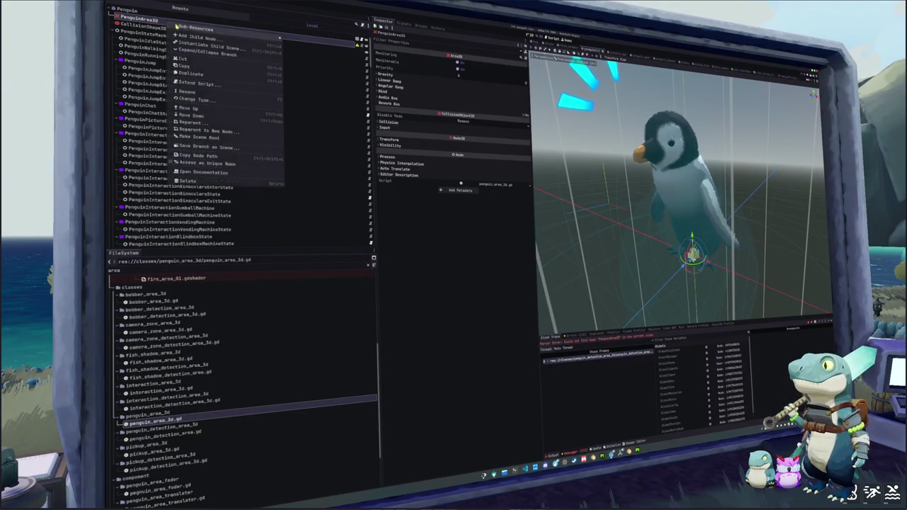
left_click(195, 37)
type("collisions")
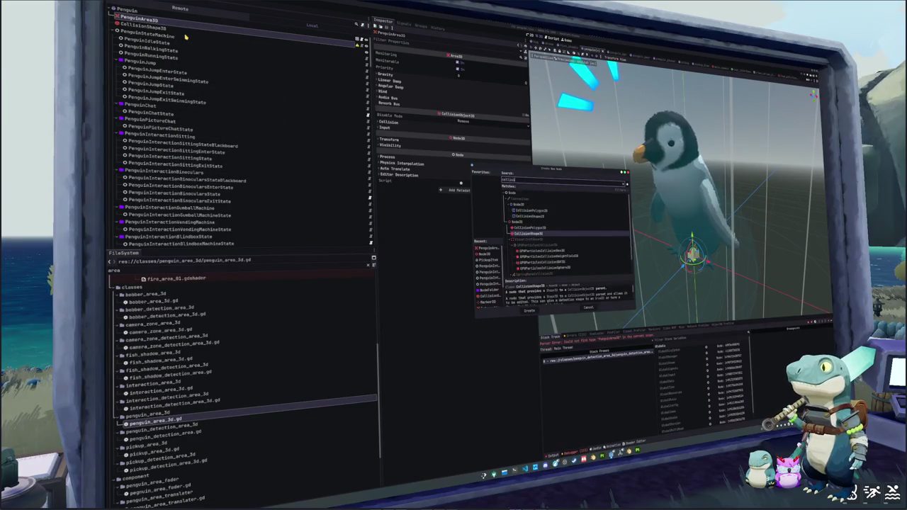
key("Return")
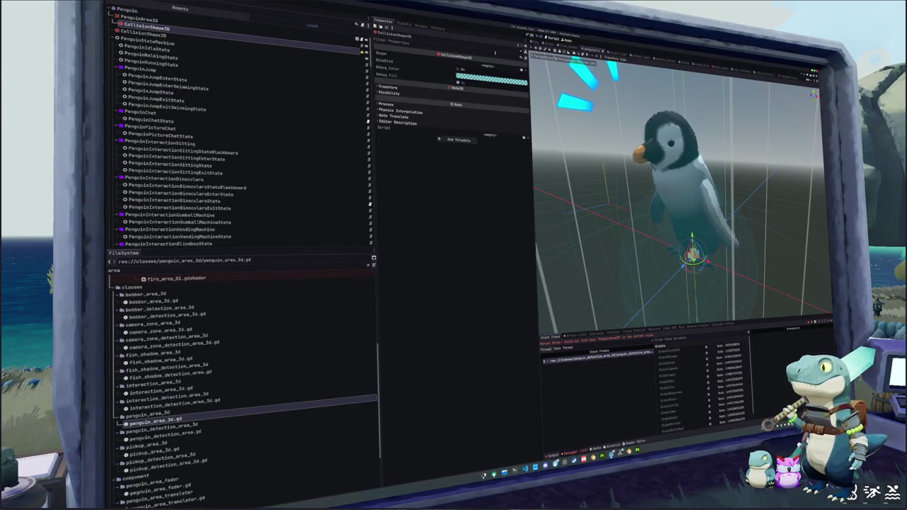
left_click(489, 65)
left_click(497, 134)
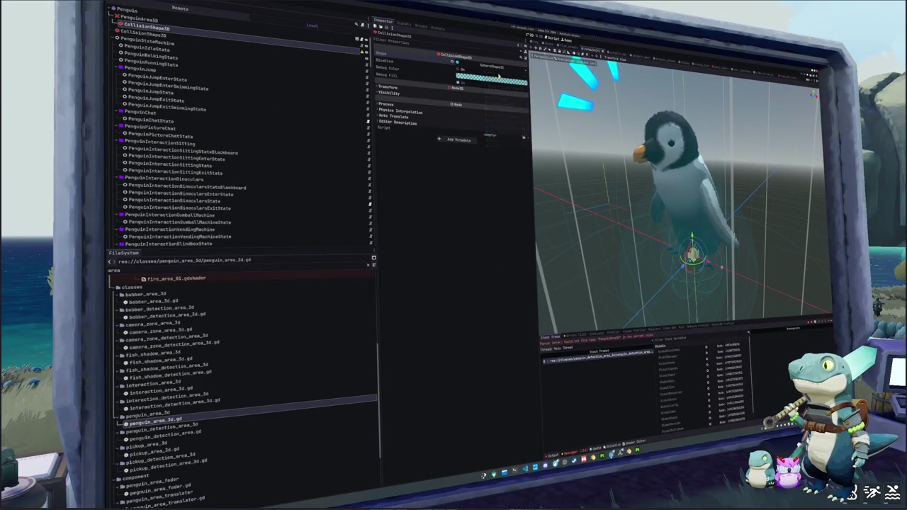
left_click(490, 66)
left_click(475, 71)
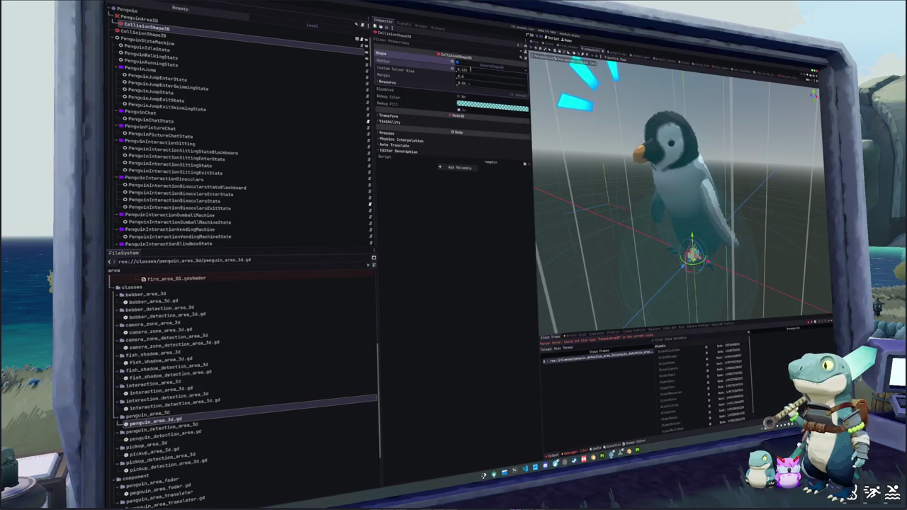
Toggle collision layer 14 on PenguinArea3D.
left_click(141, 19)
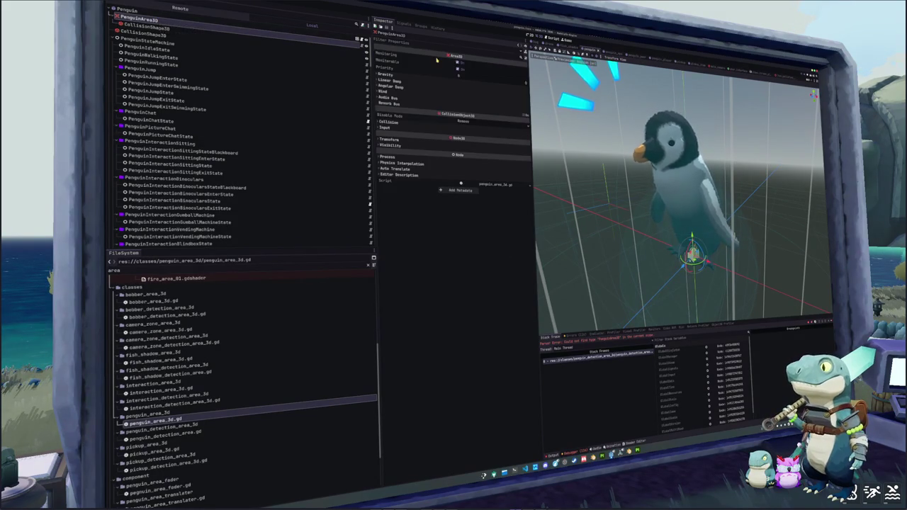
left_click(387, 124)
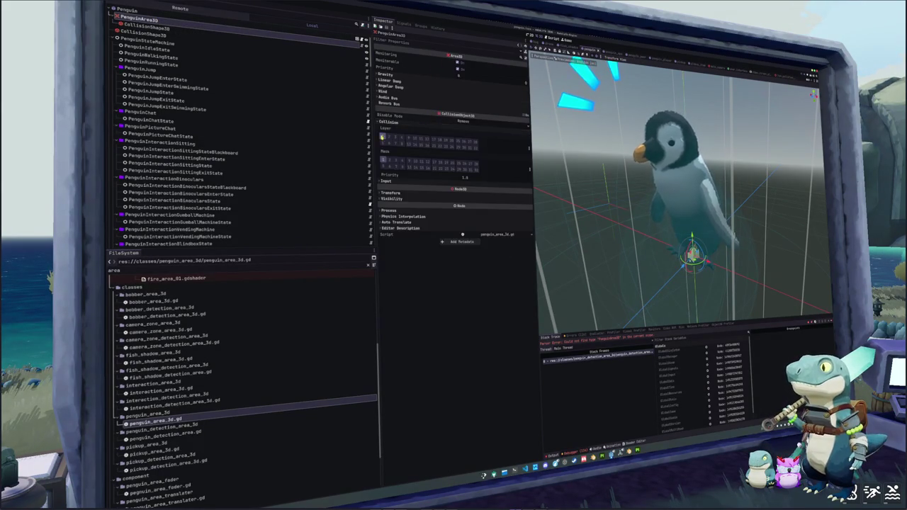
left_click(421, 145)
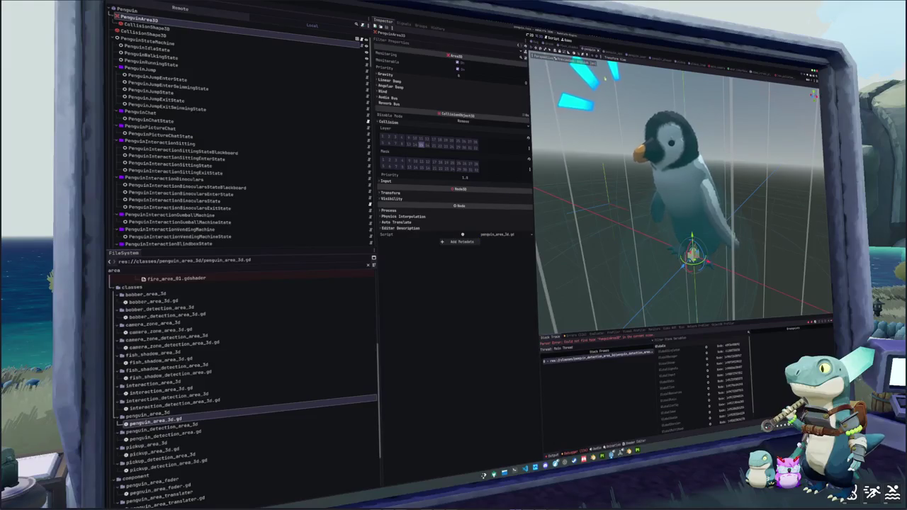
Review penguin_detection_area.gd and penguin_area_3d.gd in VS Code, then open the Bug scene.
left_click(596, 361)
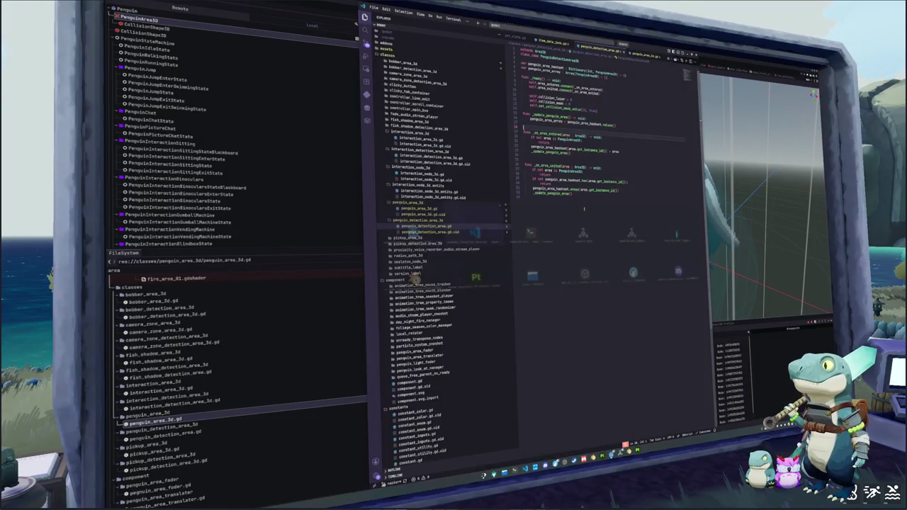
key("ctrl+Tab")
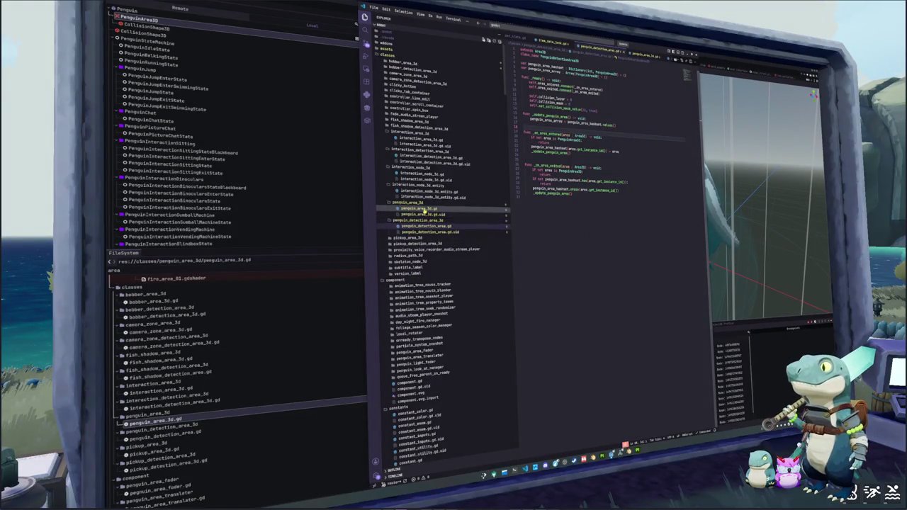
key("alt+Tab")
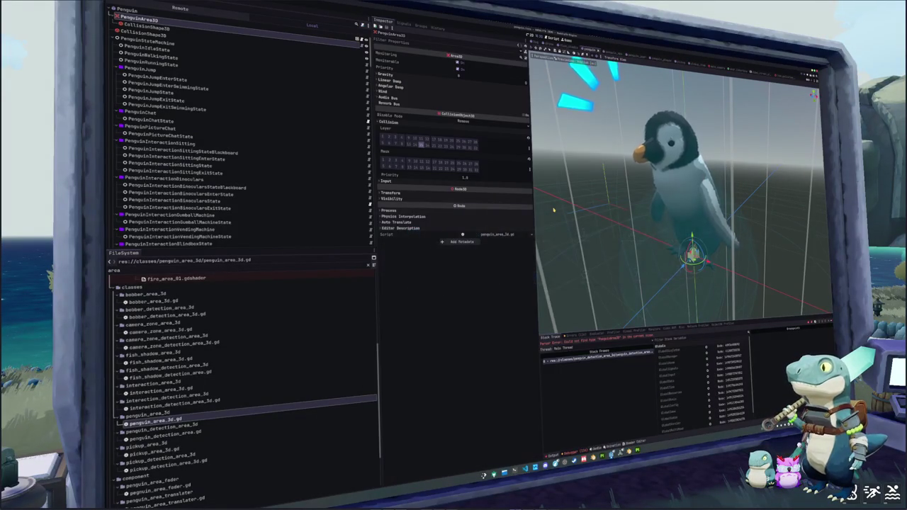
key("alt+Tab")
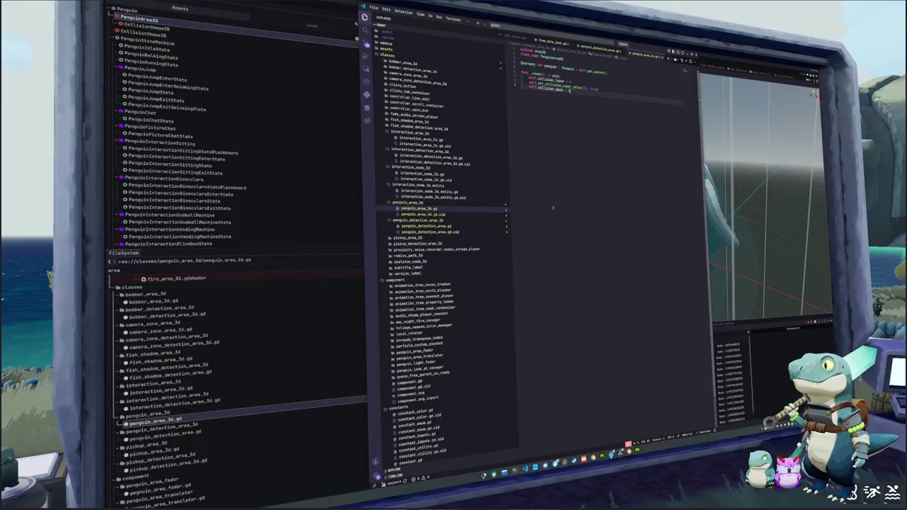
key("alt+Tab")
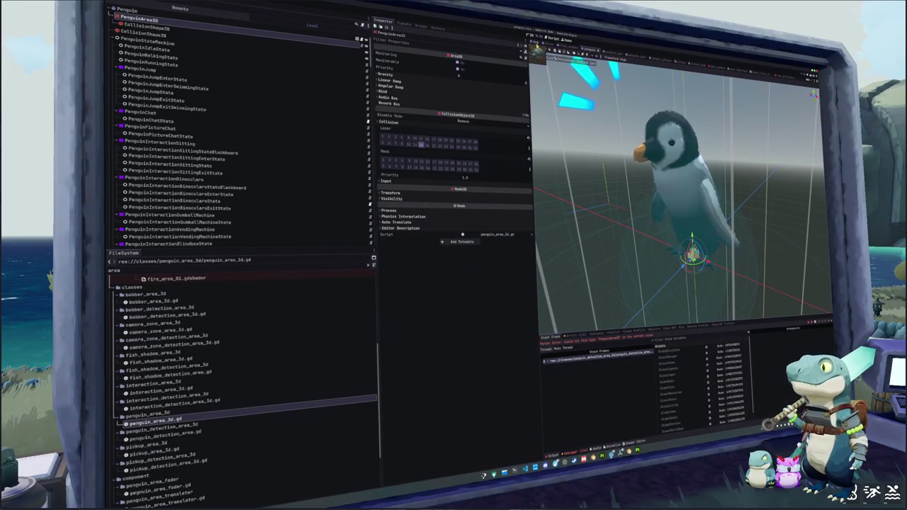
left_click(538, 53)
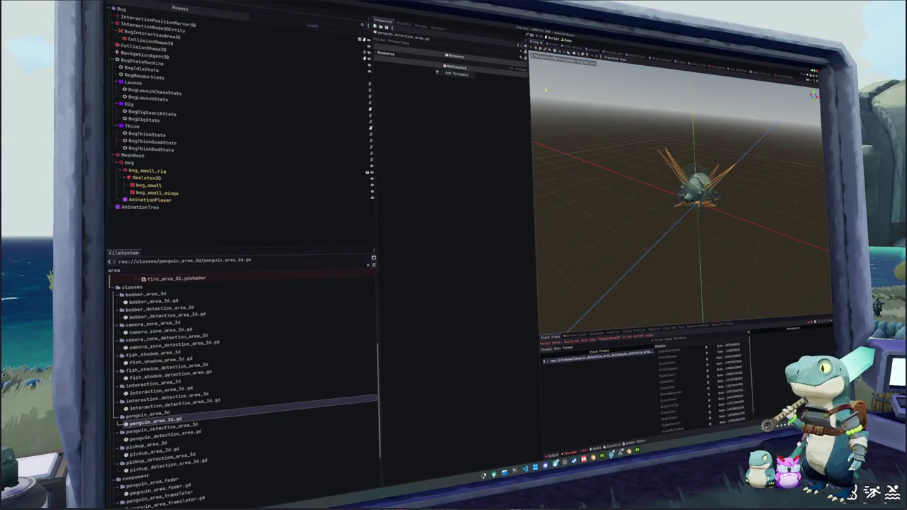
Add a PenguinDetectionArea3D child to the Bug root and view its collision layers and mask.
right_click(121, 10)
left_click(133, 23)
type("enguindetect")
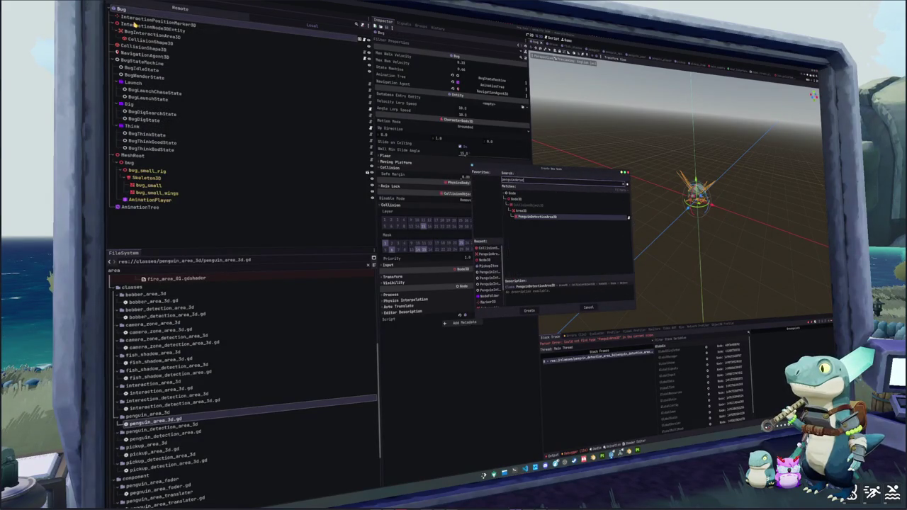
key("Return")
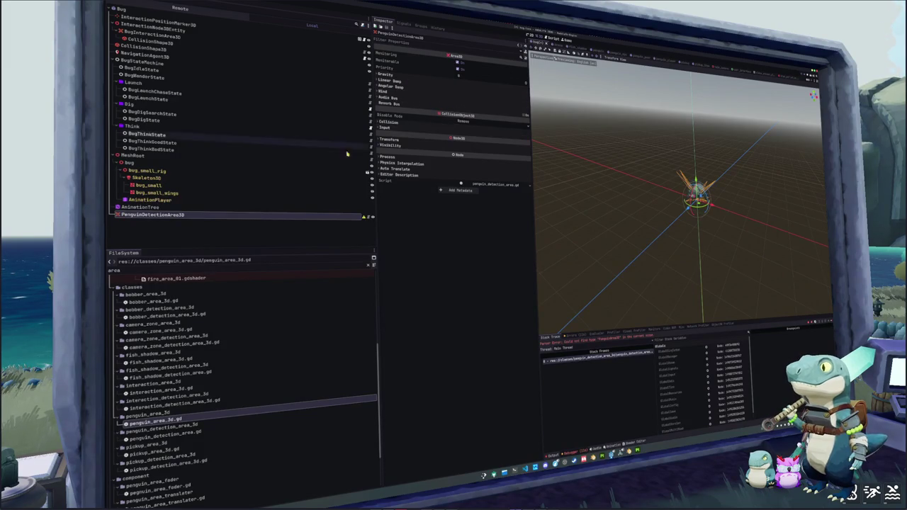
left_click(394, 121)
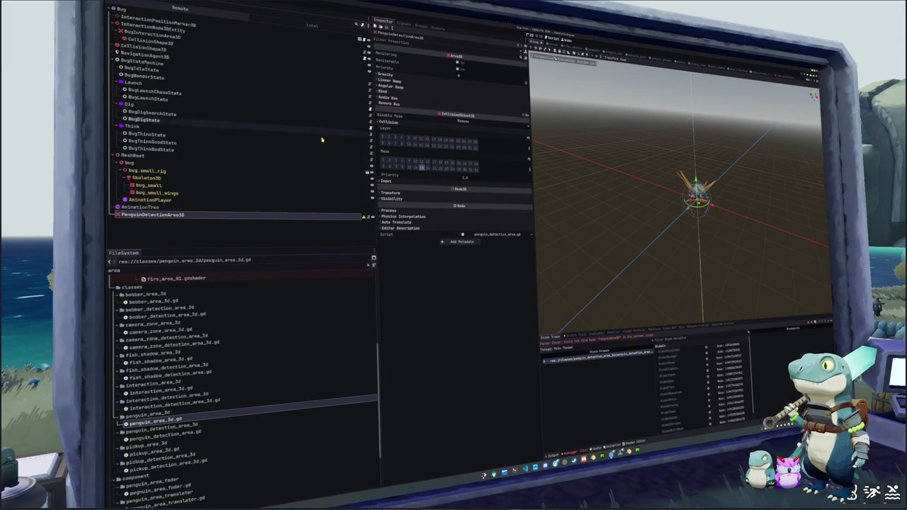
Add a CollisionShape3D child under PenguinDetectionArea3D.
right_click(144, 217)
left_click(170, 225)
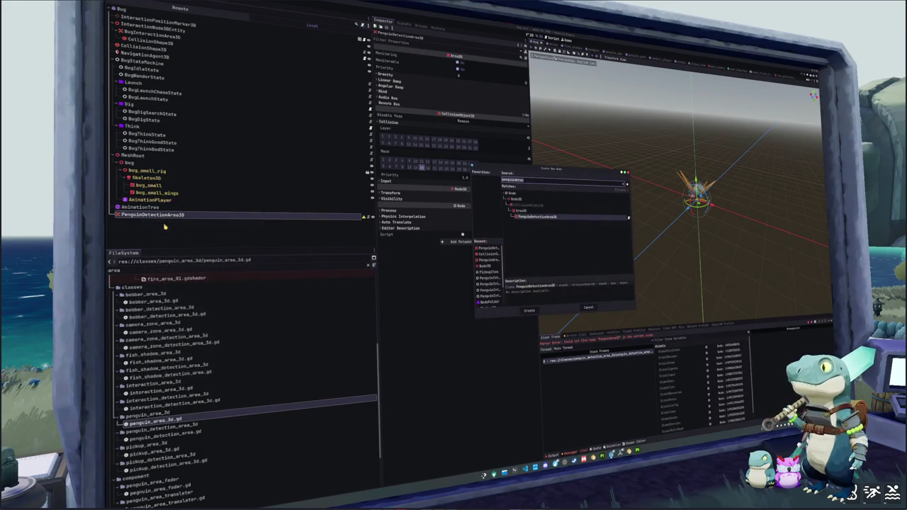
type("collisionshape")
key("Return")
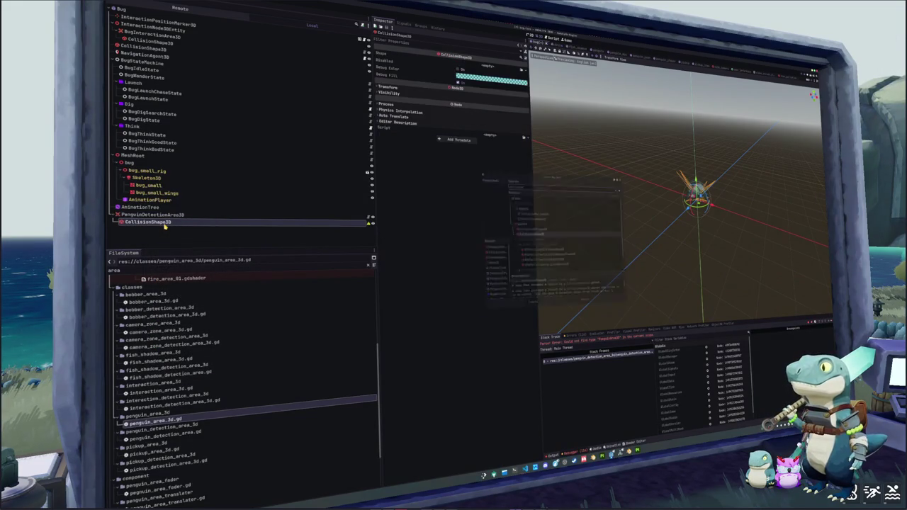
left_click(489, 155)
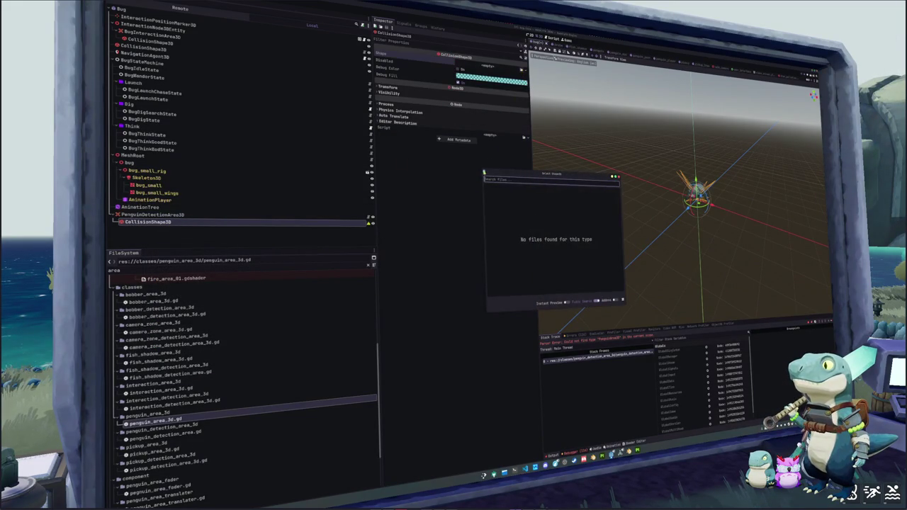
key("Escape")
Give the collision shape a SphereShape3D of radius 10, enlarge it to 15, and reposition PenguinDetectionArea3D in the tree.
left_click(492, 65)
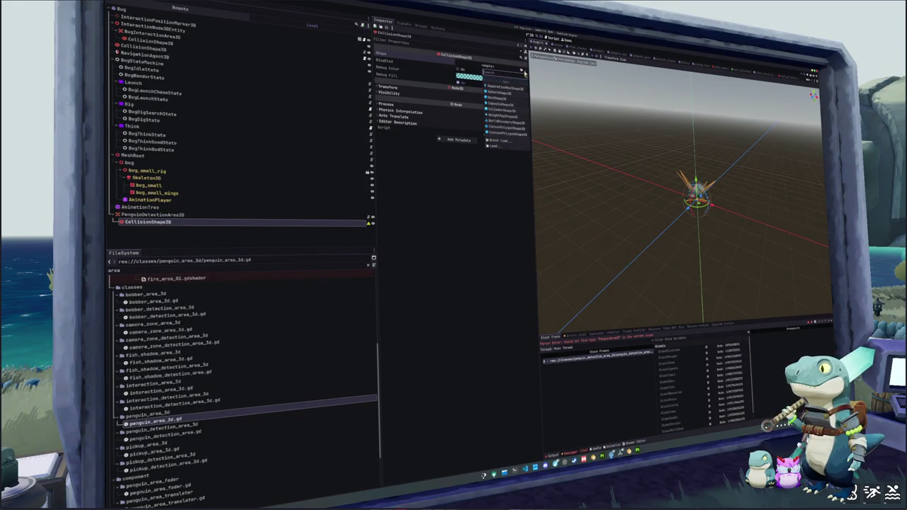
left_click(500, 135)
left_click(494, 68)
left_click(485, 73)
type("10")
key("Return")
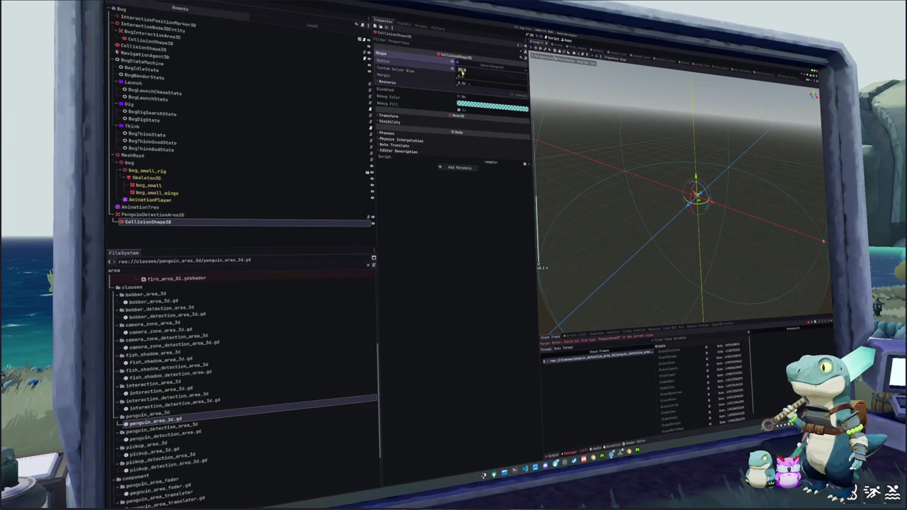
left_click_drag(461, 72, 496, 71)
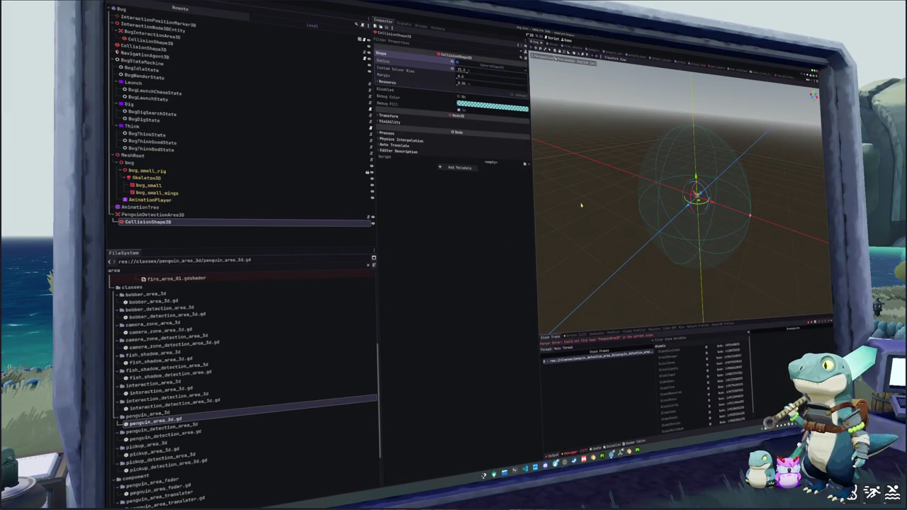
left_click(589, 152)
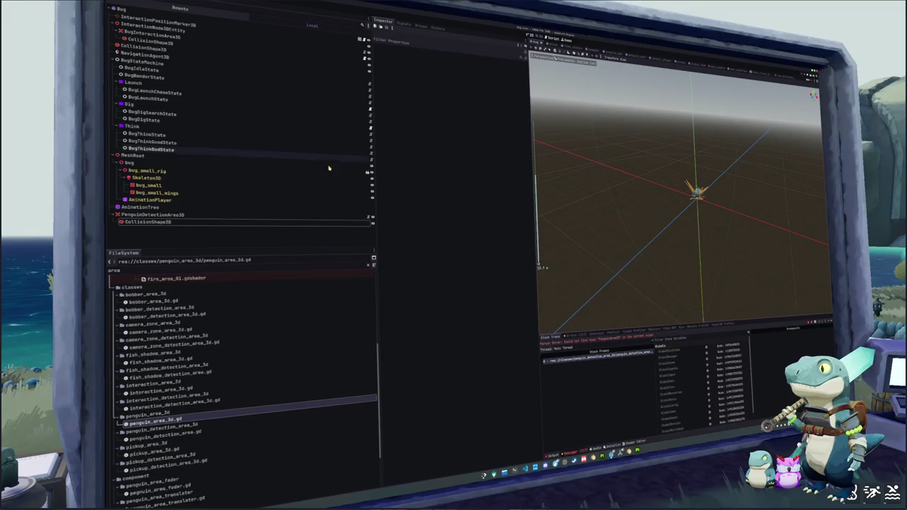
left_click(186, 214)
left_click_drag(186, 214, 178, 10)
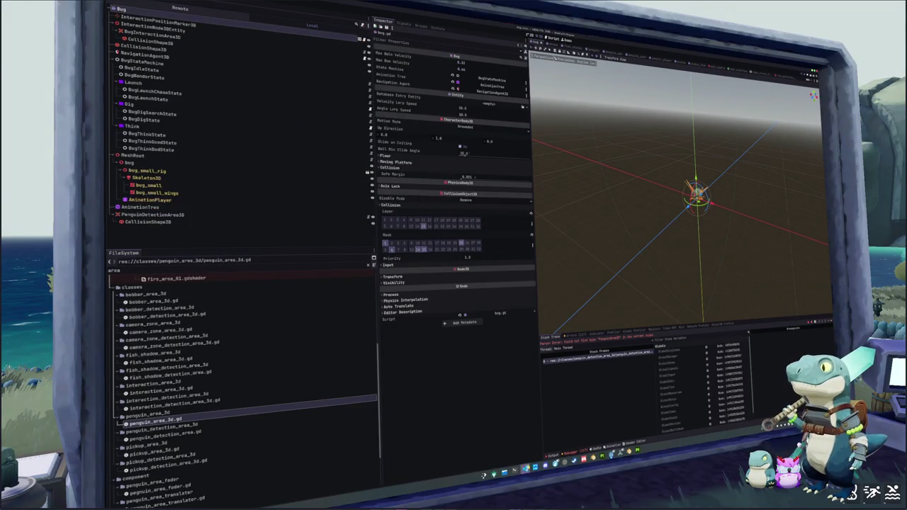
left_click(526, 469)
left_click(533, 119)
key("Return")
key("Return")
key("Up")
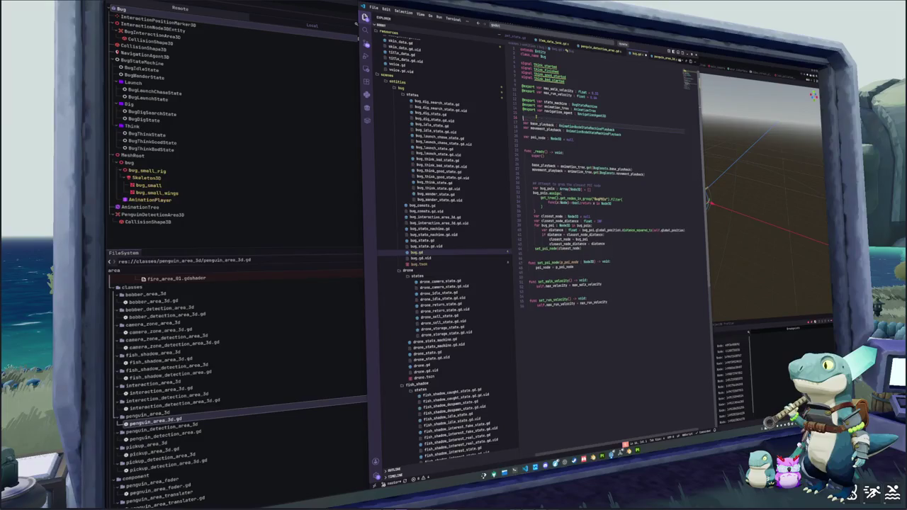
type("@export var ")
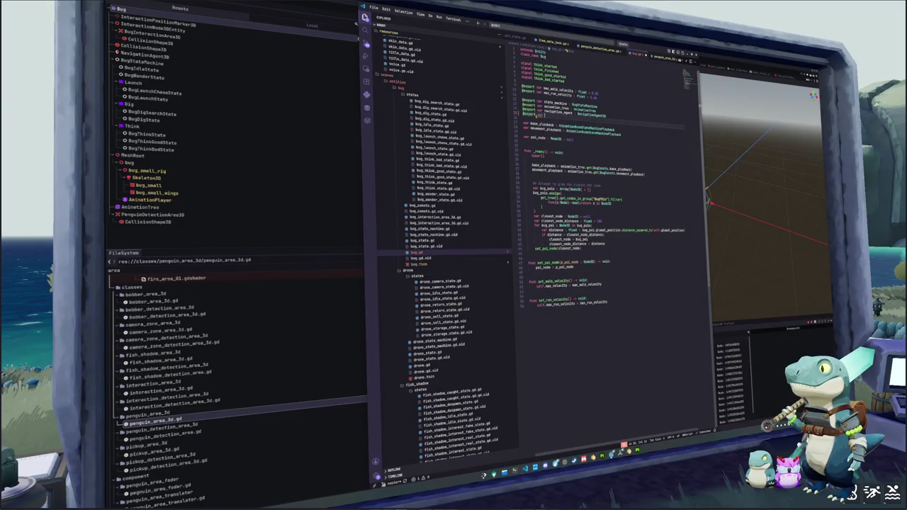
type("penguin_detection_area ")
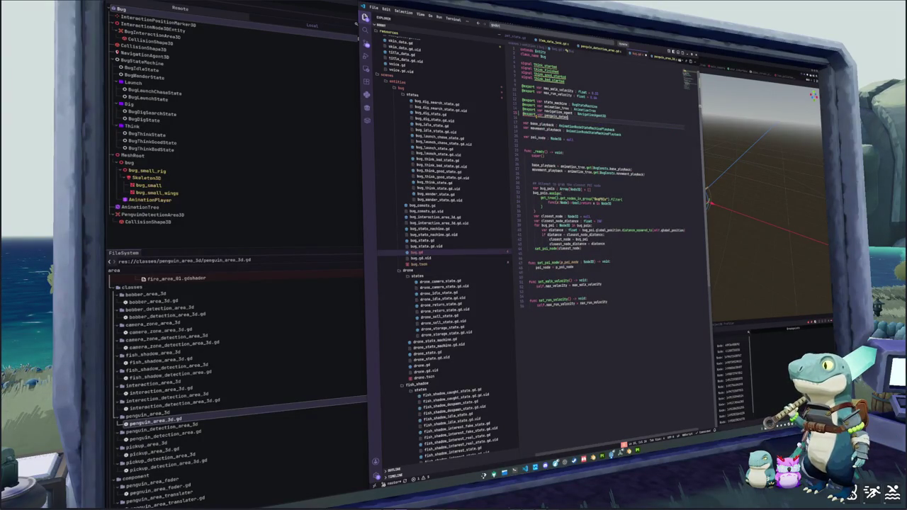
type(": PenguinDetection")
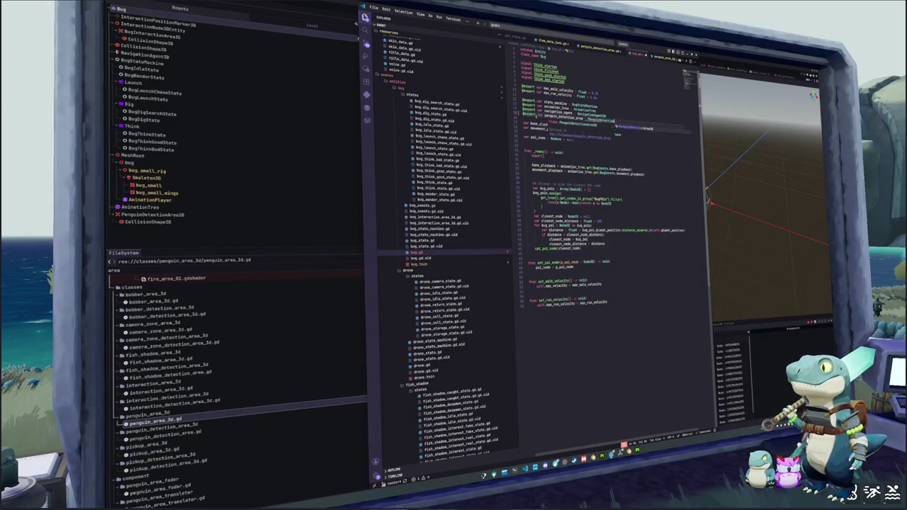
key("Return")
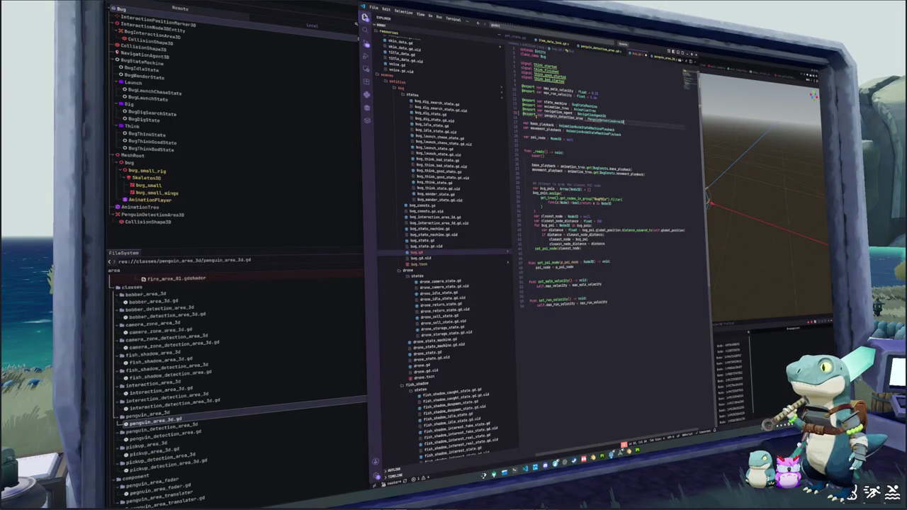
key("alt+Tab")
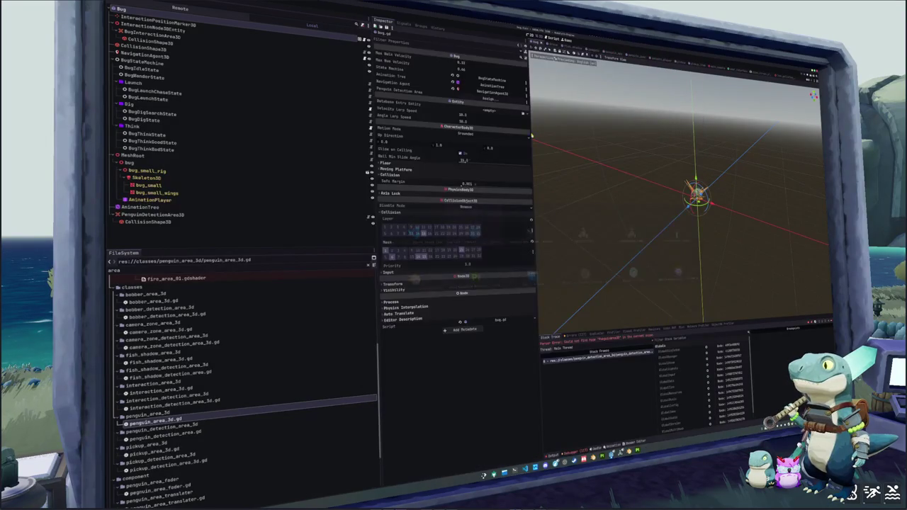
Assign PenguinDetectionArea3D to the Bug's Penguin Detection Area property and save the scene.
left_click(489, 99)
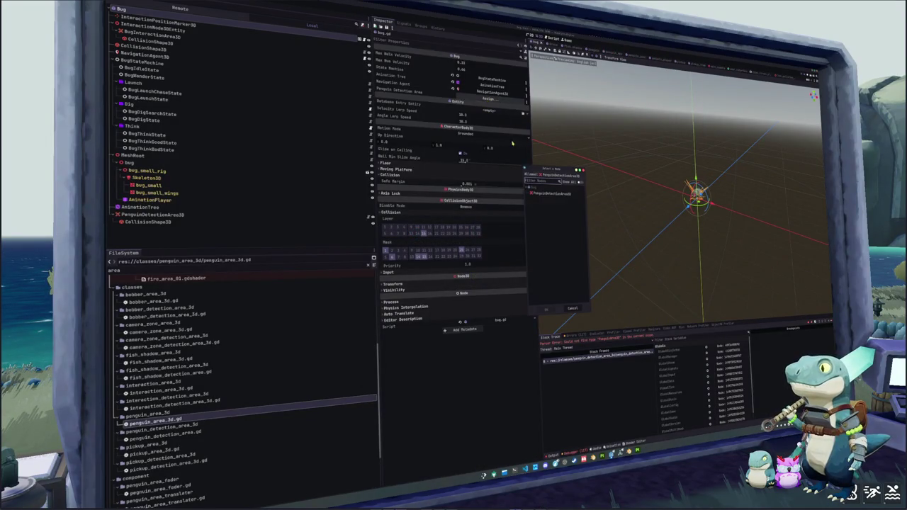
double_click(552, 193)
key("ctrl+s")
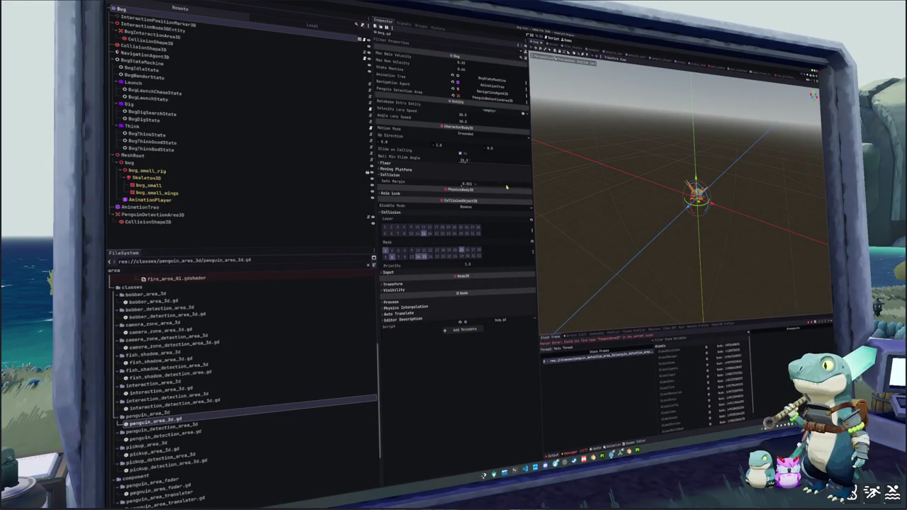
Inspect BugThinkGoodState and BugThinkBadState, then select BugLaunchChaseState to open its script.
left_click(171, 142)
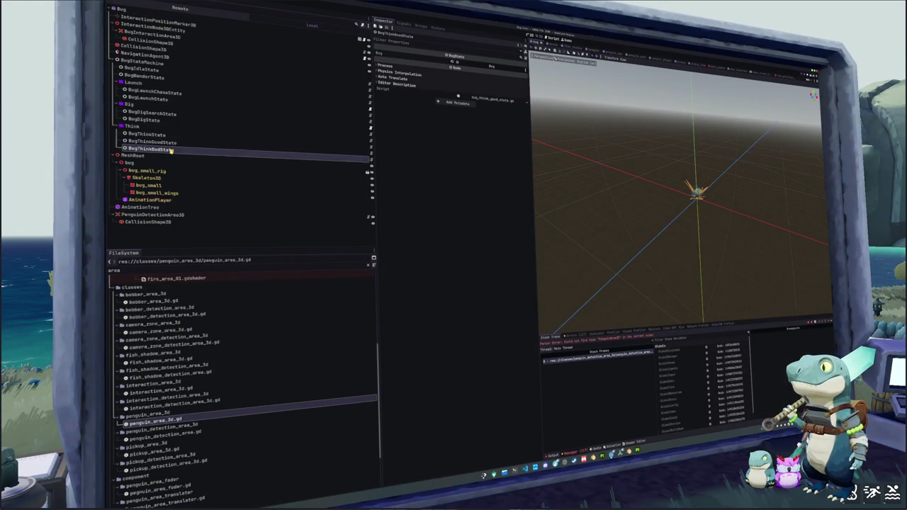
left_click(172, 151)
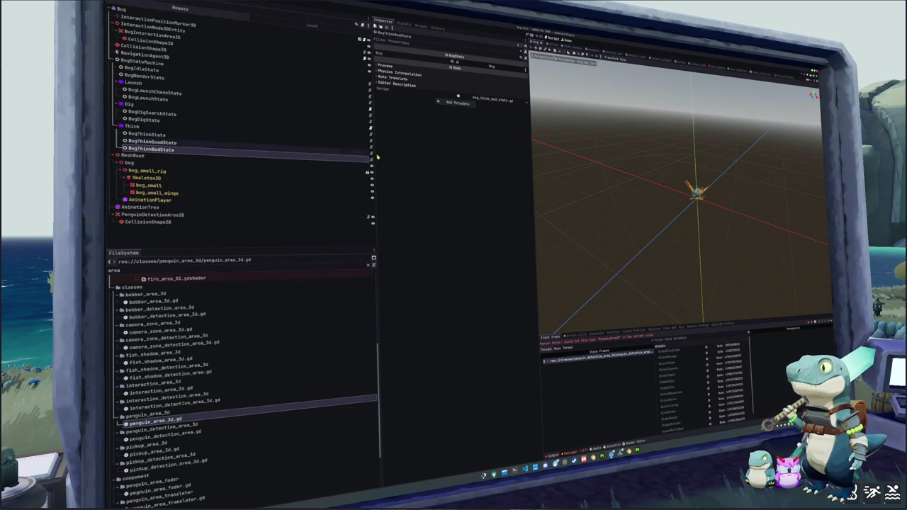
left_click(296, 107)
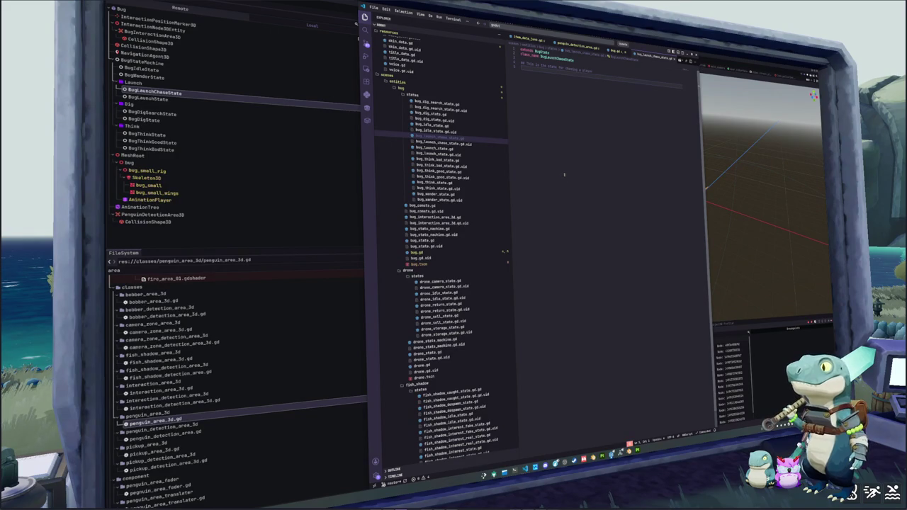
Copy all of bug_wander_state.gd's code, then return to bug_launch_chase_state.gd.
left_click(489, 195)
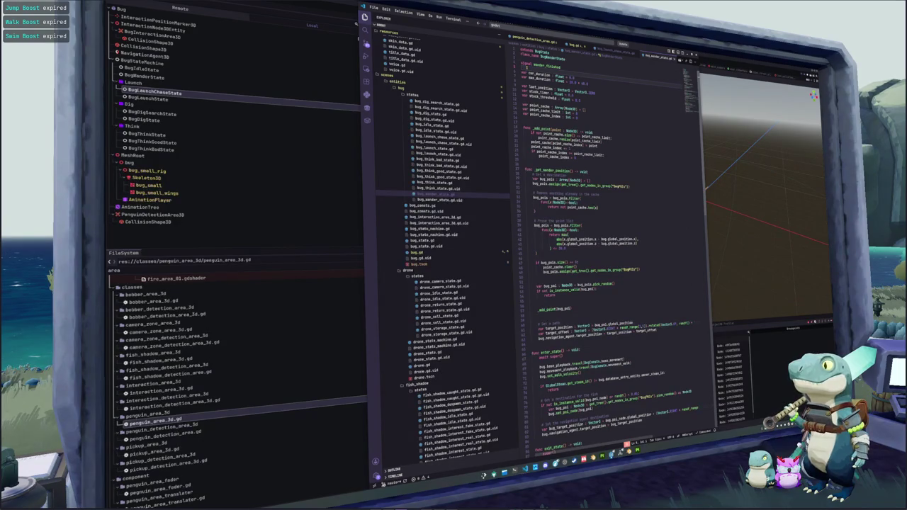
mouse_move(522, 66)
left_mouse_down()
mouse_move(567, 146)
mouse_move(624, 397)
mouse_move(642, 418)
mouse_move(649, 371)
left_mouse_up()
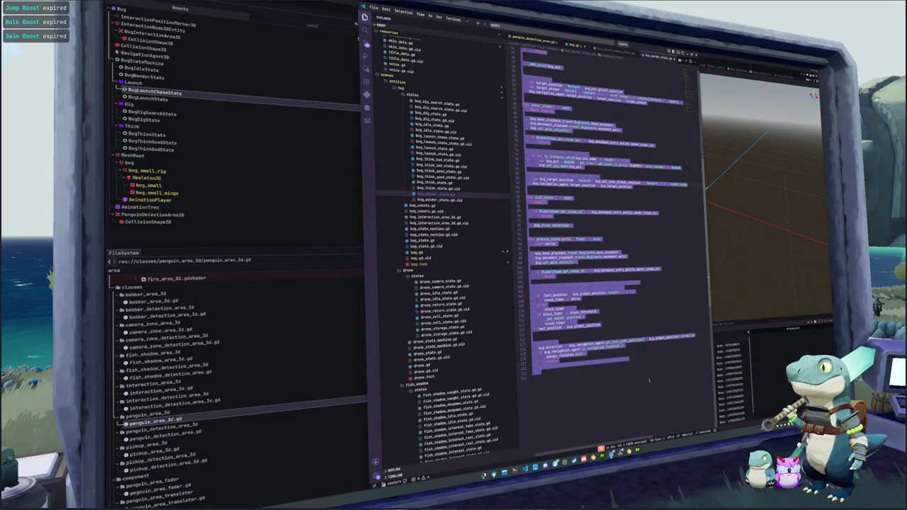
scroll(431, 163, "up", 1)
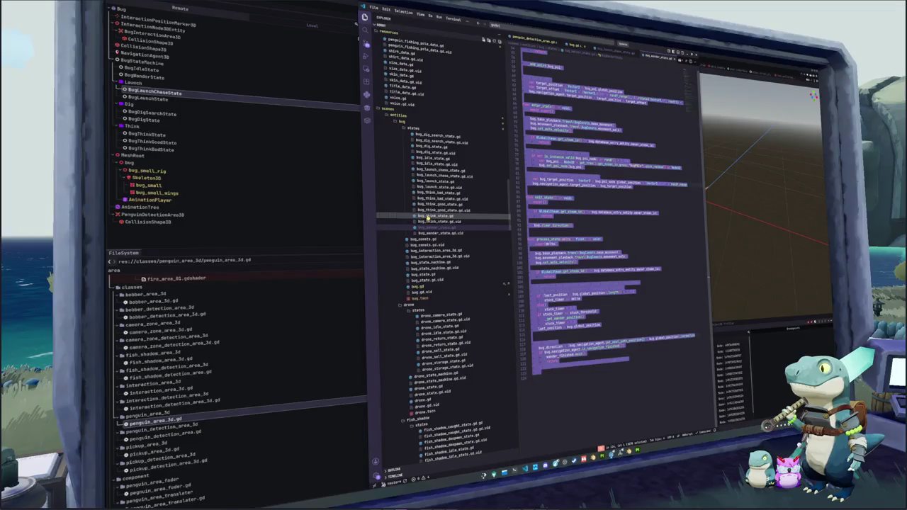
left_click(437, 172)
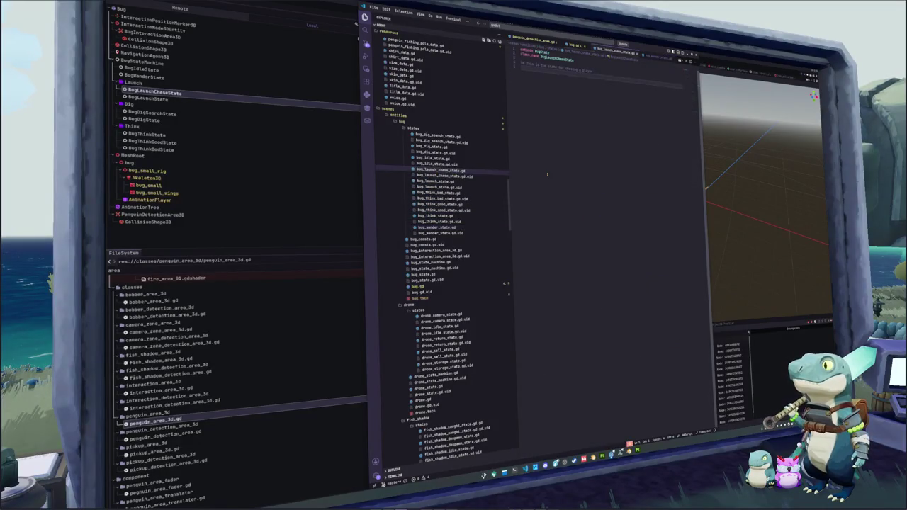
Rename the wander_finished signal to launch_chase_finished.
scroll(603, 212, "up", 3)
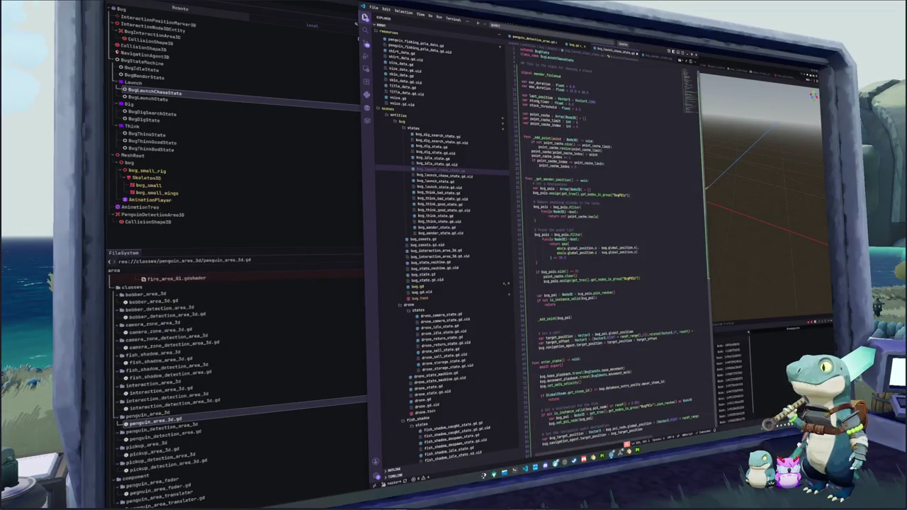
left_click(541, 65)
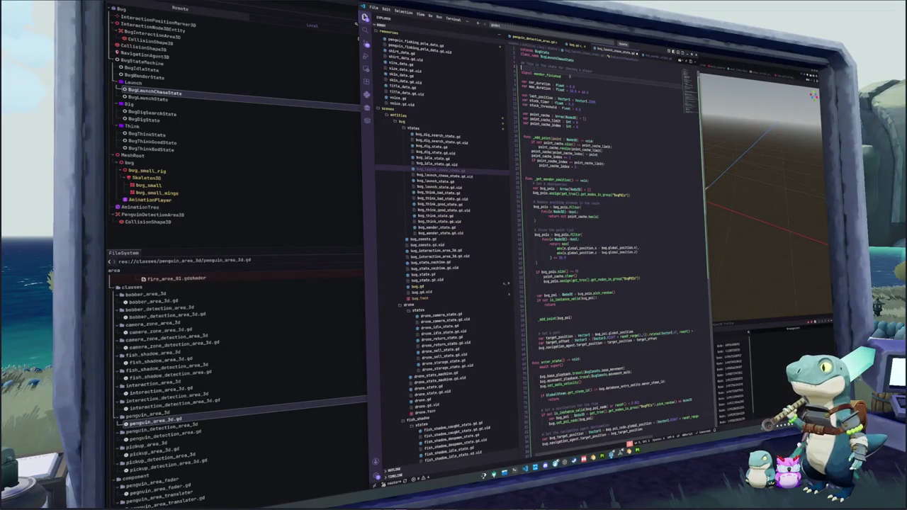
double_click(548, 74)
type("chase_f")
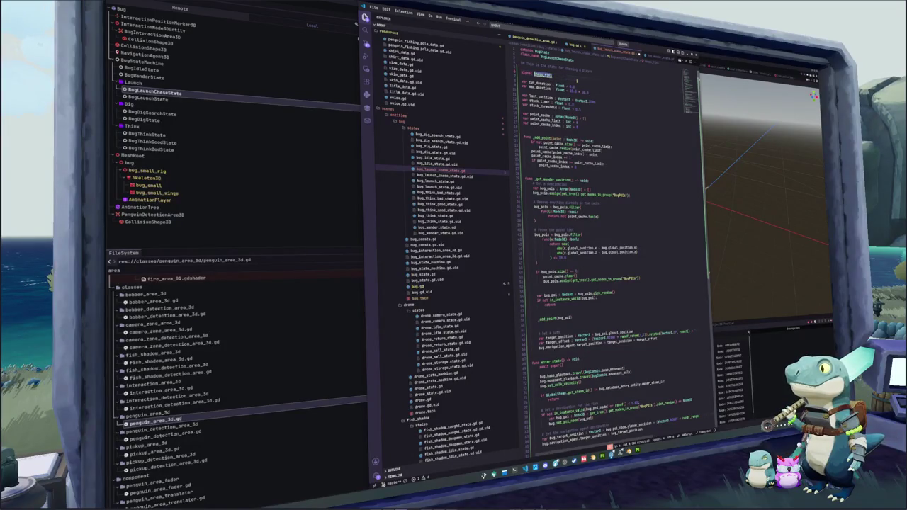
key("ctrl+BackSpace")
type("launch_ch")
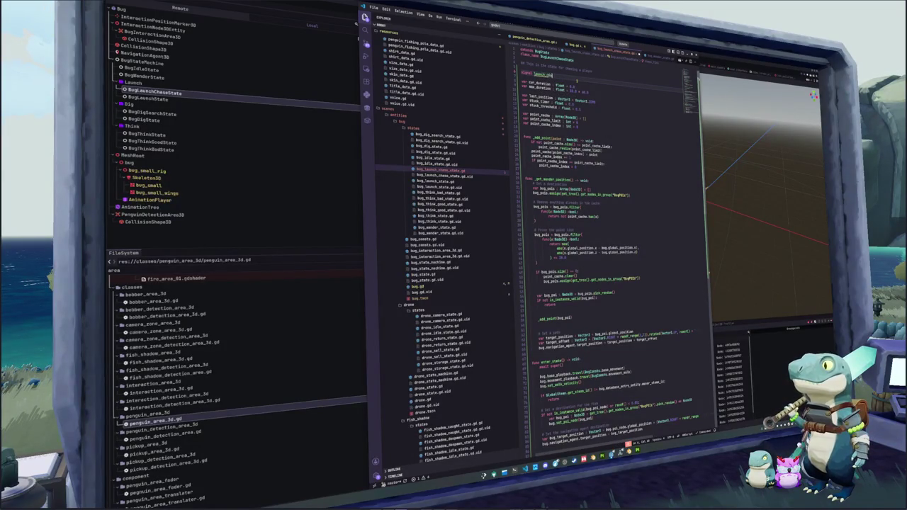
Delete the duration and point_cache variables and the _add_point function.
key("shift+Down")
key("shift+Down")
key("shift+Down")
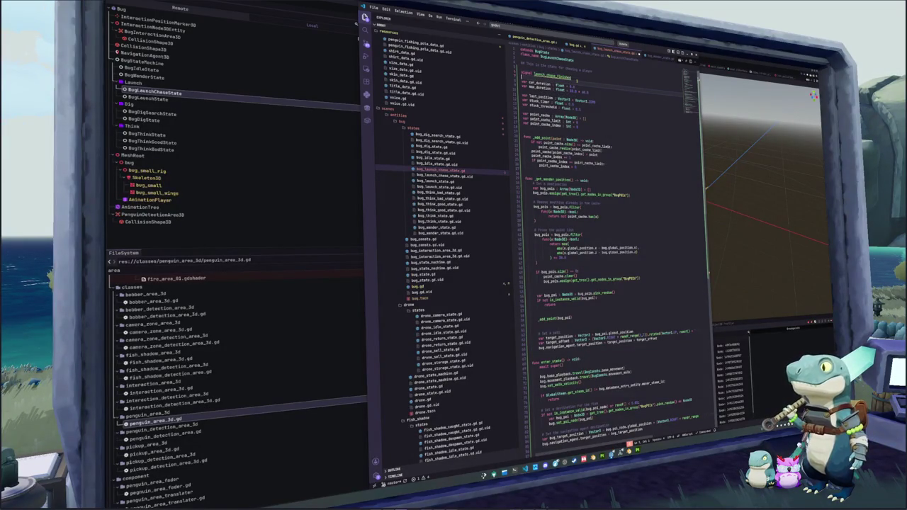
key("Delete")
key("Down")
key("Down")
key("Down")
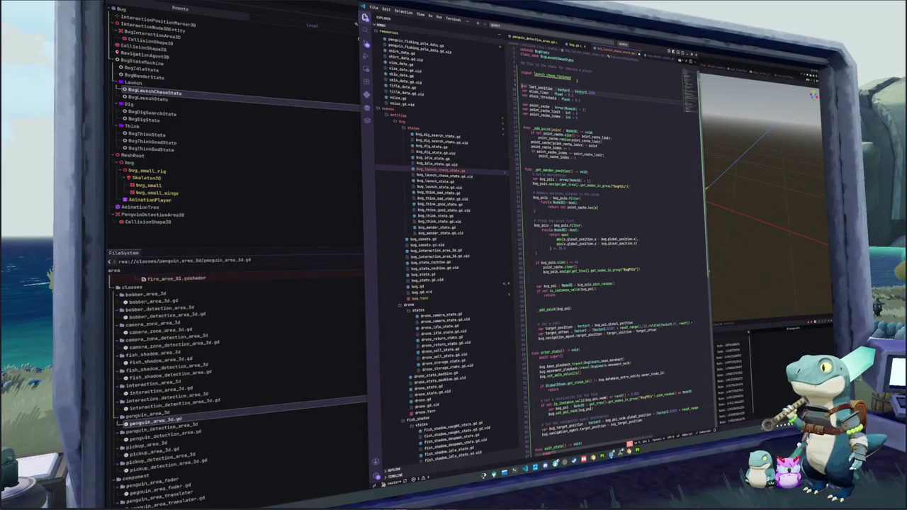
key("shift+Down")
key("shift+Down")
key("shift+Down")
key("Delete")
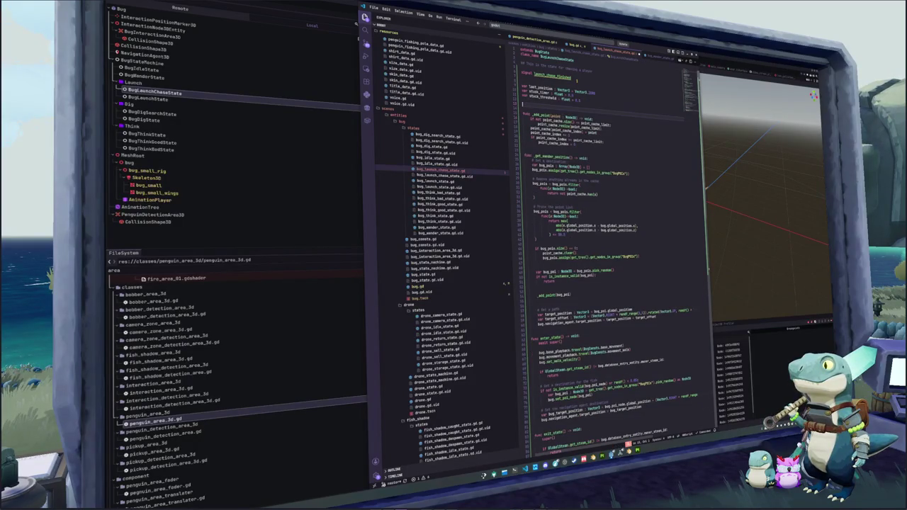
key("shift+Down")
key("shift+Down")
key("shift+Down")
key("shift+Down")
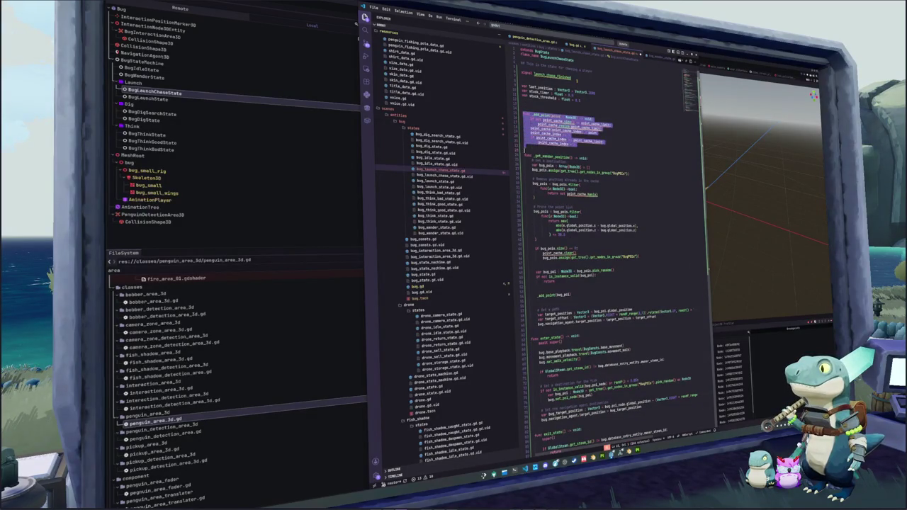
key("Delete")
Add a variable '_penguin_cache : Array[Penguin] = []'.
type("var ")
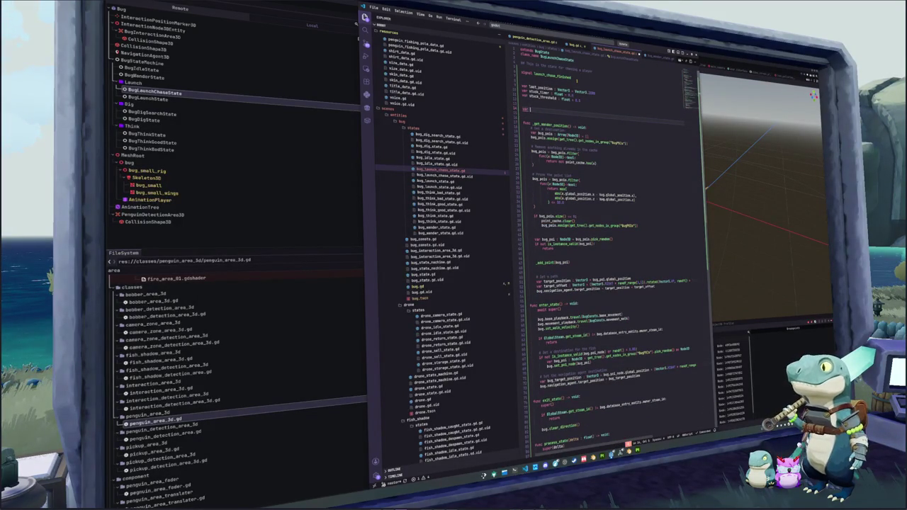
type("_invalid_penguins : ")
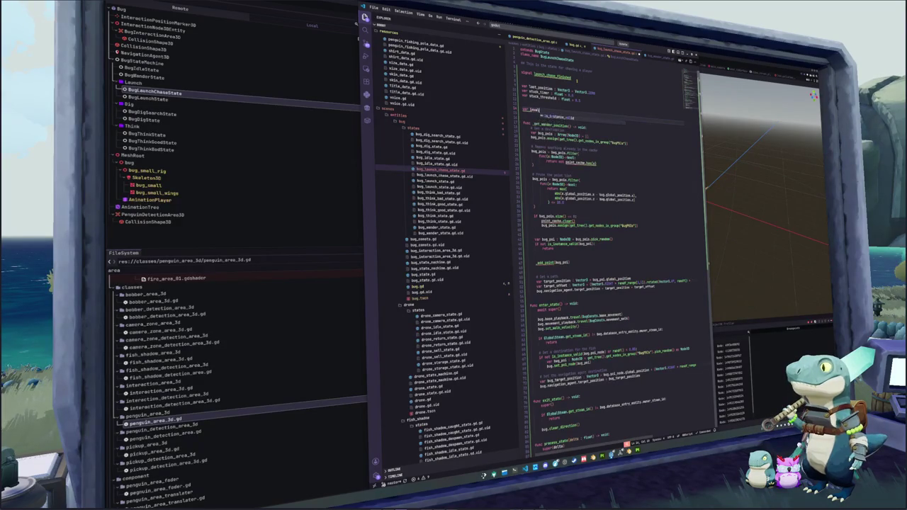
type("Array[Penguin")
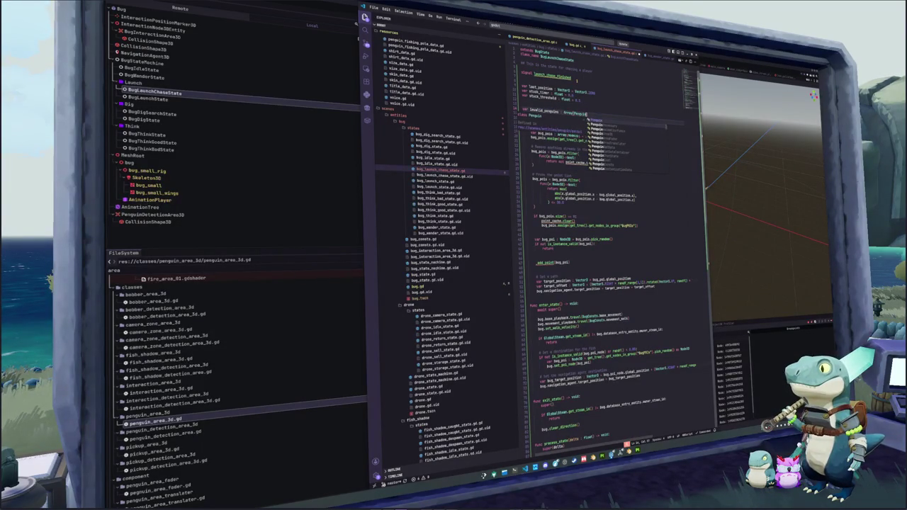
type("] = []")
left_click(528, 110)
double_click(544, 110)
type("_penguin_cach")
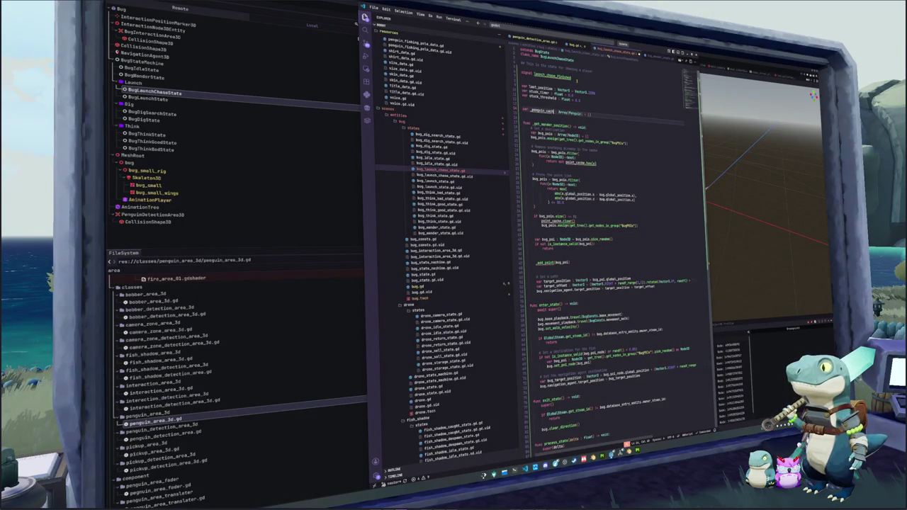
left_click(524, 117)
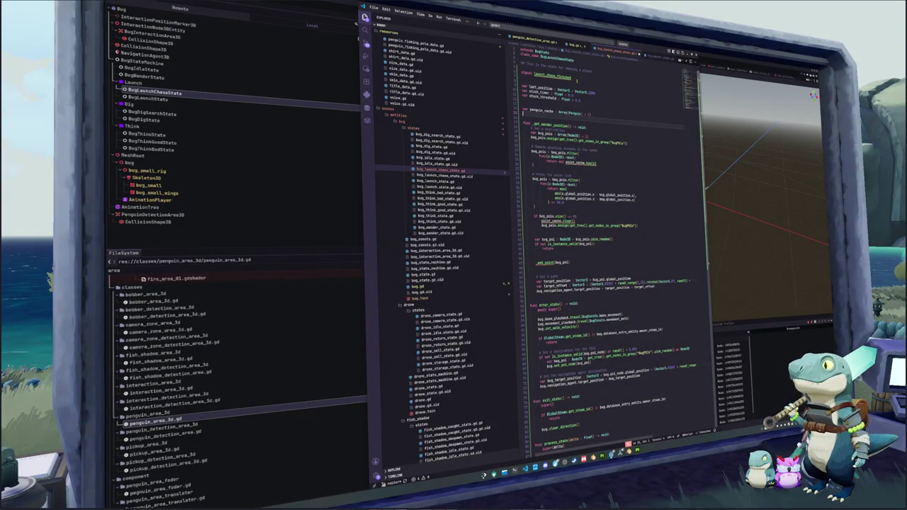
Remove the two bug_pois lines and start declaring 'var penguins: Array'.
left_click(531, 133)
key("shift+Down")
key("shift+Down")
key("Delete")
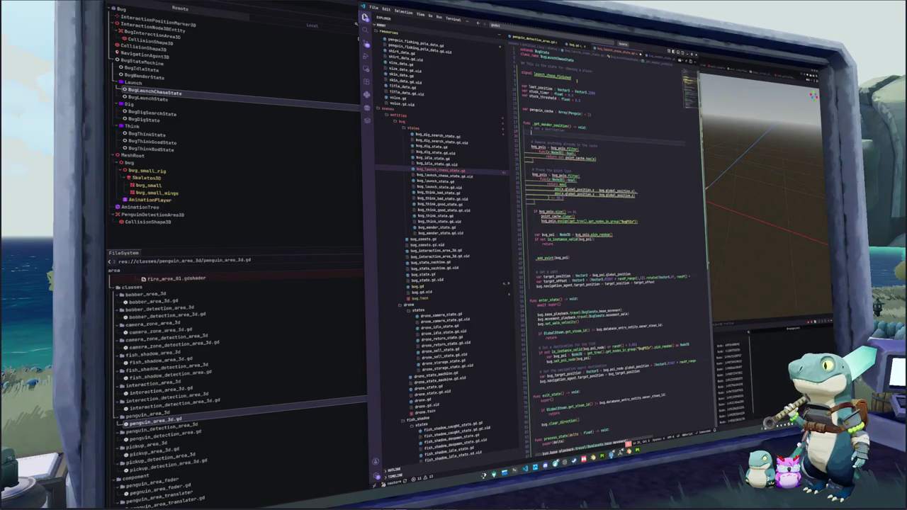
type("var penguins")
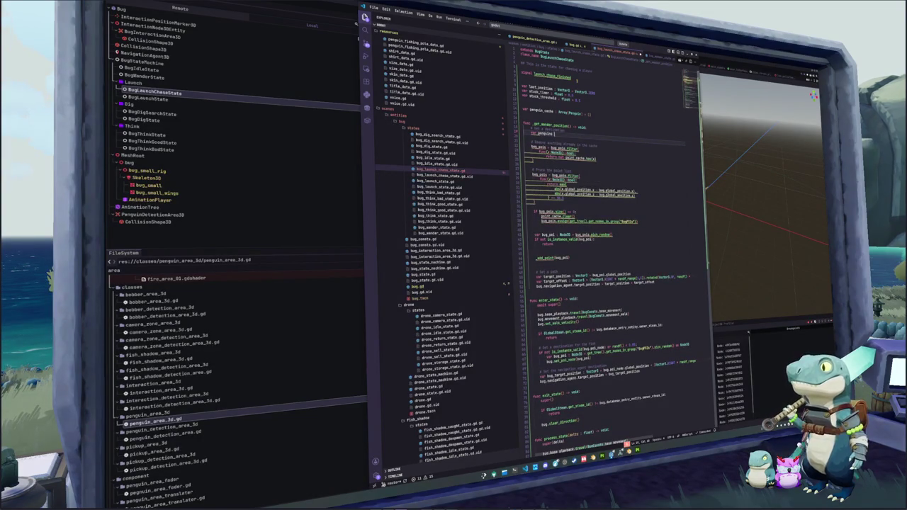